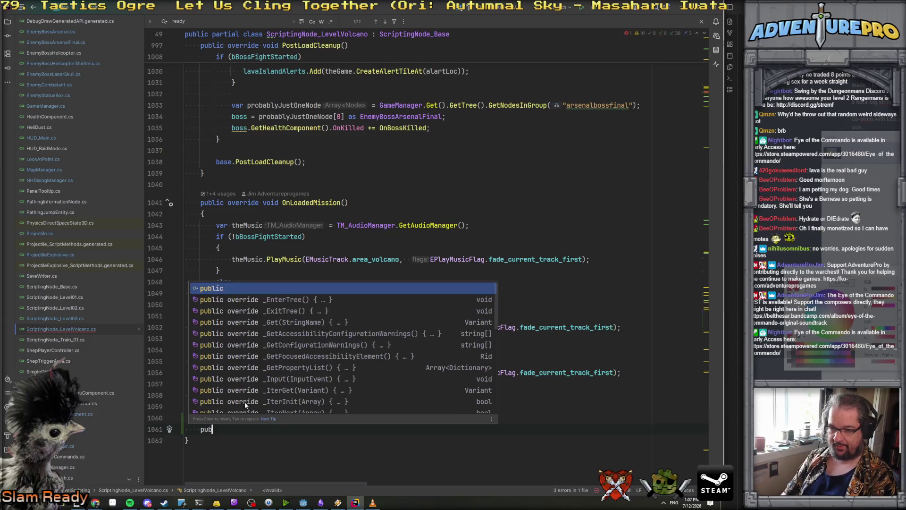
Add an empty public void Debug_DestroyGenerators() method with braces at the end of the file.
text())
key(Return)
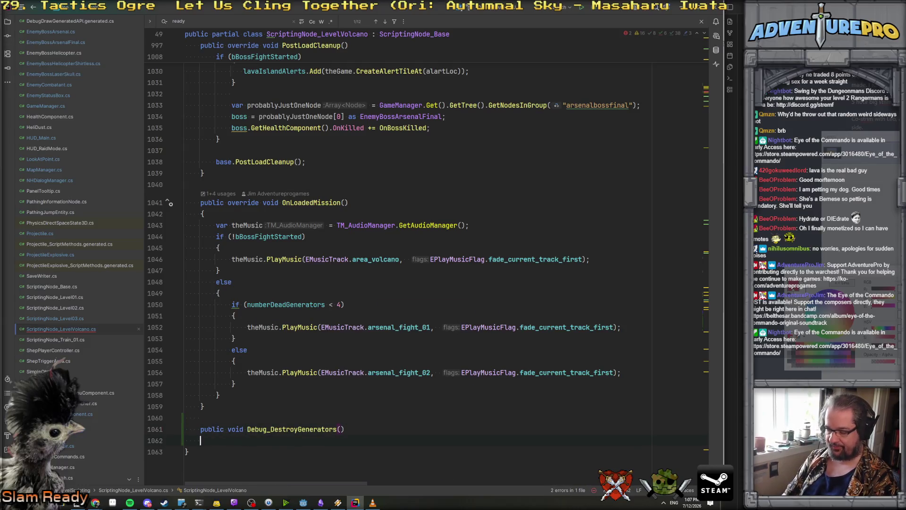
text({)
key(Return)
Check the _Ready Register call and the end of EnemyBossArsenalFinal.cs, then return to LevelVolcano's end.
key(ctrl+minus)
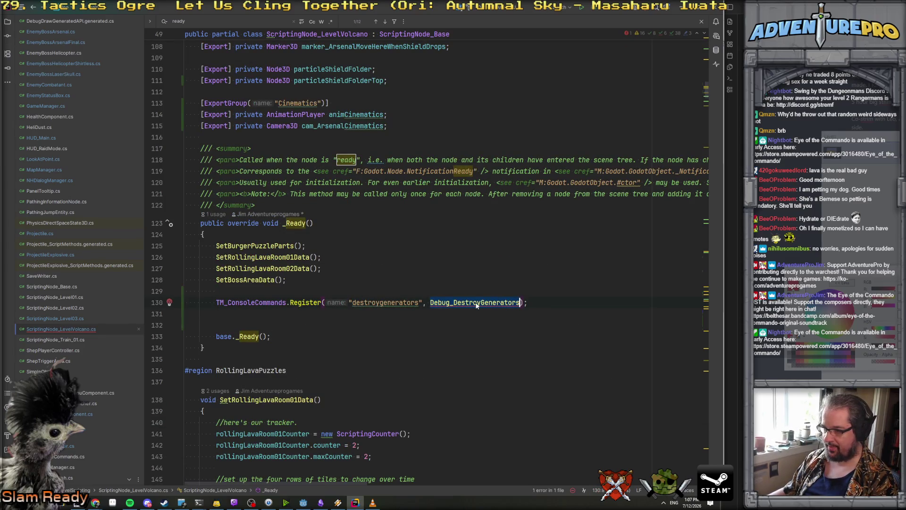
mouse_move(476, 305)
key(ctrl+Tab)
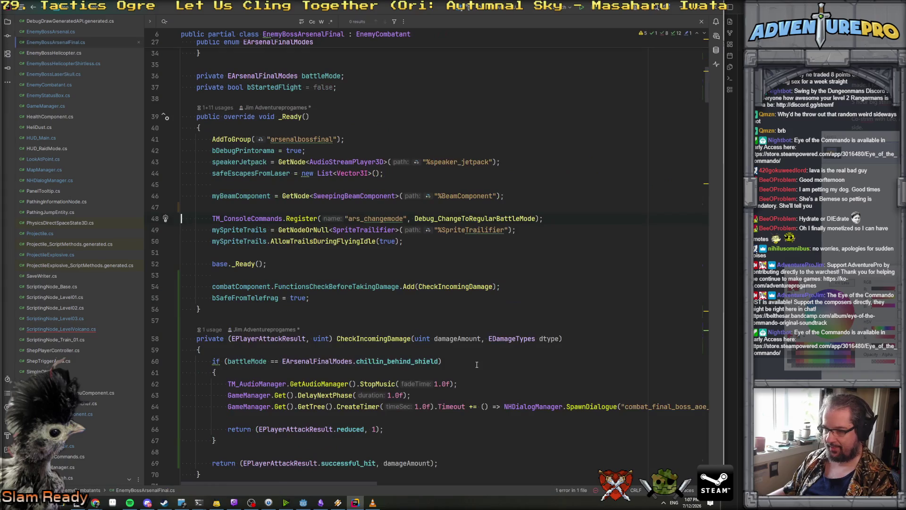
key(ctrl+End)
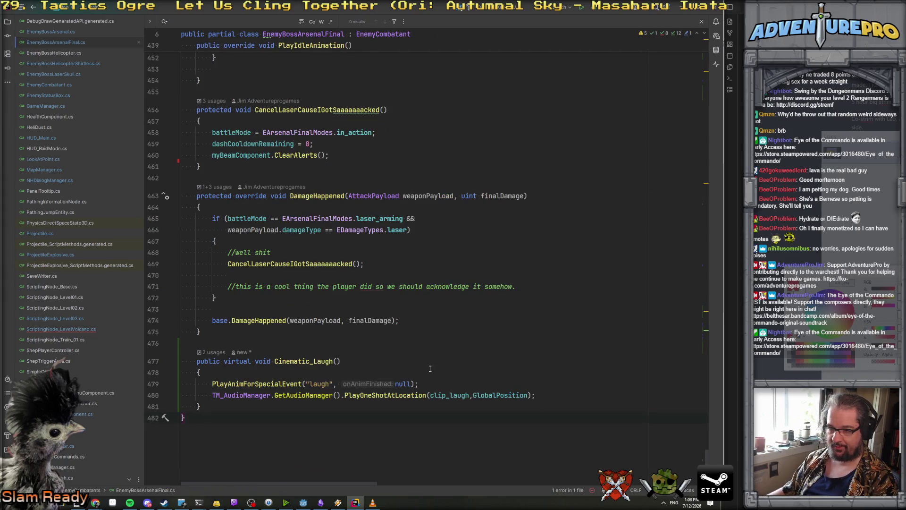
key(ctrl+minus)
click(81, 329)
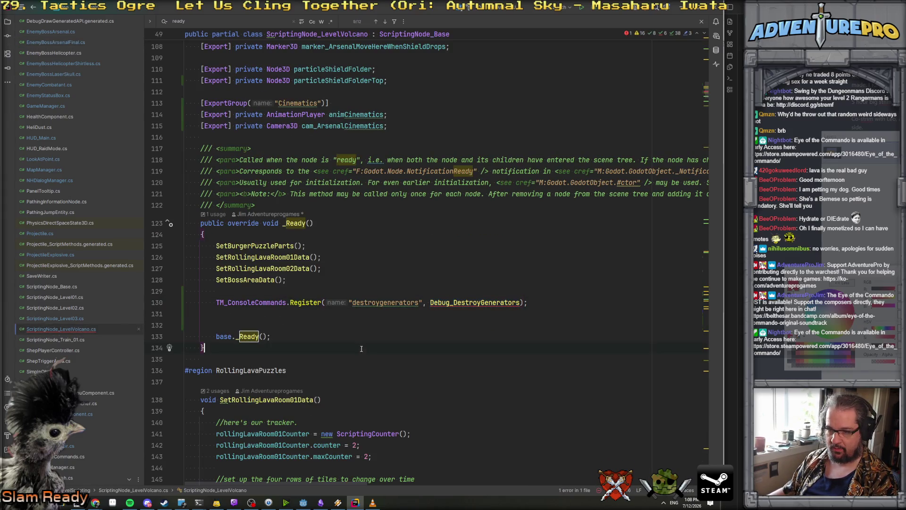
key(ctrl+End)
Give Debug_DestroyGenerators a string[] parameter type.
click(343, 373)
text(striong)
key(Return)
text([][)
key(BackSpace)
Name the parameter args, then search the solution for every use of OnBossGeneratorKilled.
text(args)
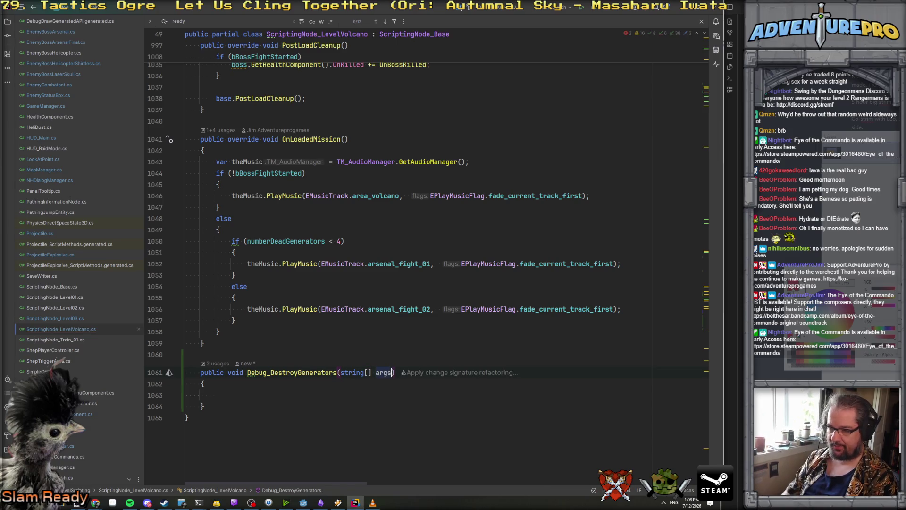
scroll(332, 343, up, 15)
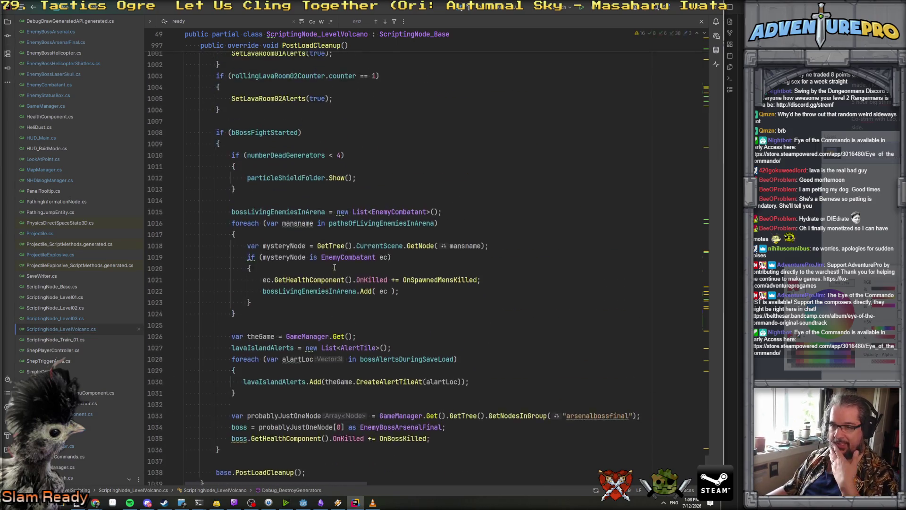
scroll(335, 267, up, 13)
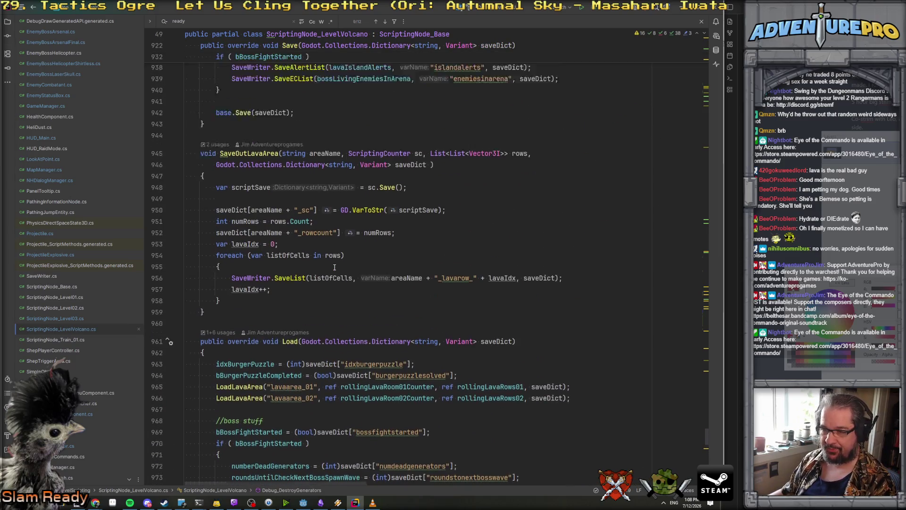
scroll(335, 267, up, 15)
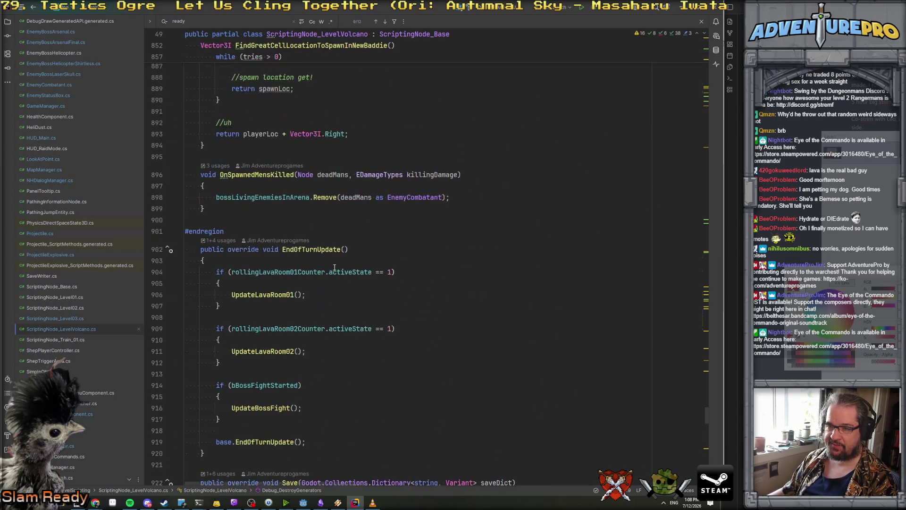
scroll(334, 267, up, 10)
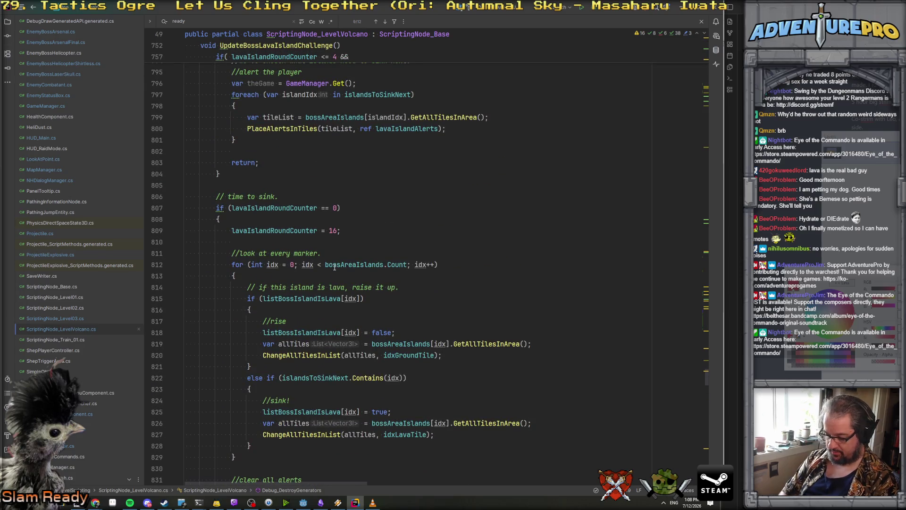
scroll(334, 268, up, 20)
text(dialog)
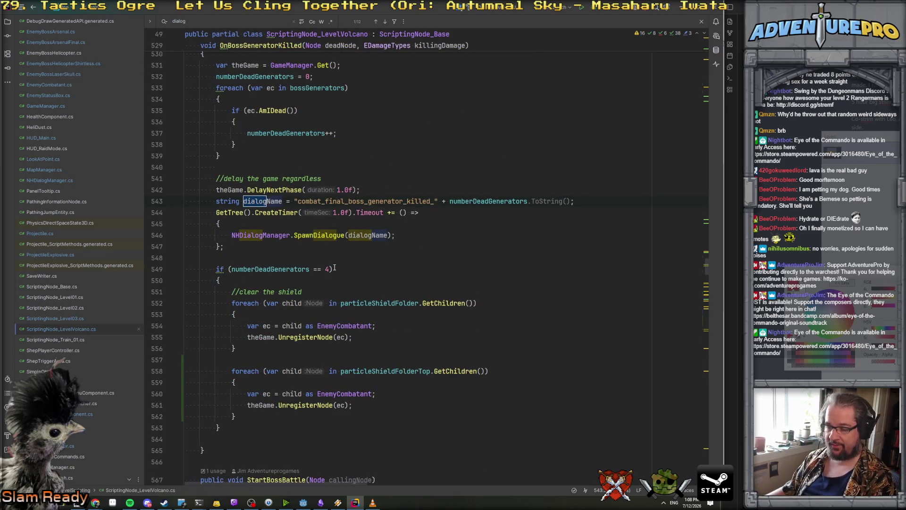
scroll(336, 265, up, 5)
click(302, 212)
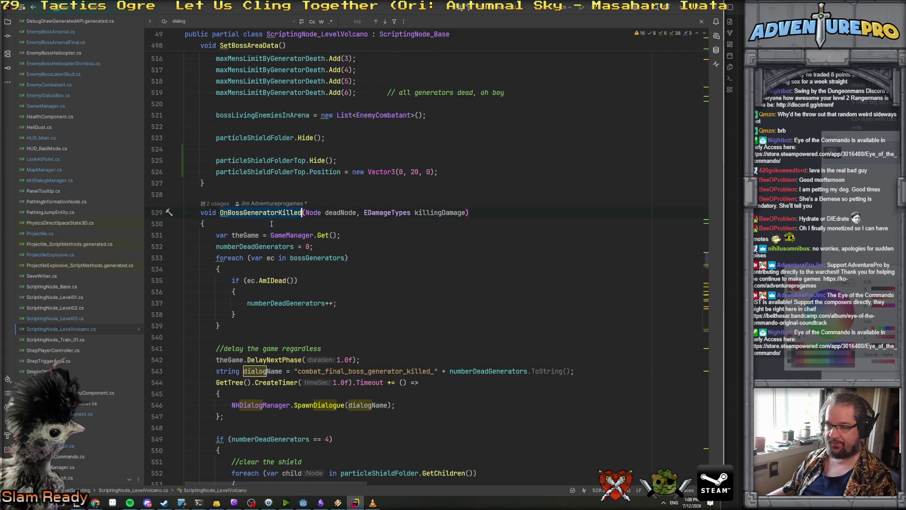
key(ctrl+shift+f)
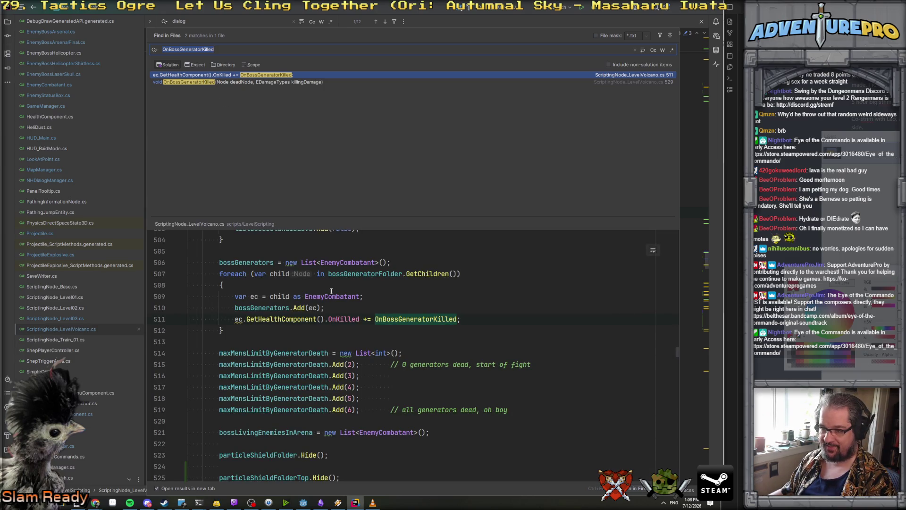
Paste the bossGenerators.Add(ec) and OnKilled subscription lines from the search preview into Debug_DestroyGenerators.
drag(248, 332, 185, 278)
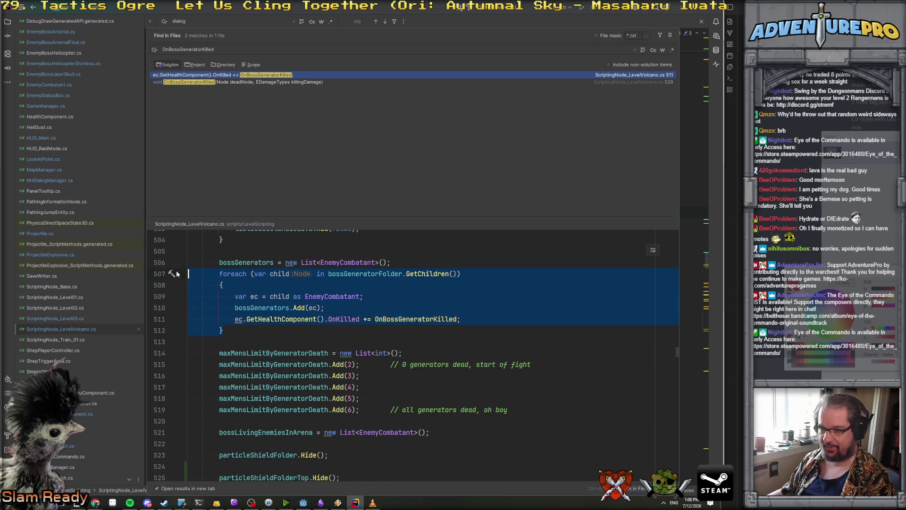
click(349, 296)
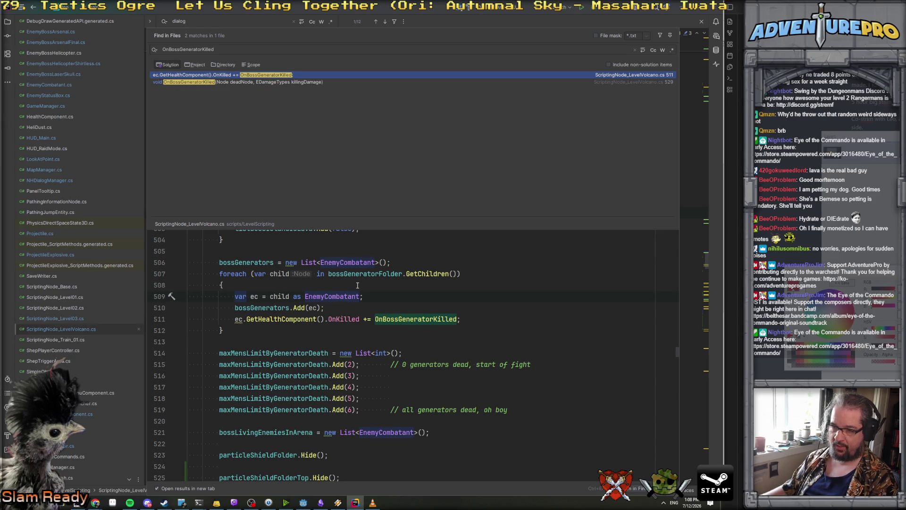
drag(251, 308, 497, 319)
key(ctrl+c)
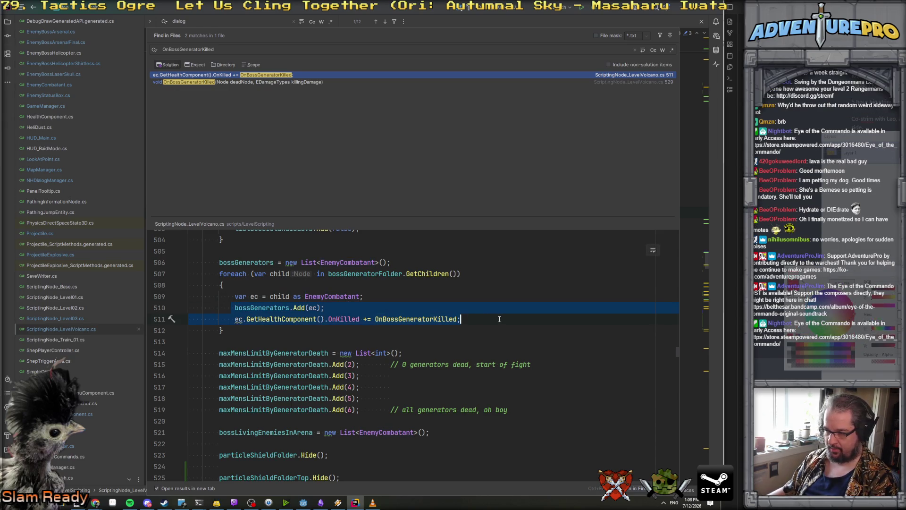
key(ctrl+End)
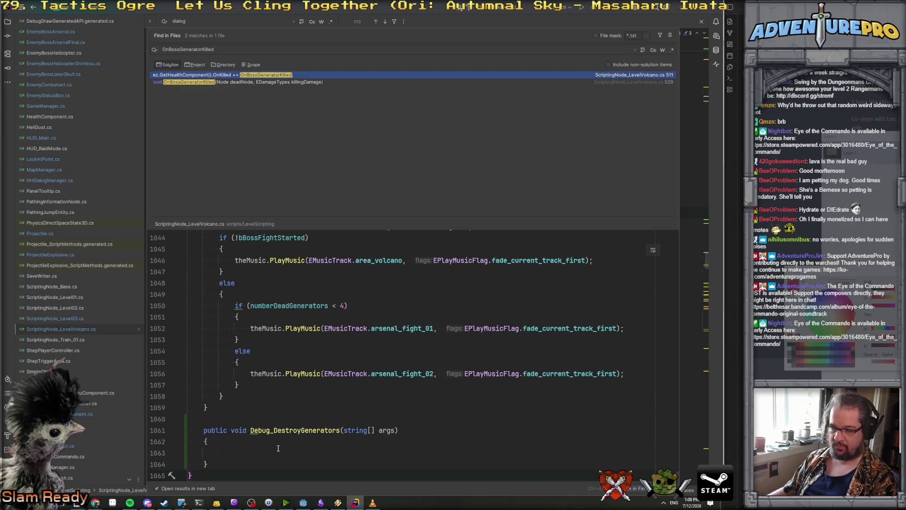
key(ctrl+v)
key(ctrl+b)
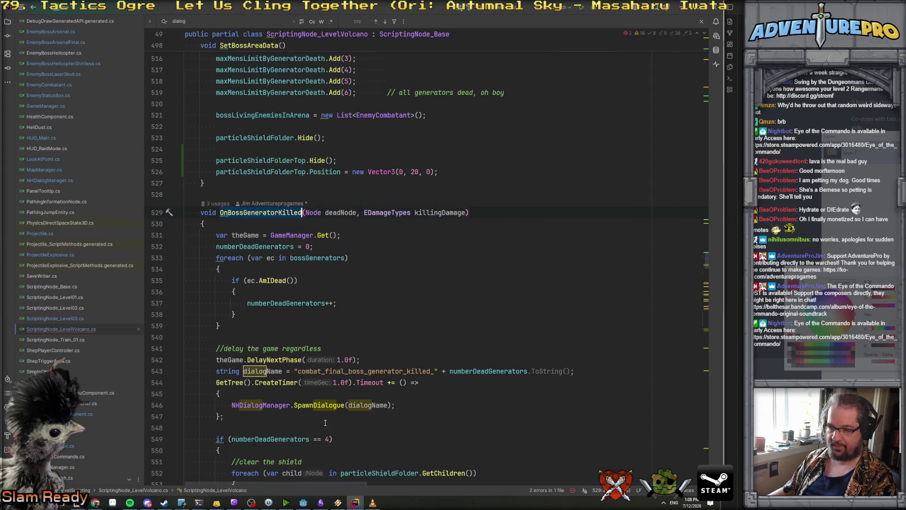
key(ctrl+End)
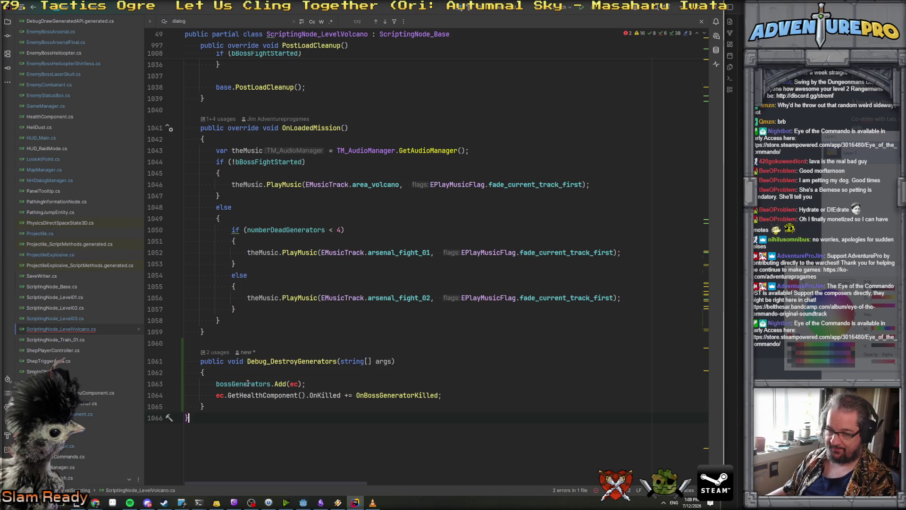
Write 'bossGenerators[0].GetHealthComponent().OnKilled -= OnBossGeneratorKilled;' at the top of the method.
click(255, 373)
key(Return)
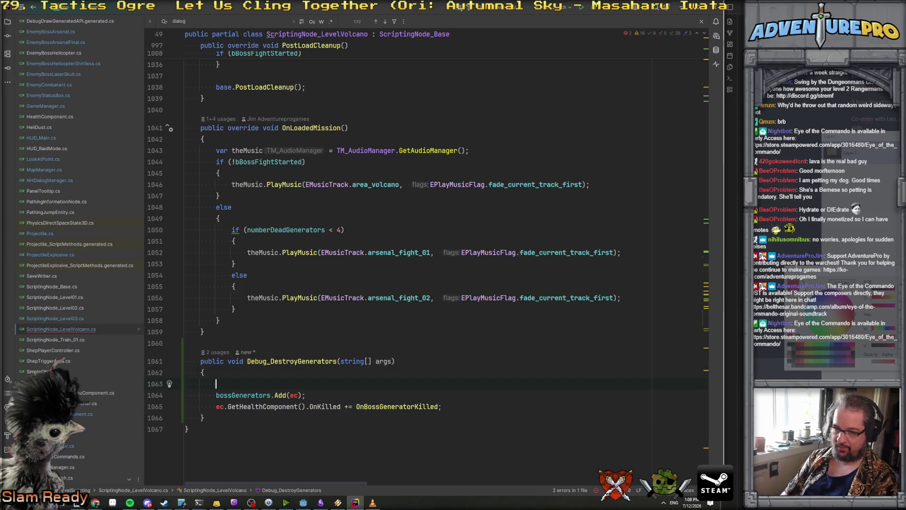
text(boss)
key(Escape)
text(Ge)
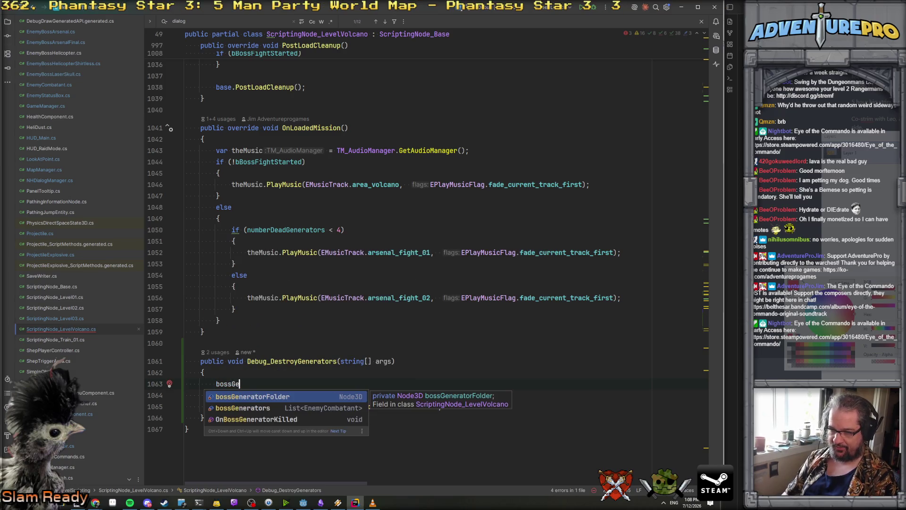
key(Down)
key(Return)
text([0)
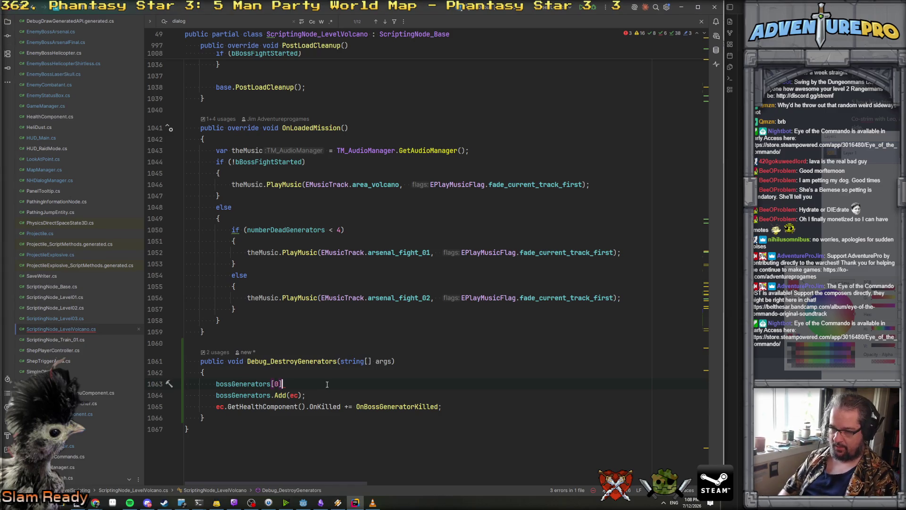
text(.GetH)
key(Return)
text(.OnK)
key(Return)
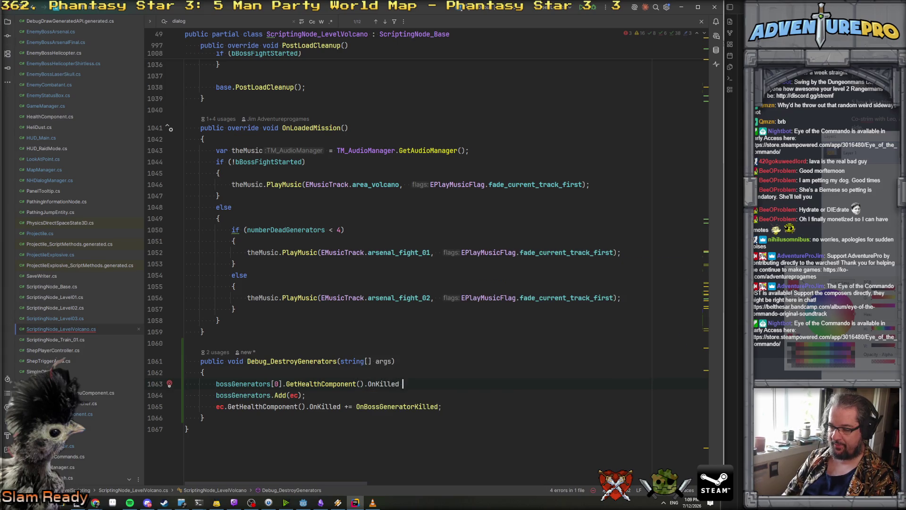
text(-= OnBoss)
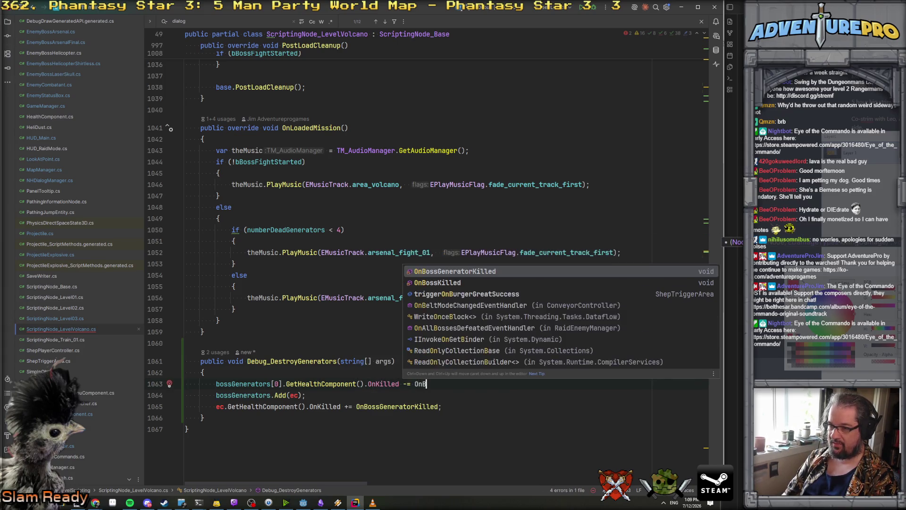
key(Return)
text(;)
Duplicate the unsubscribe line twice and change the copies' indices to 1 and 2.
triple_click(327, 384)
key(ctrl+c)
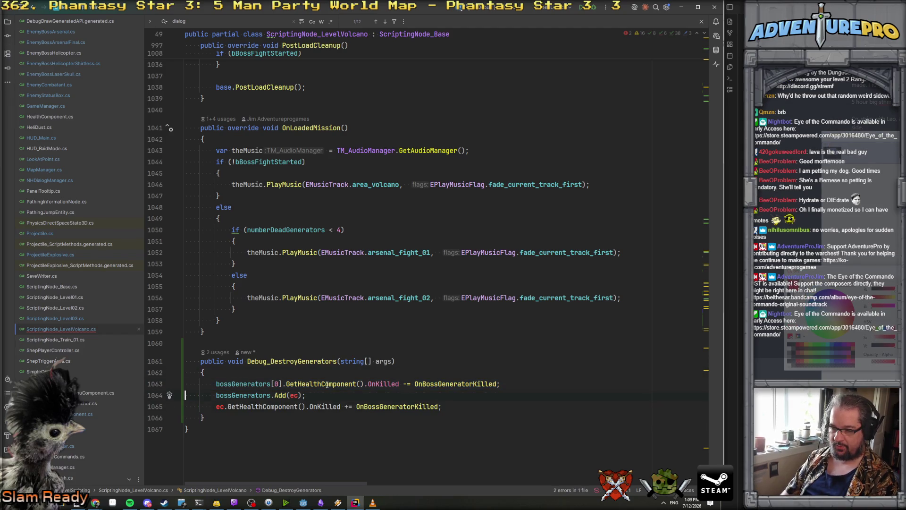
key(ctrl+v)
key(ctrl+v)
key(ctrl+v)
double_click(275, 395)
text(1)
key(Down)
key(BackSpace)
text(2)
Delete the leftover bossGenerators.Add(ec) line.
key(Down)
key(Home)
key(Home)
key(shift+Down)
key(Delete)
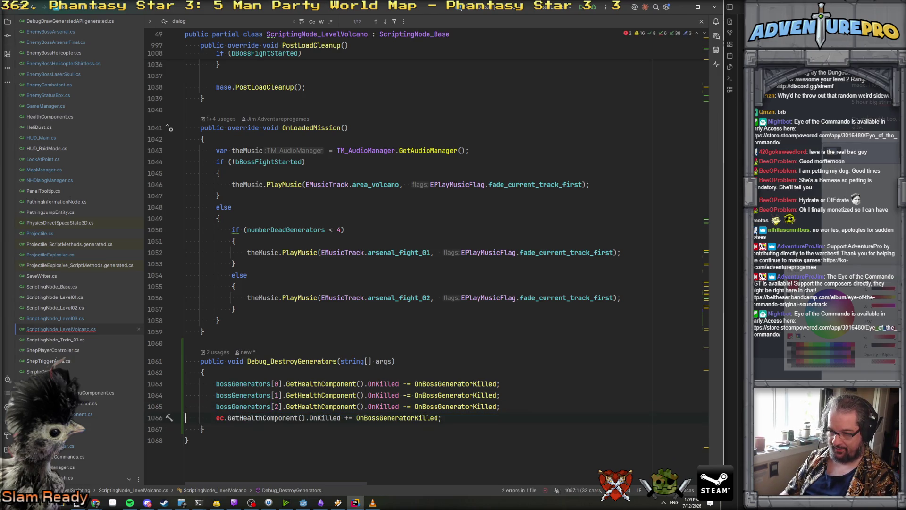
key(Return)
key(Return)
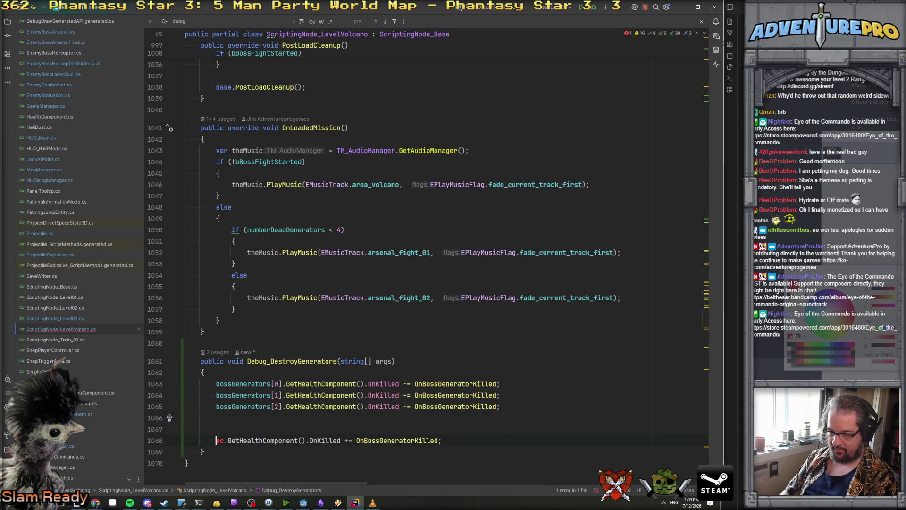
Add a bossGenerators[0].DieQuietlyWithoutDamage(); call.
text(bo)
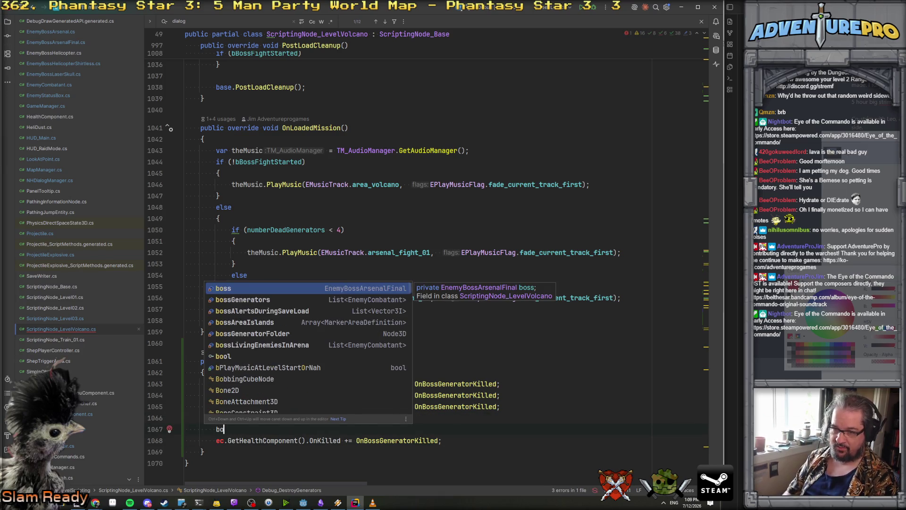
key(Down)
key(Return)
text([0].die)
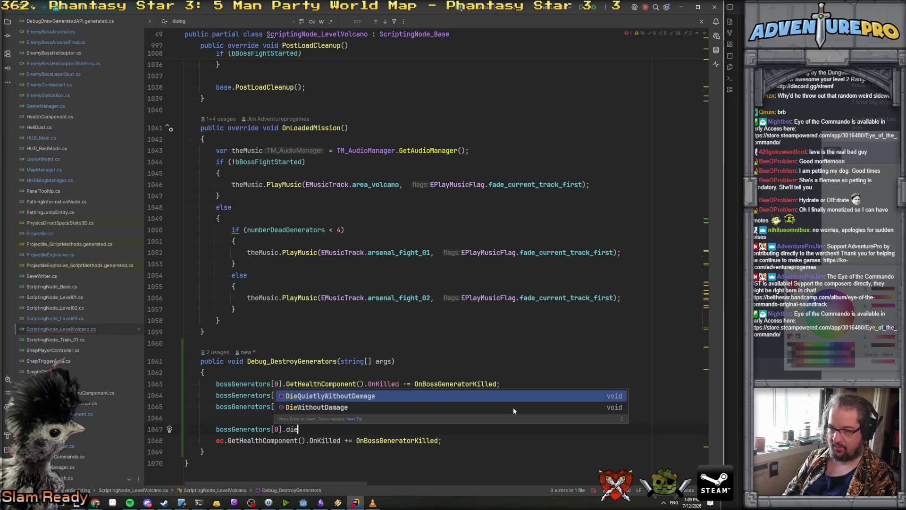
key(Down)
key(Up)
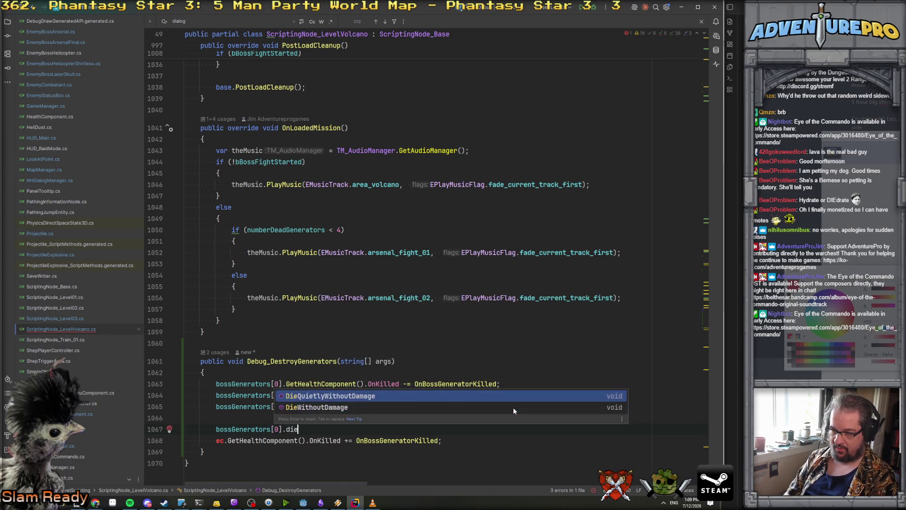
key(Return)
text(;)
key(Return)
key(Up)
Duplicate the kill call and set the copies' indices to 1 and 2.
key(ctrl+d)
key(ctrl+d)
key(ctrl+d)
key(Down)
double_click(276, 438)
text(1)
double_click(277, 449)
text(2)
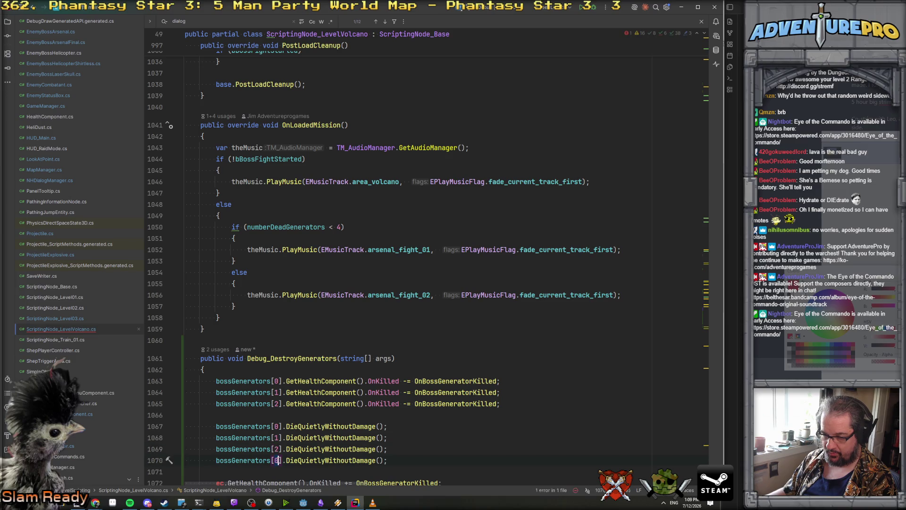
Change the fourth generator's call to DieWithoutDamage.
double_click(306, 460)
text(Die)
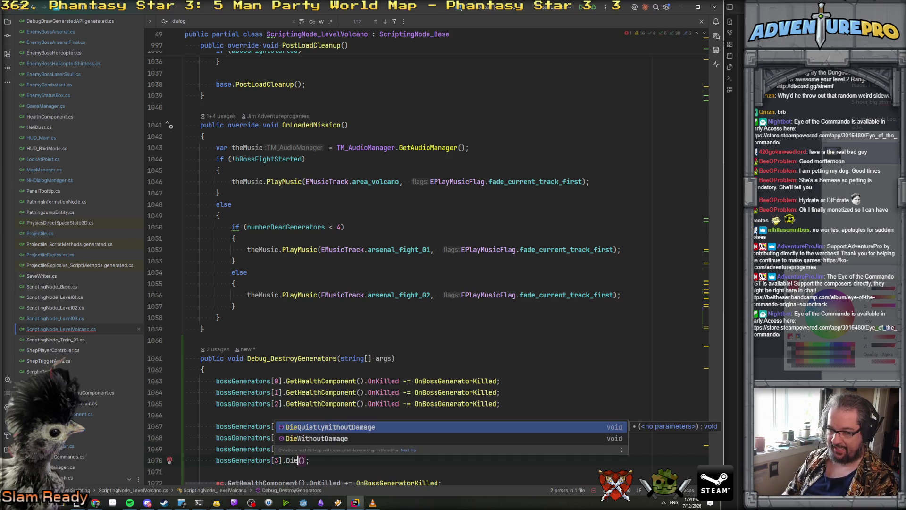
key(BackSpace)
key(BackSpace)
key(BackSpace)
text(Damag)
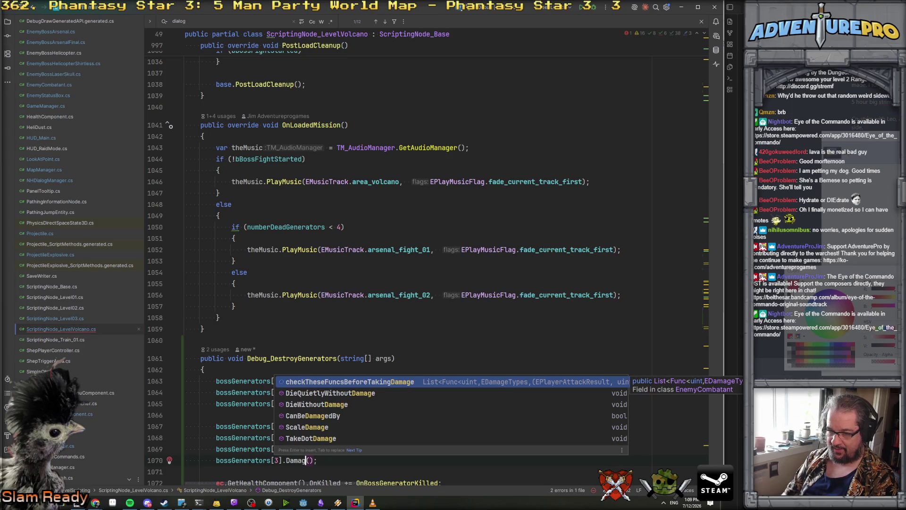
key(Down)
key(Down)
key(Down)
key(Up)
key(Up)
key(Escape)
key(BackSpace)
text(Kill)
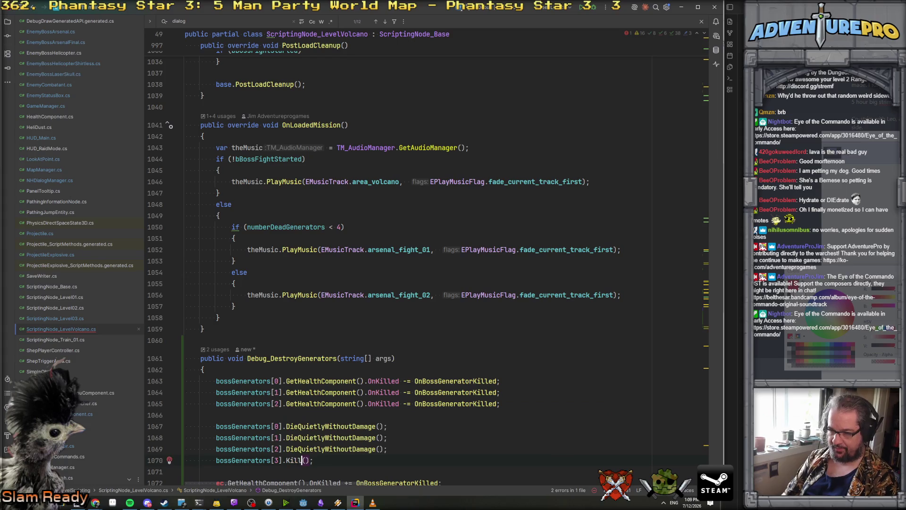
key(BackSpace)
text(Die)
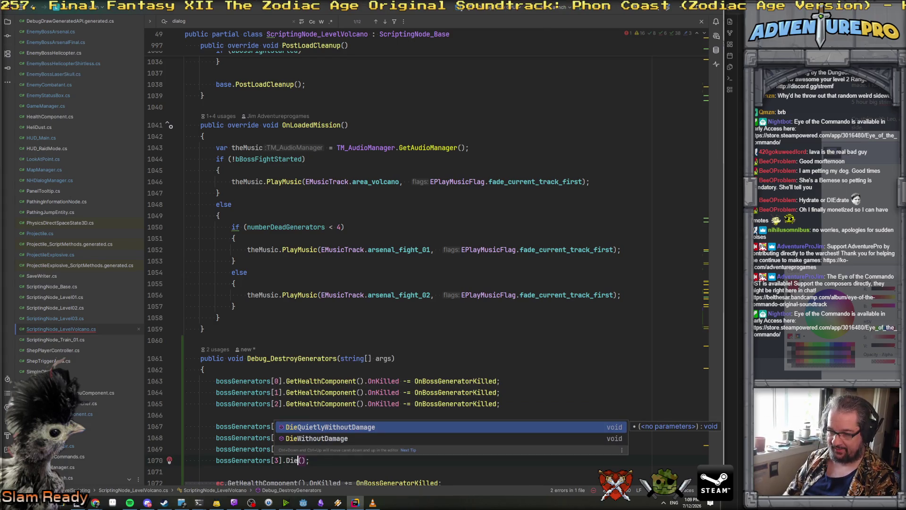
key(Down)
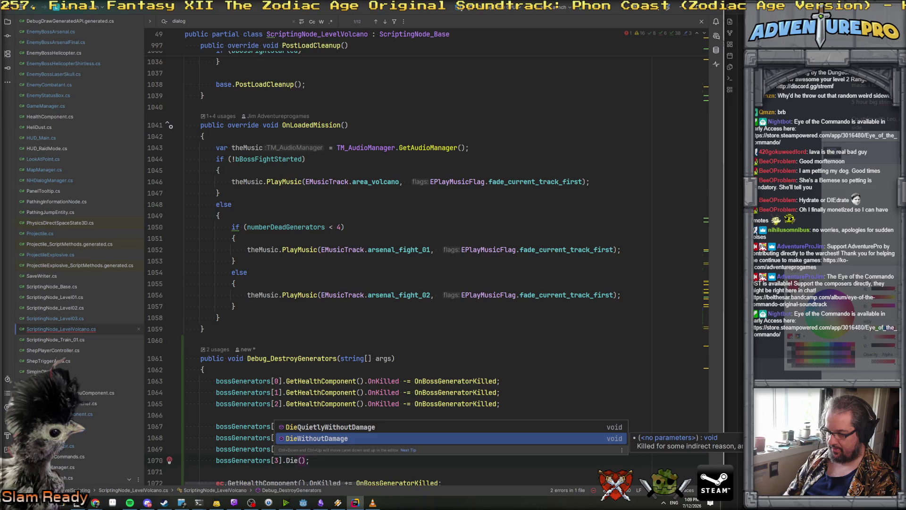
key(Return)
Delete the leftover ec.GetHealthComponent().OnKilled += subscription line.
key(Down)
key(Down)
key(Home)
key(shift+Down)
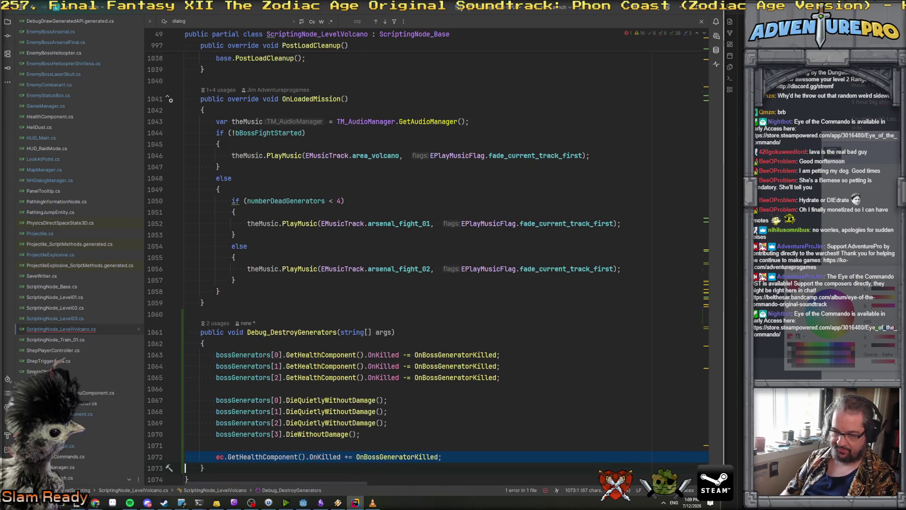
key(Delete)
key(shift+Up)
key(Delete)
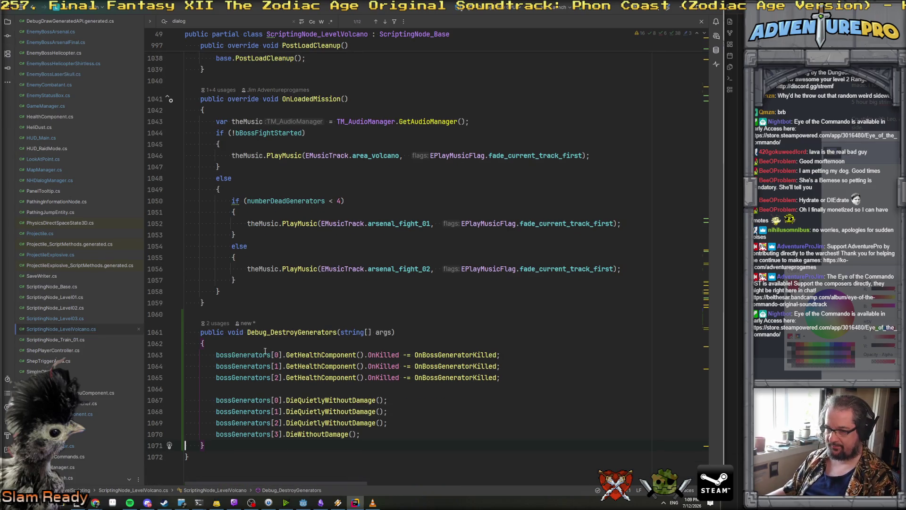
double_click(282, 331)
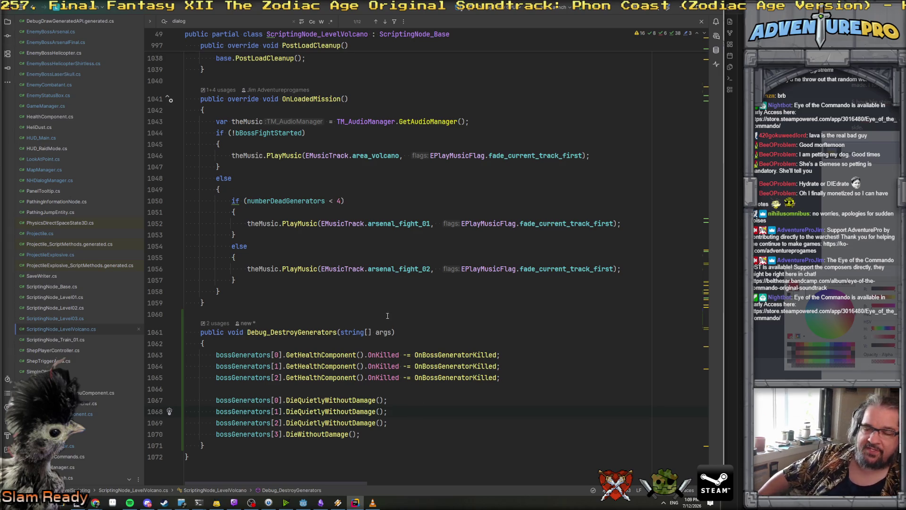
click(303, 503)
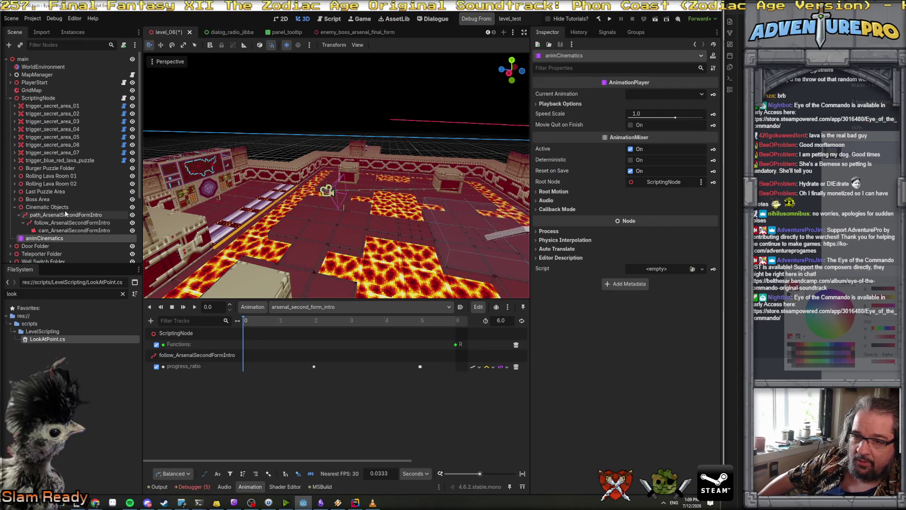
Assign animCinematics to Anim Cinematics and cam_ArsenalSecondFormIntro to Cam Arsenal Cinematics on ScriptingNode.
click(64, 209)
click(57, 98)
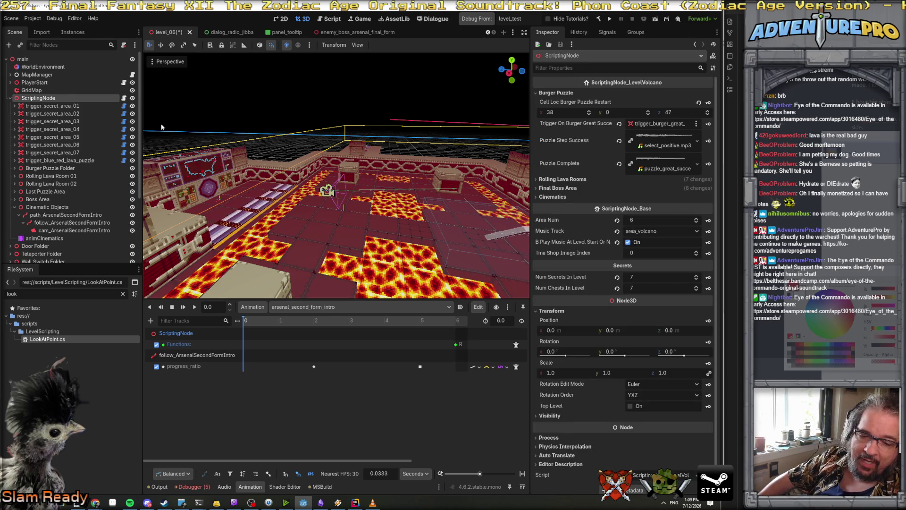
click(553, 197)
drag(44, 238, 635, 208)
drag(75, 230, 635, 218)
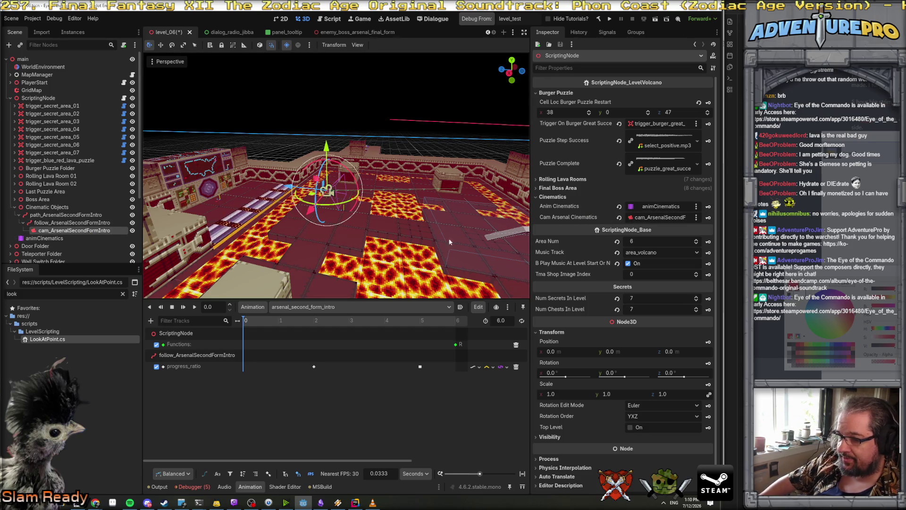
Inspect the progress_ratio keyframe near 5 s in animCinematics' intro animation.
click(66, 240)
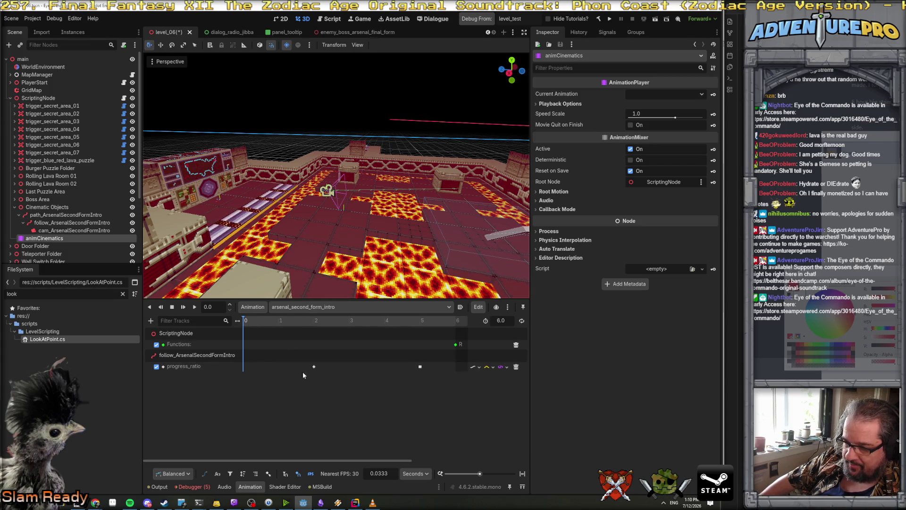
click(421, 366)
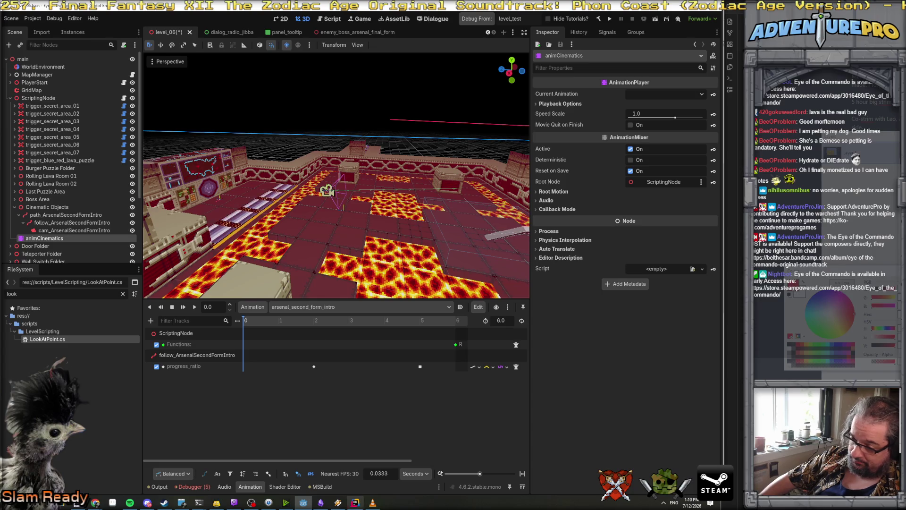
click(355, 503)
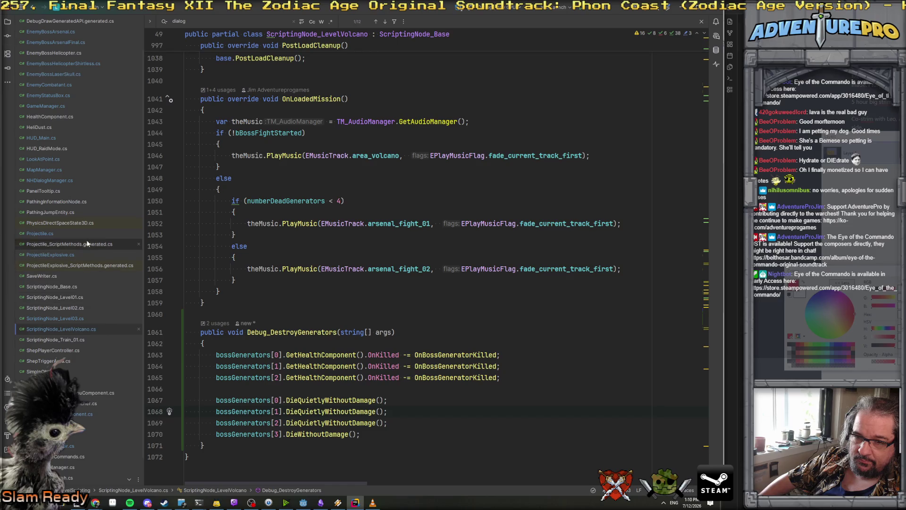
Open ScriptingNode_Level03.cs and select its Cinematic_EndArsenalGetMad method.
click(77, 319)
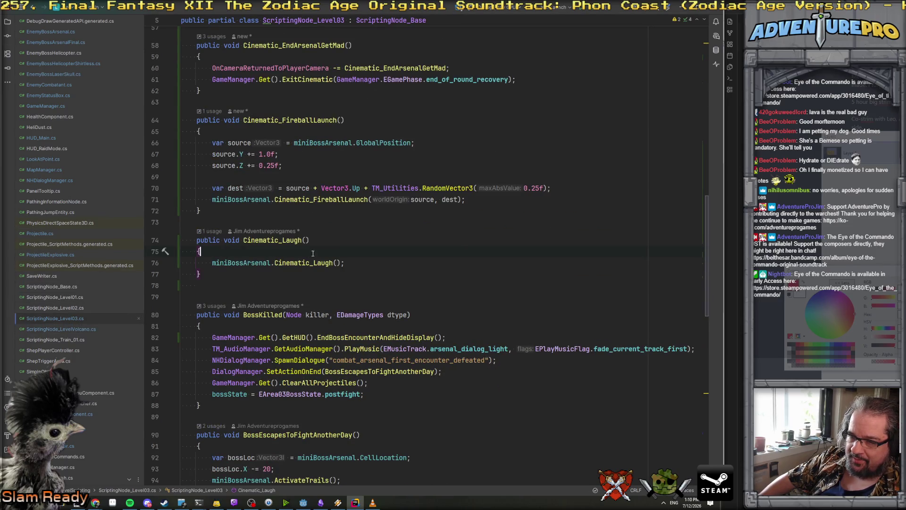
scroll(364, 255, down, 5)
scroll(365, 255, up, 10)
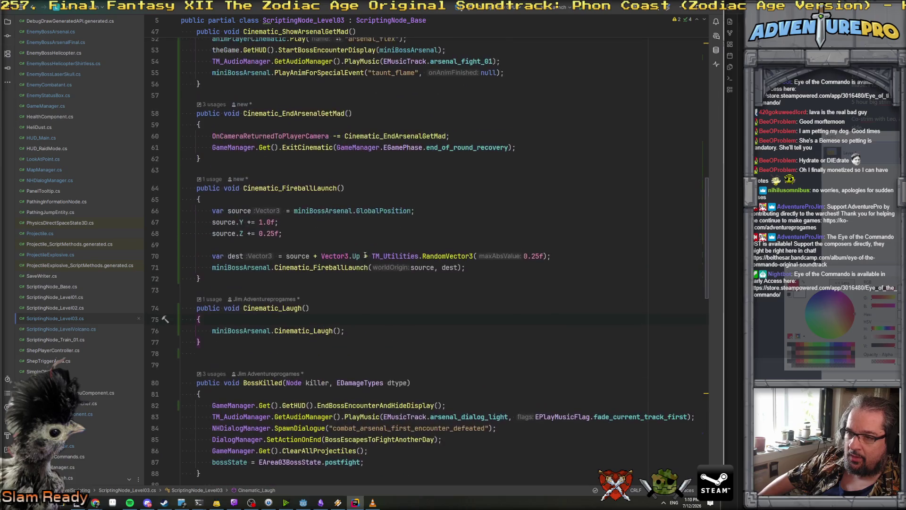
scroll(365, 254, up, 5)
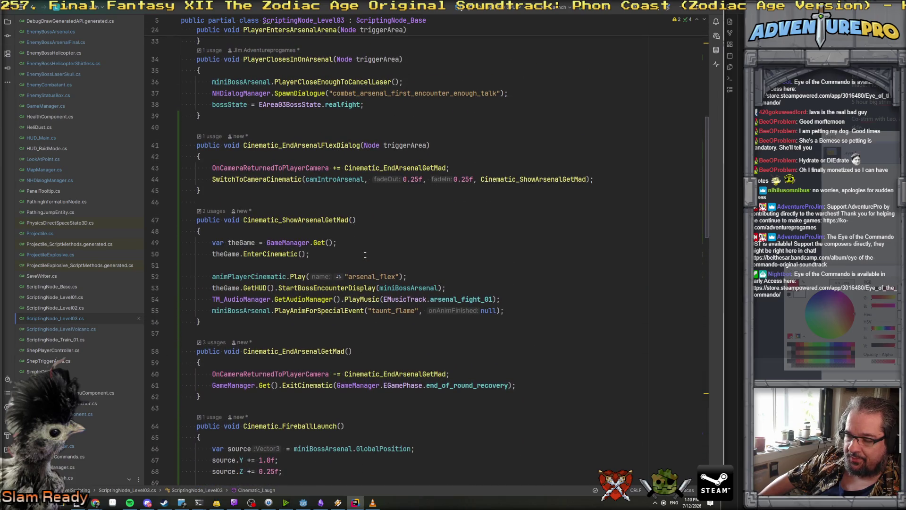
scroll(364, 255, down, 2)
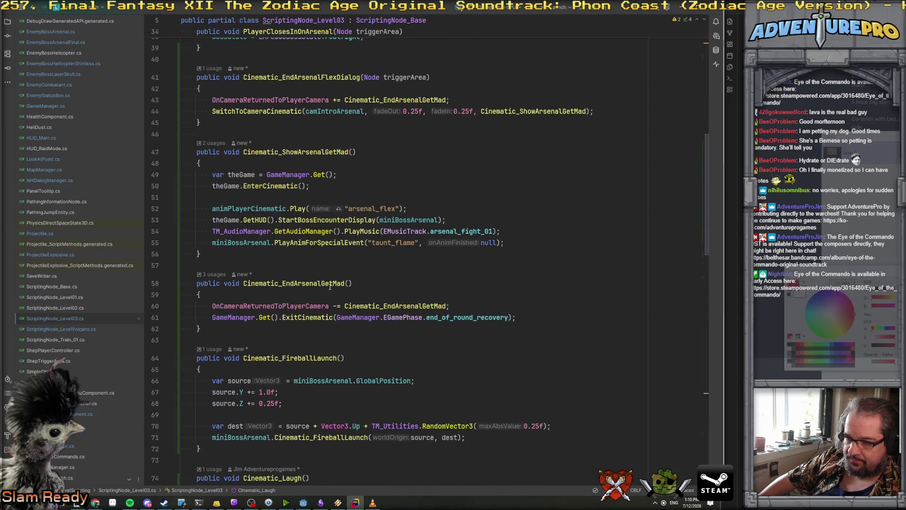
click(246, 306)
drag(222, 328, 175, 286)
key(ctrl+c)
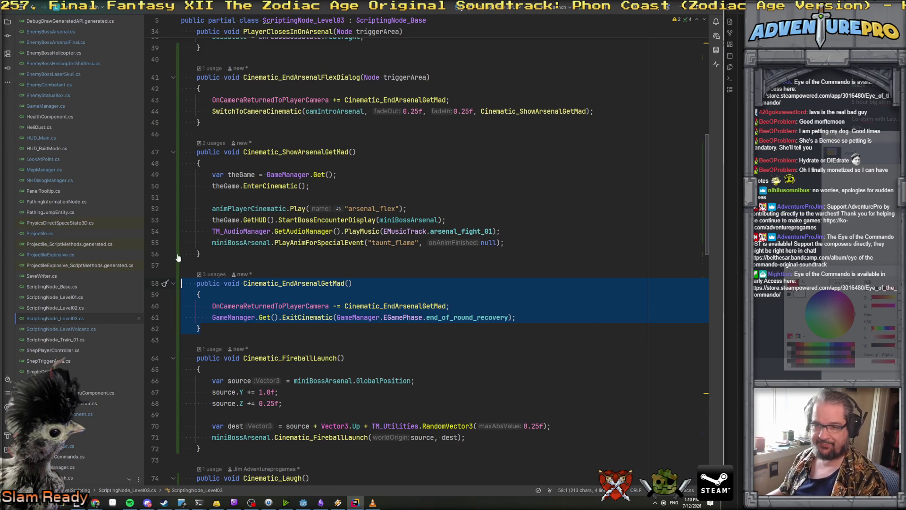
click(78, 329)
Paste Cinematic_EndArsenalGetMad after line 658 and cut out its unsubscribe statement.
scroll(331, 279, up, 15)
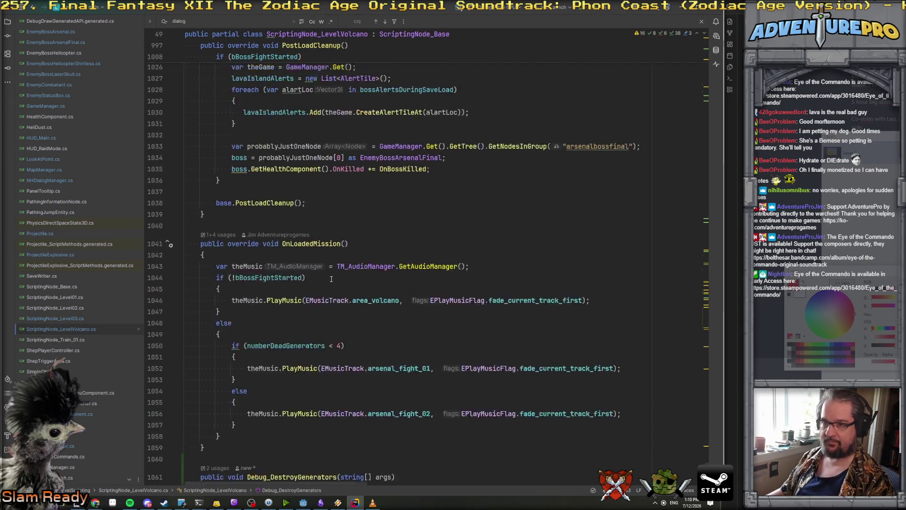
scroll(331, 279, up, 20)
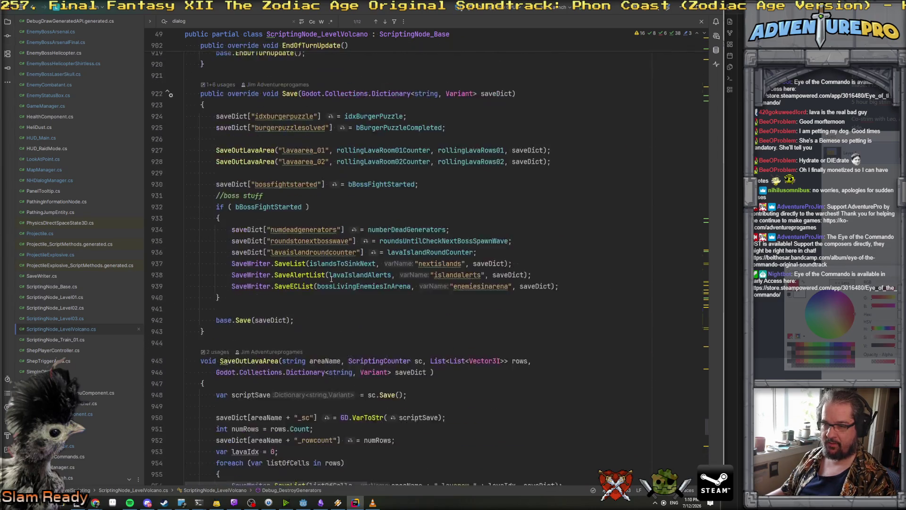
scroll(331, 279, up, 20)
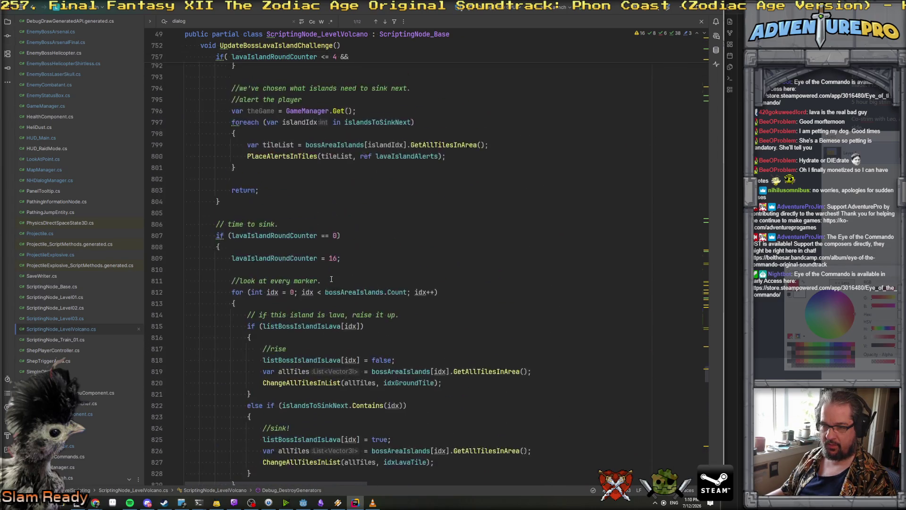
scroll(331, 279, up, 10)
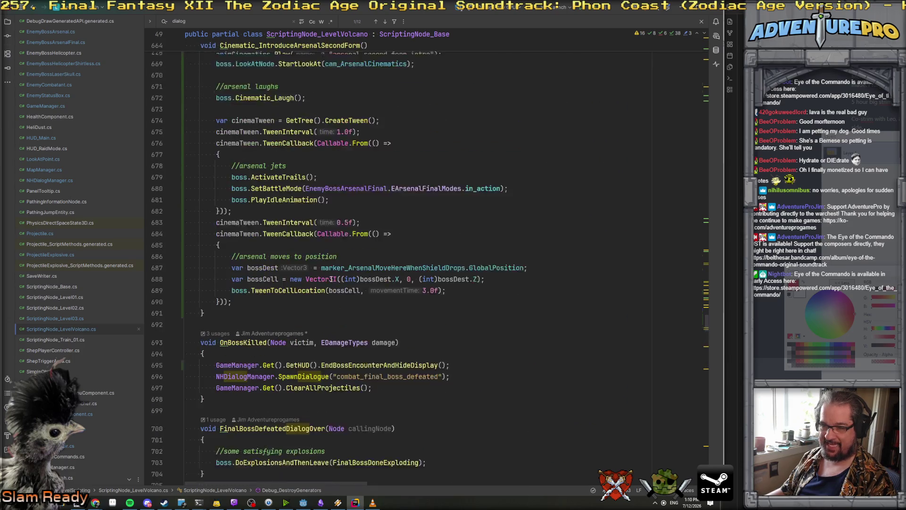
scroll(331, 279, up, 10)
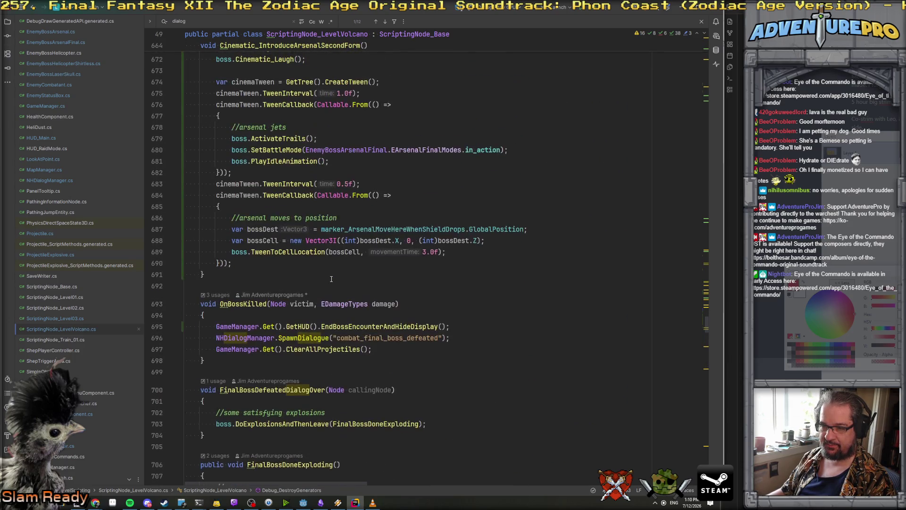
scroll(331, 279, down, 8)
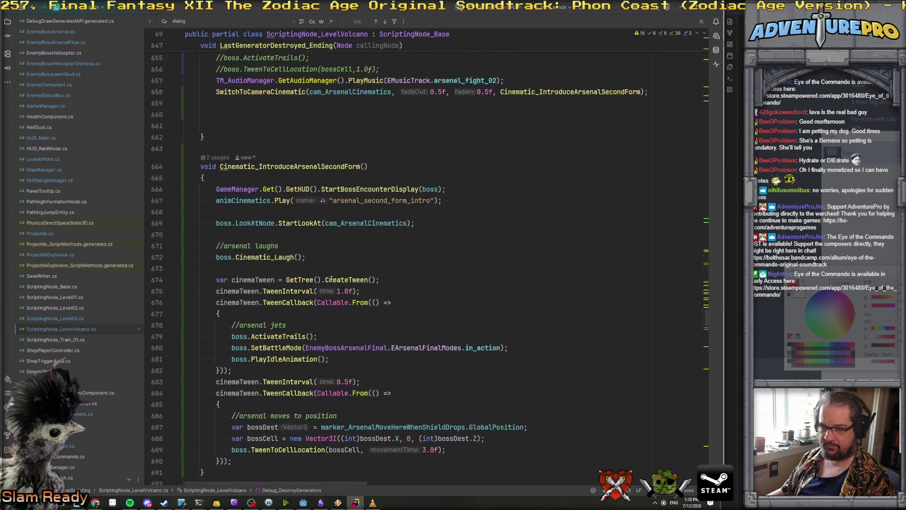
scroll(307, 227, up, 5)
click(302, 221)
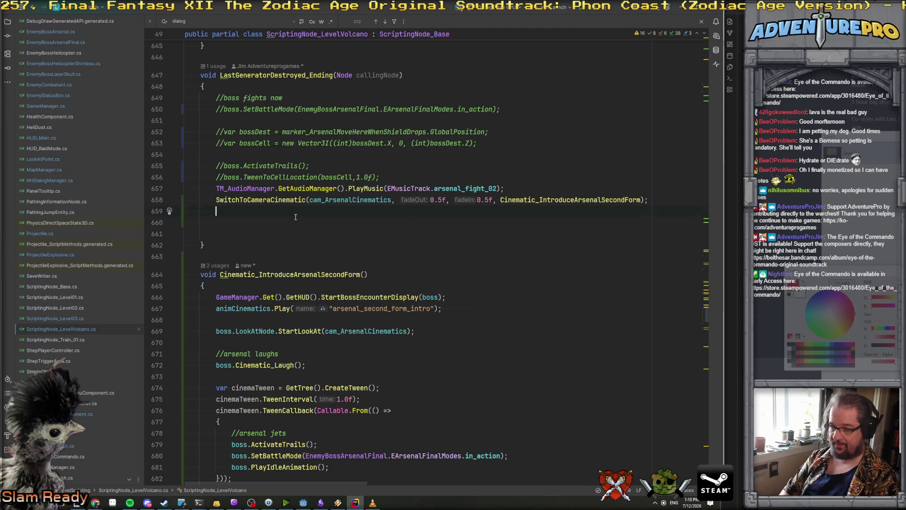
key(ctrl+v)
drag(233, 253, 470, 255)
key(ctrl+c)
key(Delete)
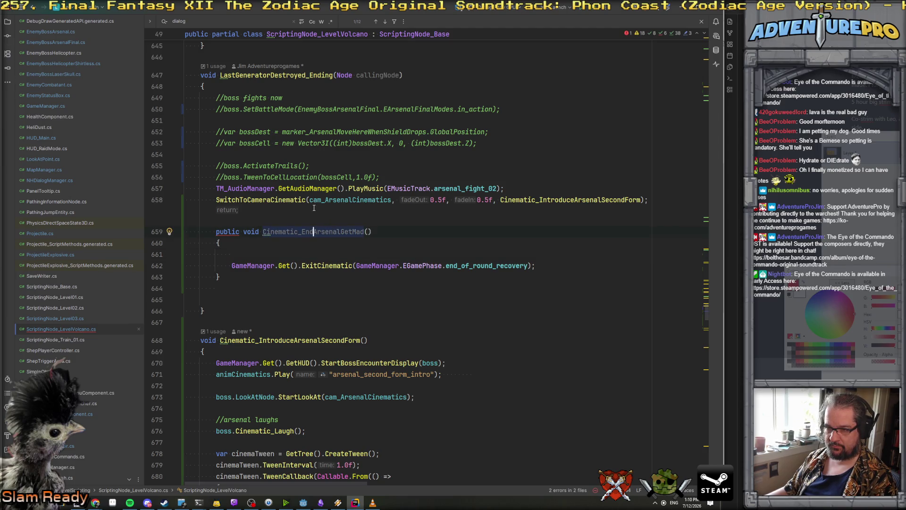
Subscribe Cinematic_EndSecondFormIntro to OnCameraReturnedToPlayerCamera right after SwitchToCameraCinematic.
click(648, 200)
key(Return)
key(ctrl+v)
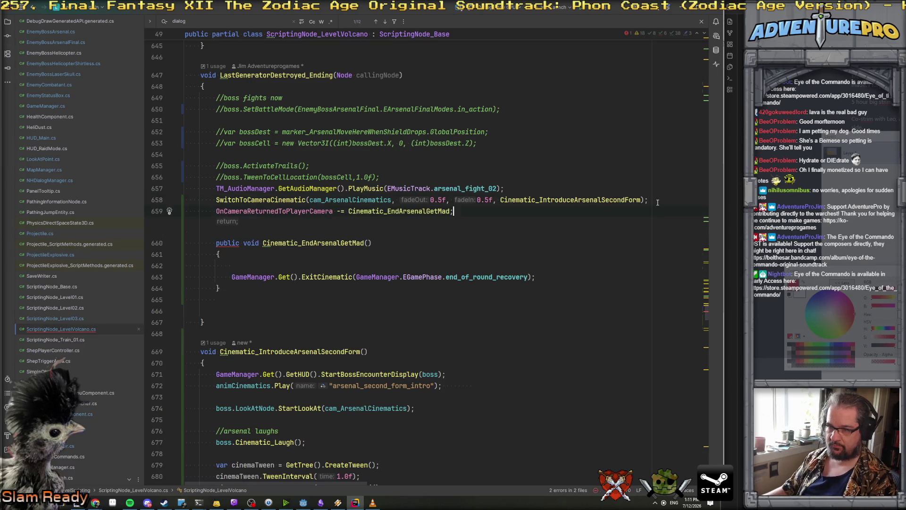
text(+)
click(336, 211)
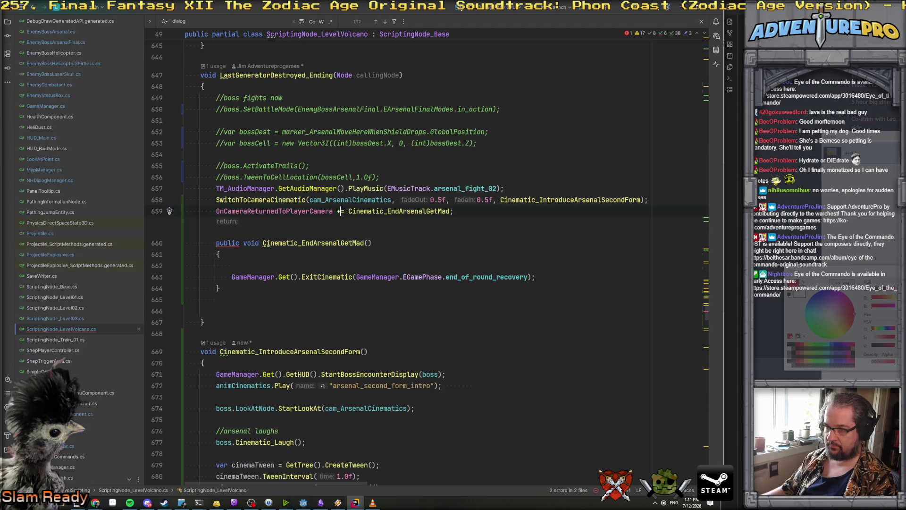
drag(398, 211, 454, 211)
text(SecondFormIntro)
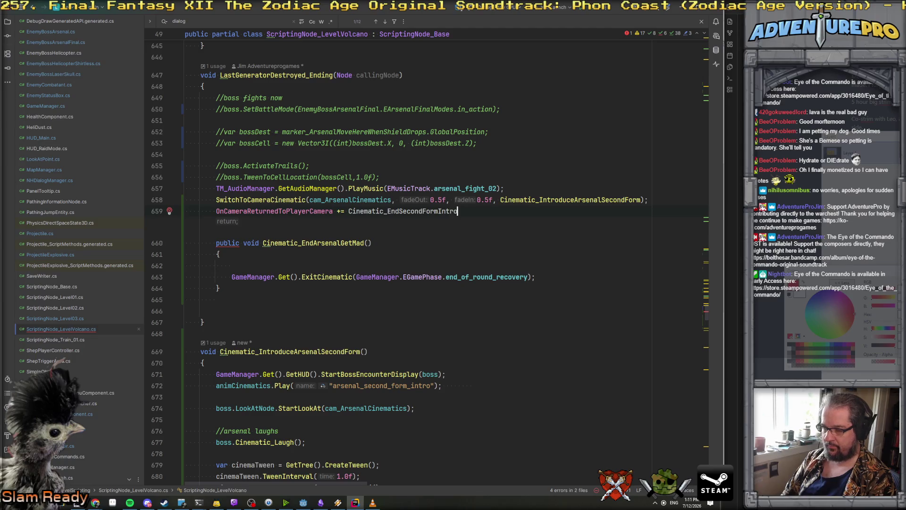
Move the pasted Cinematic_EndArsenalGetMad method to the end of the file.
key(Up)
key(shift+Down)
key(shift+Down)
key(shift+Down)
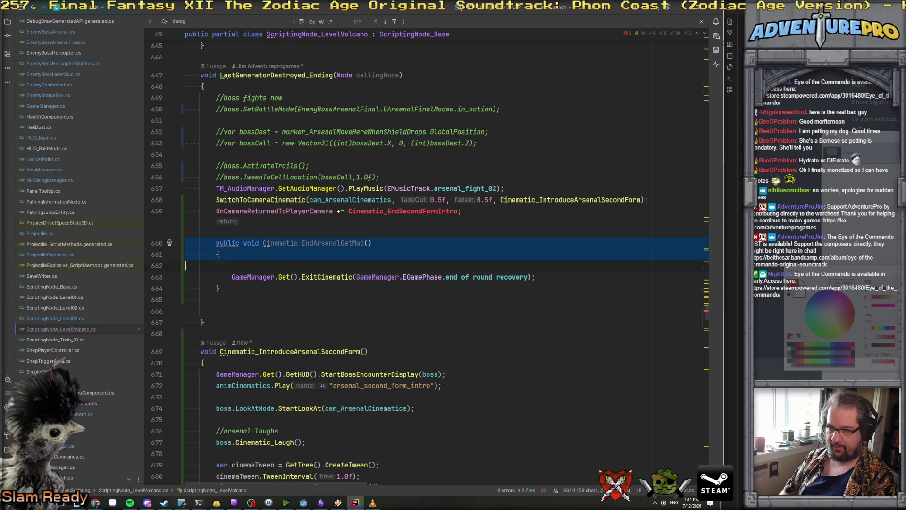
key(Delete)
key(shift+Down)
key(Delete)
key(Delete)
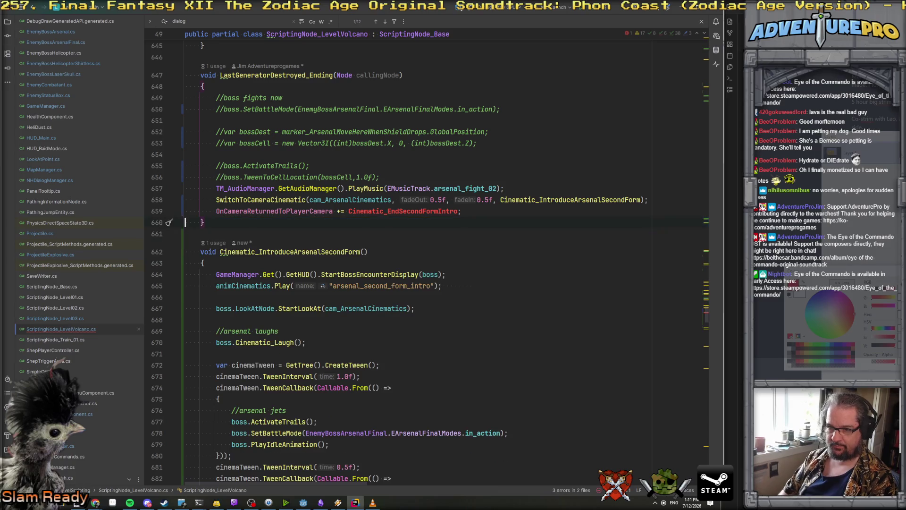
scroll(224, 403, down, 5)
click(224, 399)
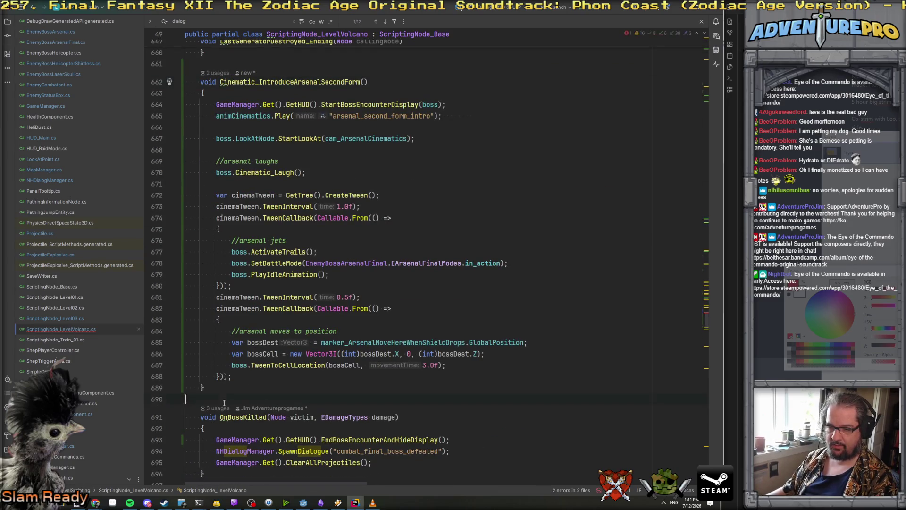
key(ctrl+v)
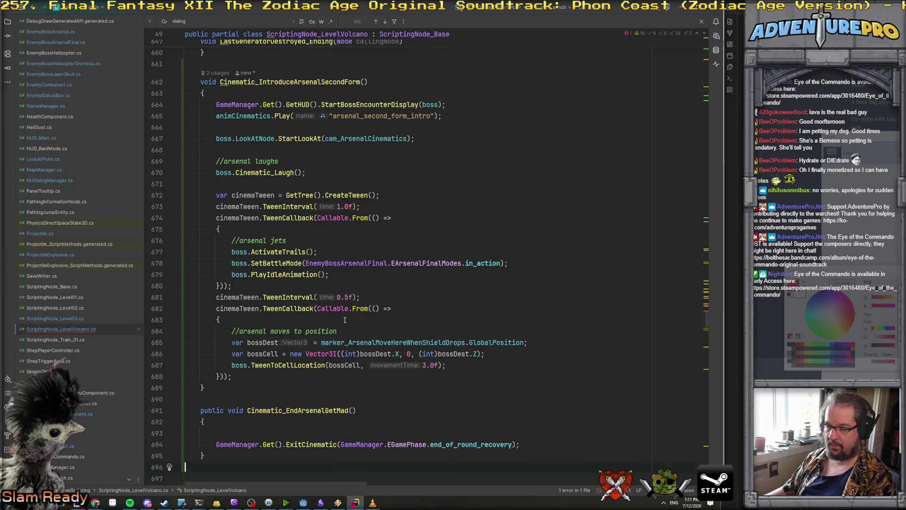
Rename the new method to Cinematic_EndSecondFormIntro.
scroll(402, 196, up, 6)
scroll(397, 245, down, 11)
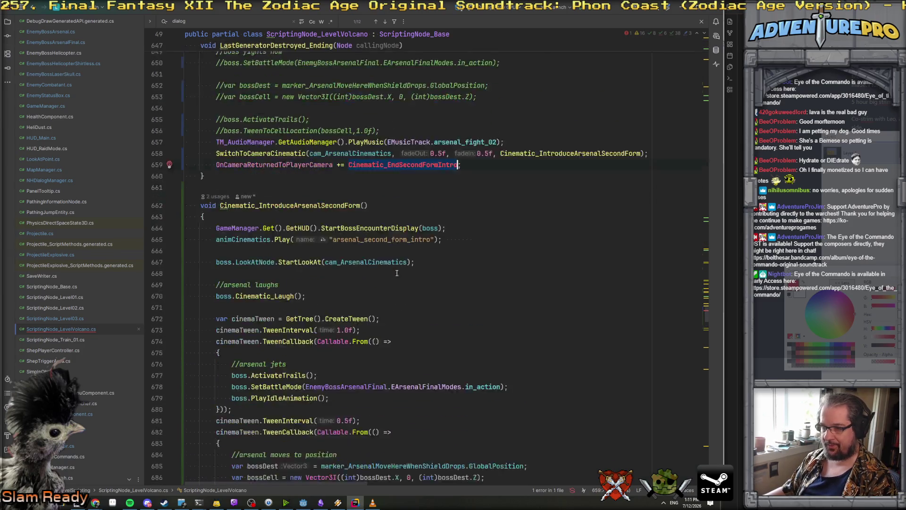
double_click(303, 247)
text(Cinematic_EndSecondFormIntro)
Add 'OnCameraReturnedToPlayerCamera -= Cinematic_EndSecondFormIntro;' inside the method so it unsubscribes itself.
scroll(261, 115, up, 8)
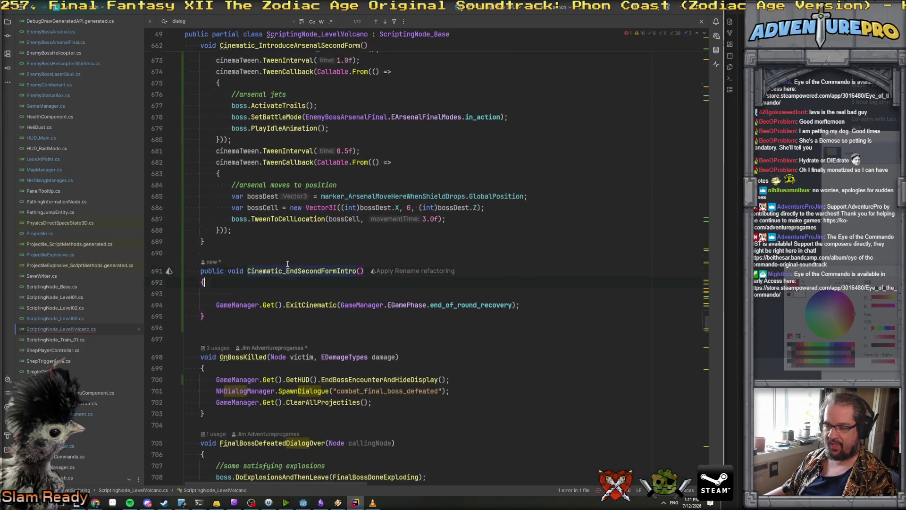
scroll(261, 115, up, 1)
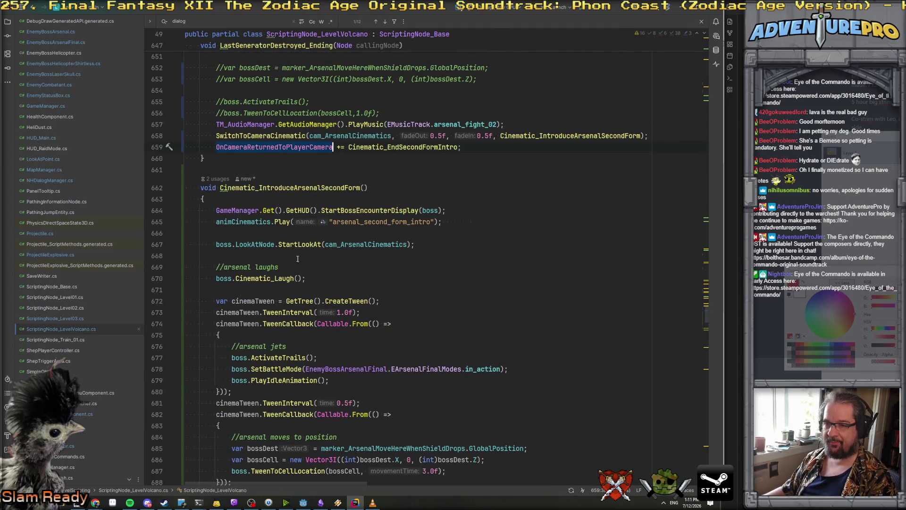
scroll(300, 246, down, 12)
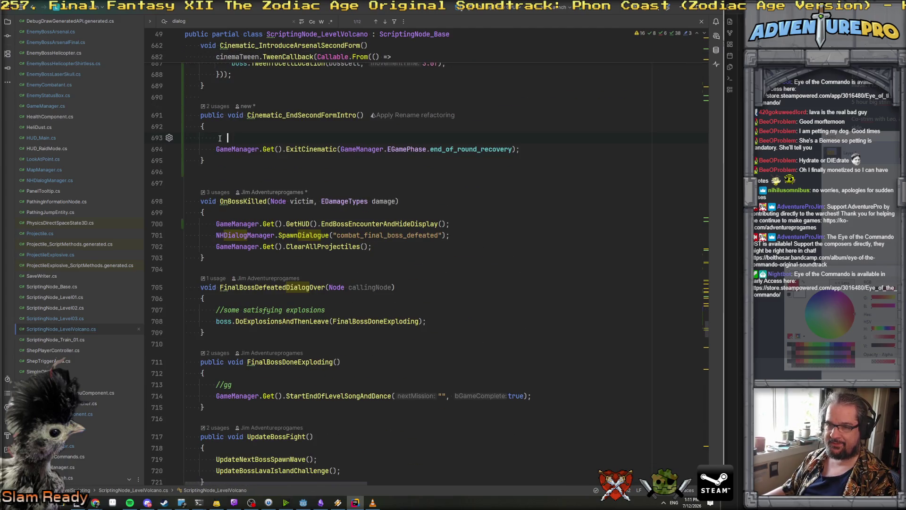
text(OnCameraReturnedToPlayerCamera)
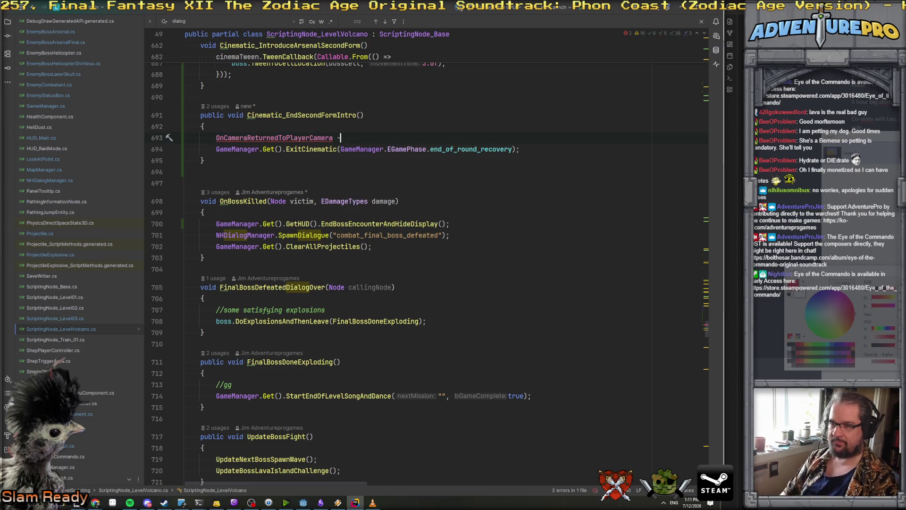
text(= Cinem)
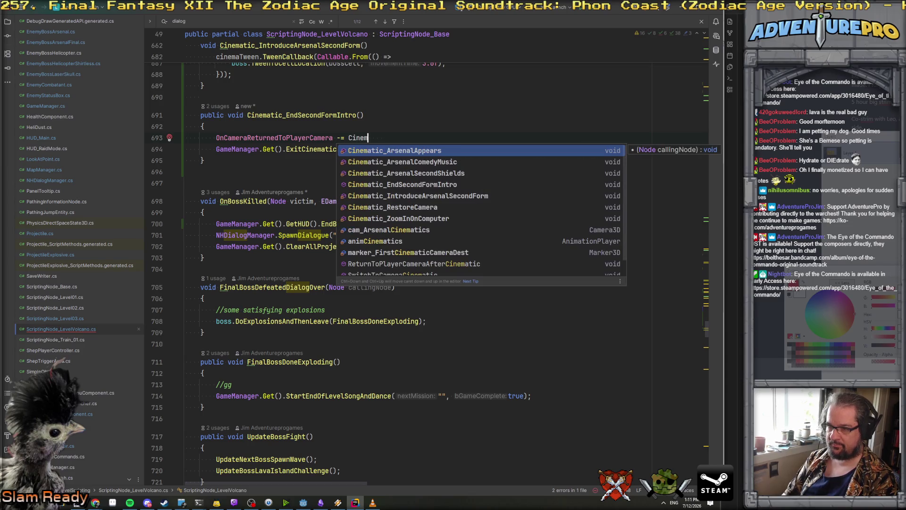
key(Down)
key(Down)
key(Down)
key(Return)
Copy the destroygenerators console command name and return to the Godot editor.
scroll(415, 321, up, 12)
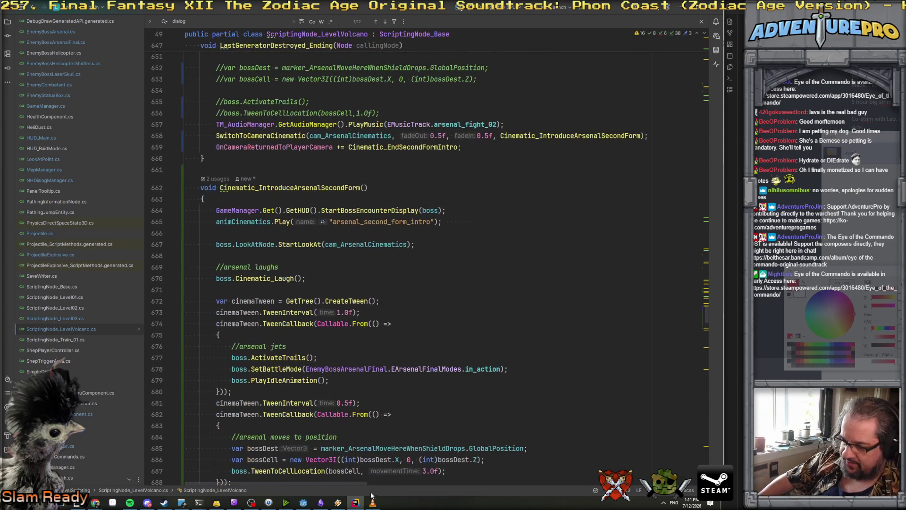
ctrl+click(333, 244)
scroll(335, 251, down, 20)
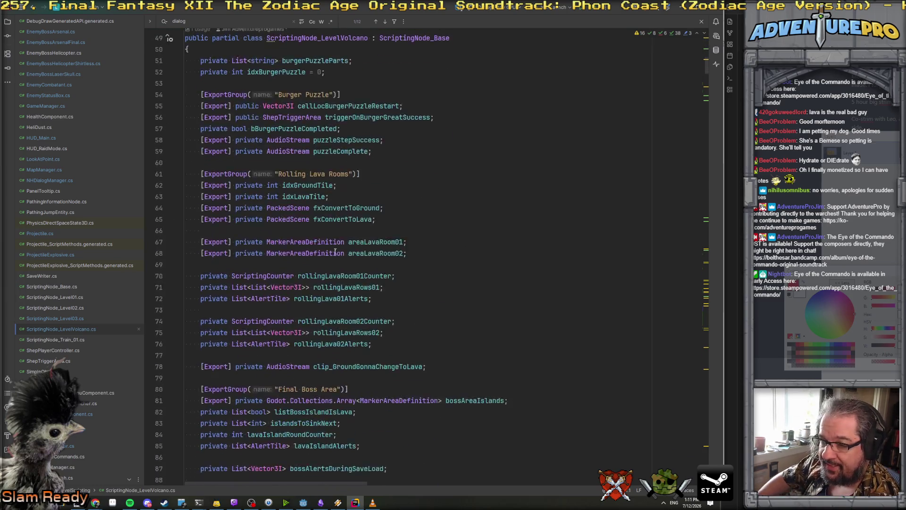
scroll(335, 251, down, 4)
double_click(395, 210)
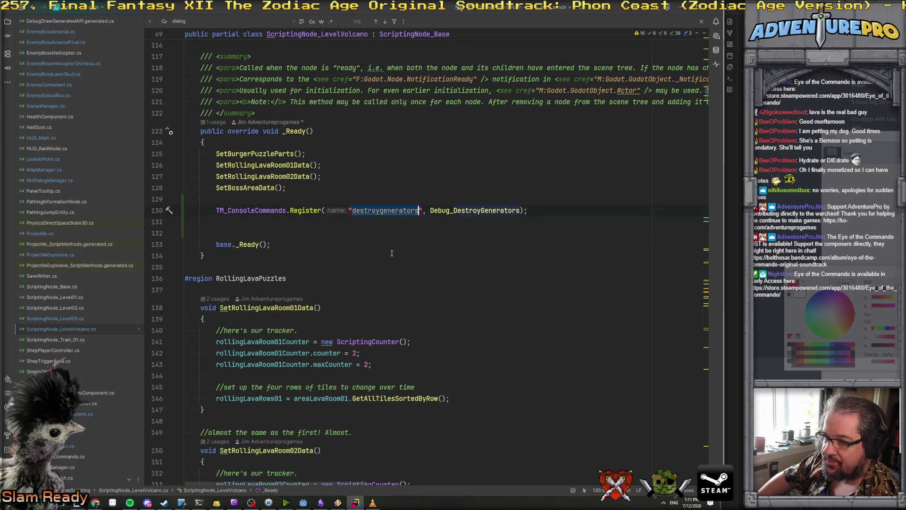
click(305, 503)
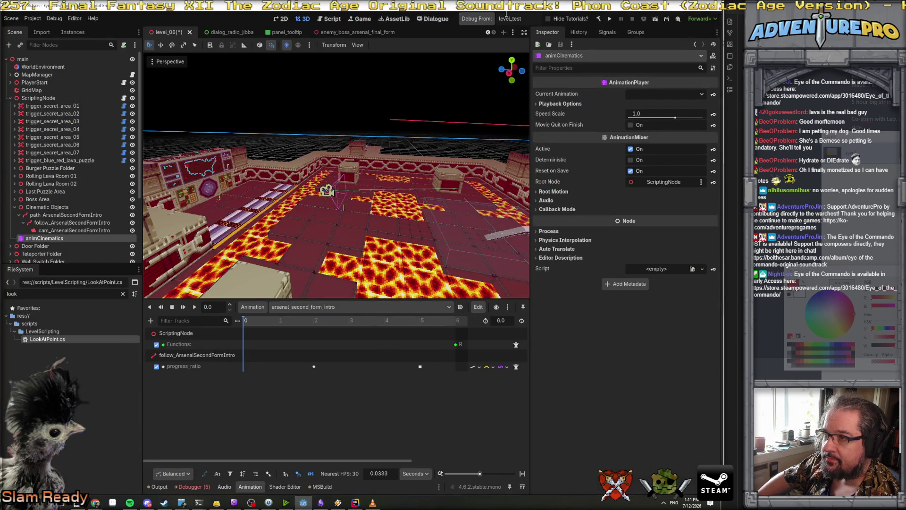
Replace '_test' with '06' in the Debug From scene name so the game debugs from level_06.
drag(510, 19, 546, 24)
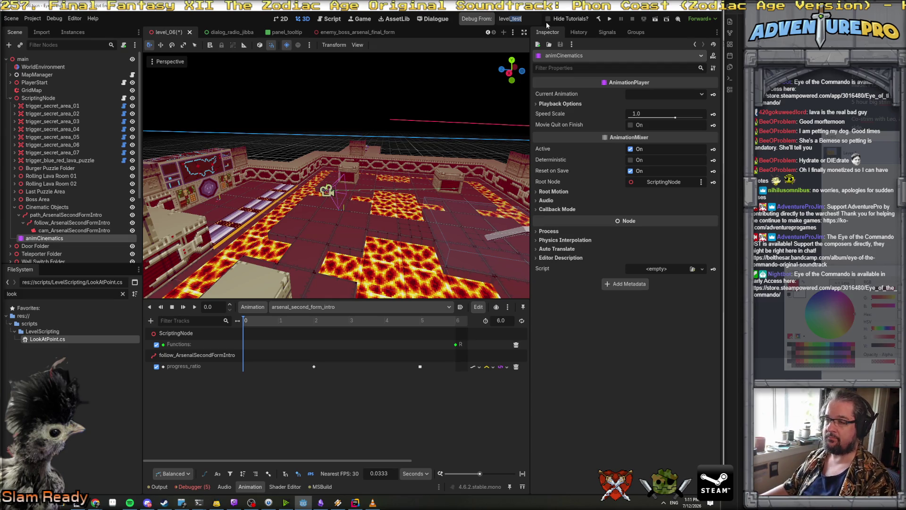
text(06)
key(ctrl+s)
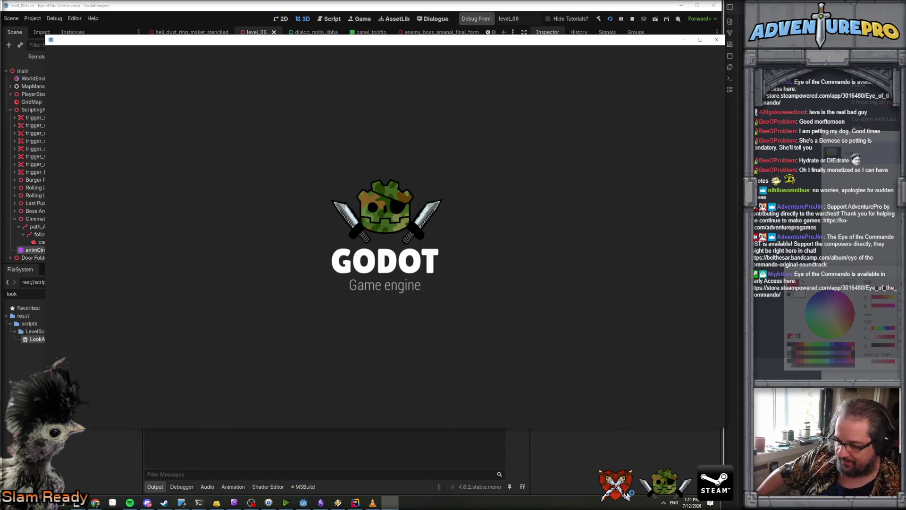
Open the Windows volume mixer from the tray's sound icon.
click(664, 502)
right_click(694, 476)
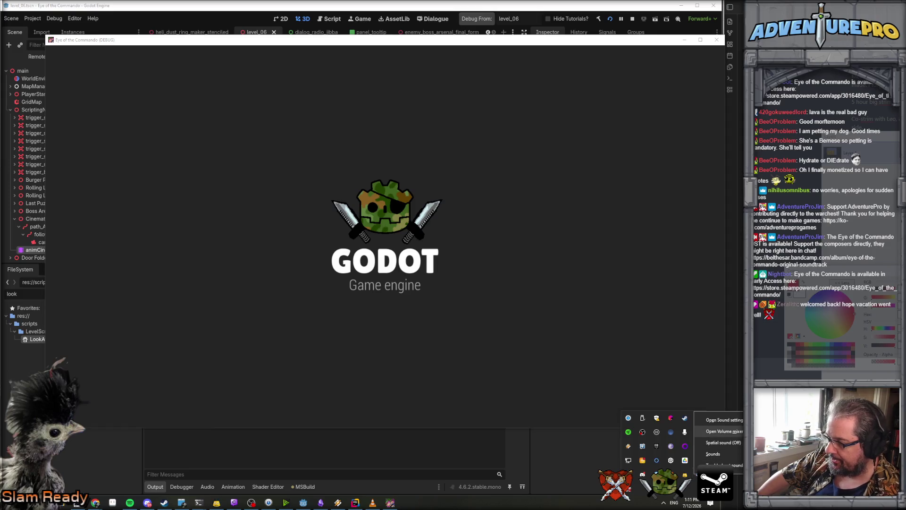
click(719, 430)
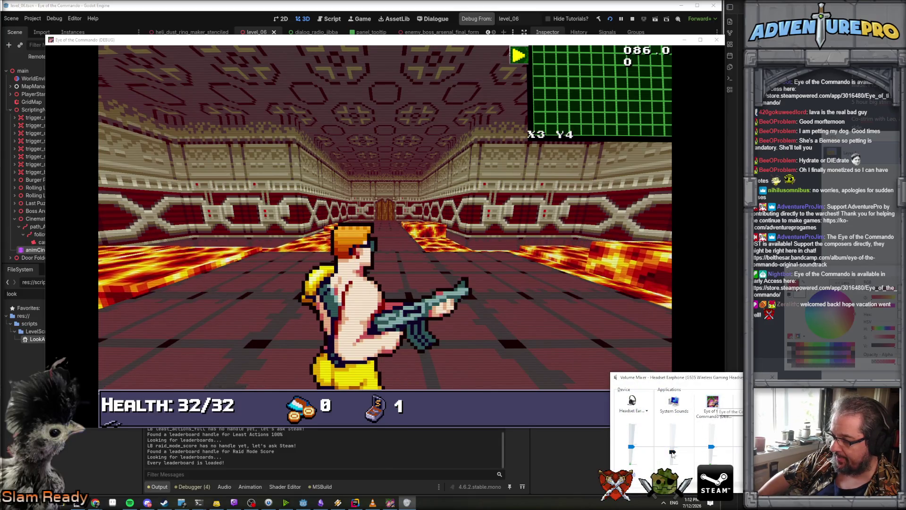
In the game's debug console, enter TP 35 65 and UNDYING.
click(542, 330)
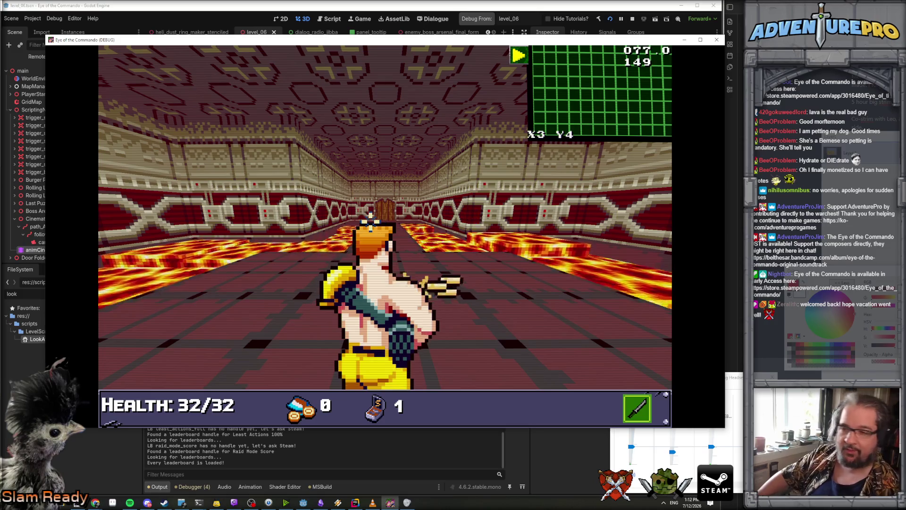
key(grave)
text(TP 35 65)
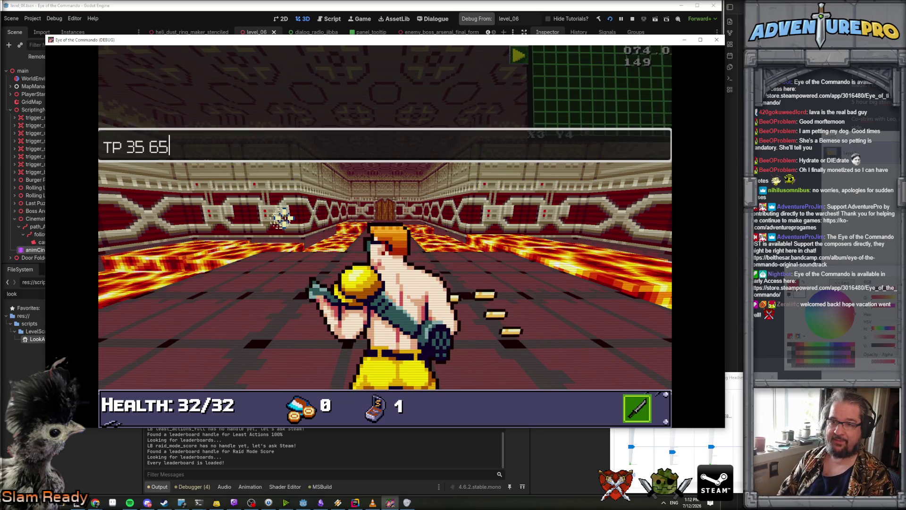
key(Return)
text(uNG)
key(Return)
key(grave)
Walk forward into the boss arena and click through The Arsenal's dialog.
key(w)
key(w)
key(w)
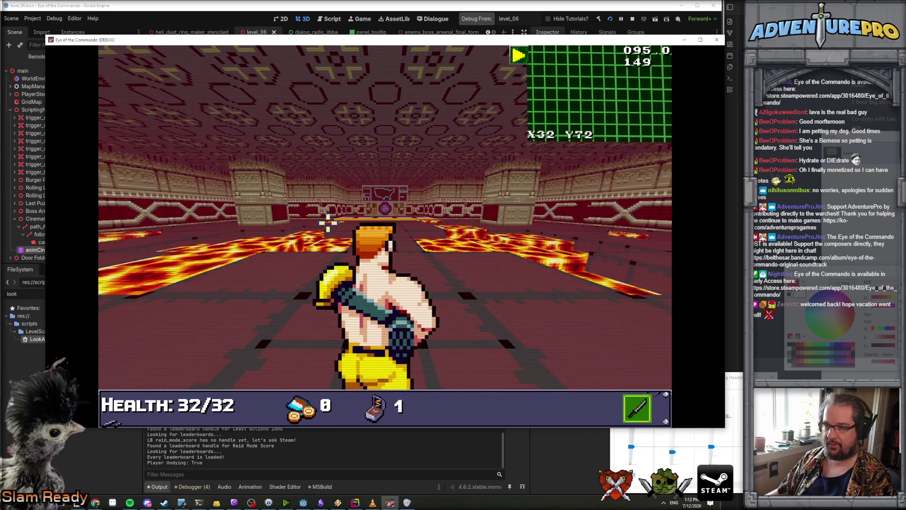
key(w)
key(w)
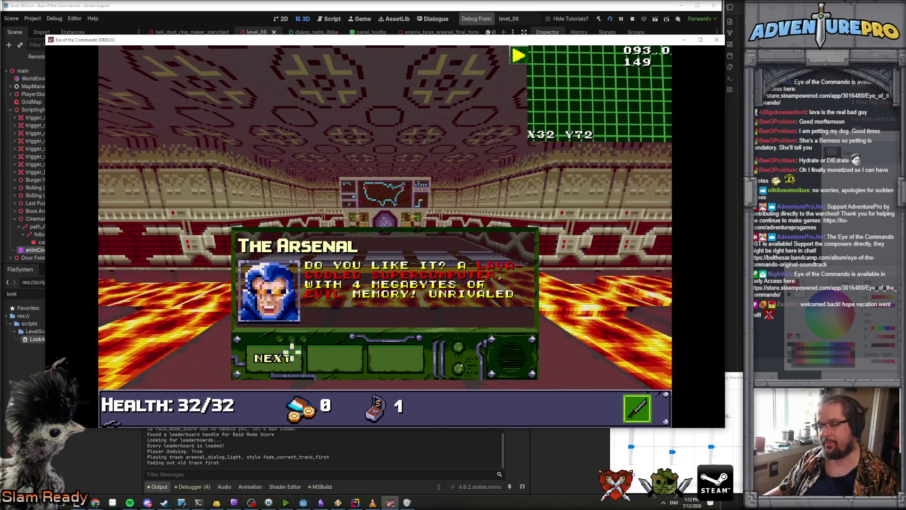
click(286, 354)
click(289, 357)
click(287, 359)
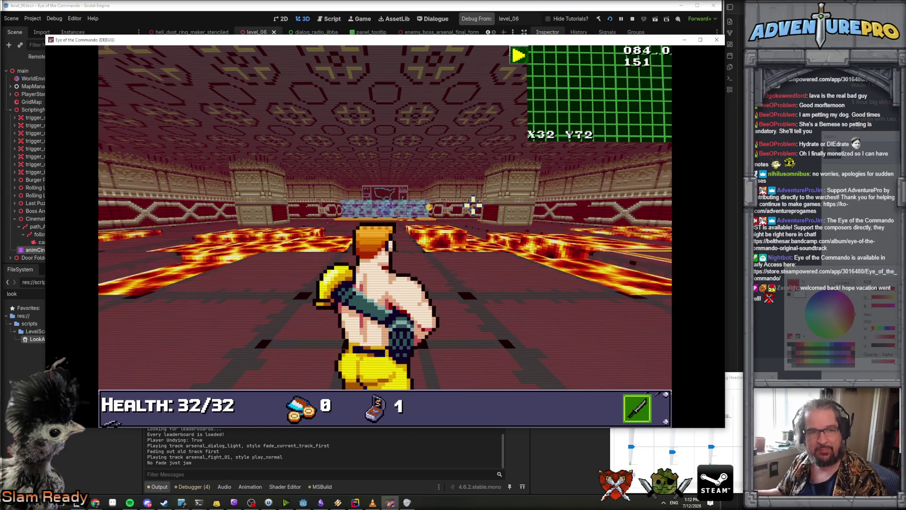
key(grave)
text(DESTROYGENERATORS)
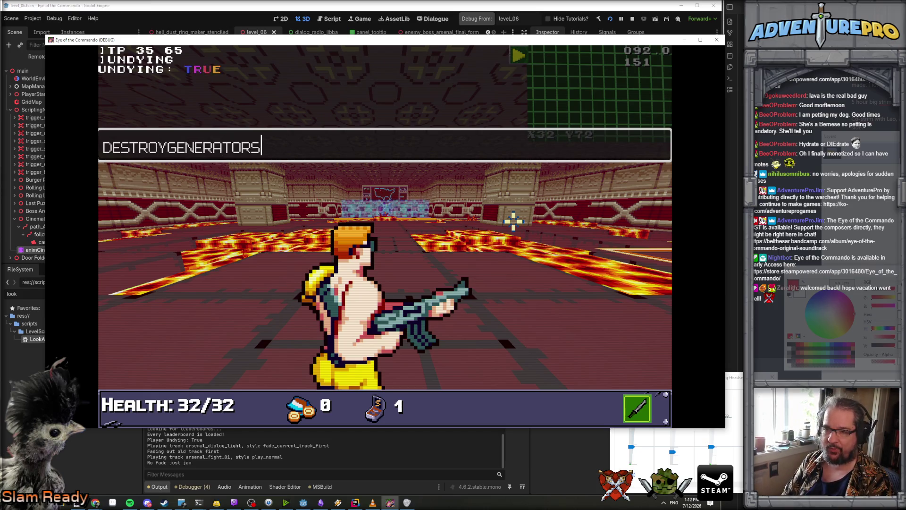
Run DESTROYGENERATORS in the console and click through the Arsenal and Moose dialog.
key(Return)
key(grave)
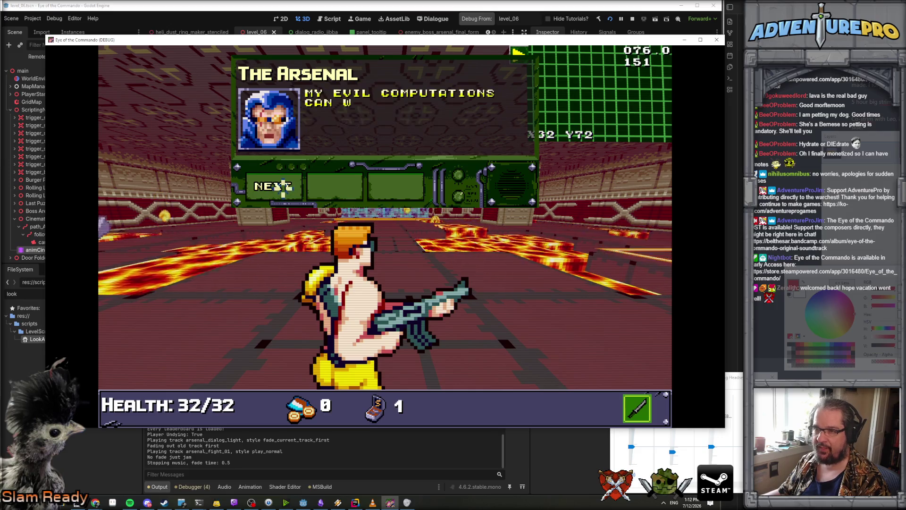
click(284, 185)
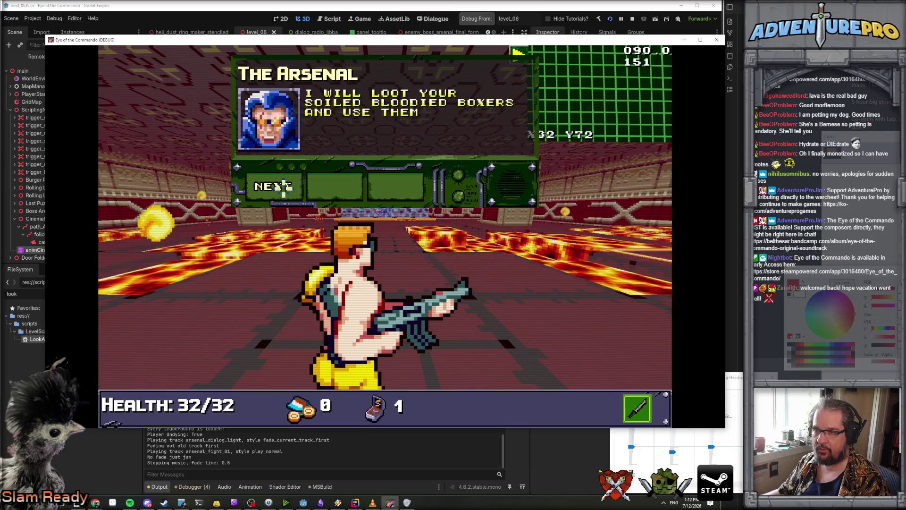
click(283, 186)
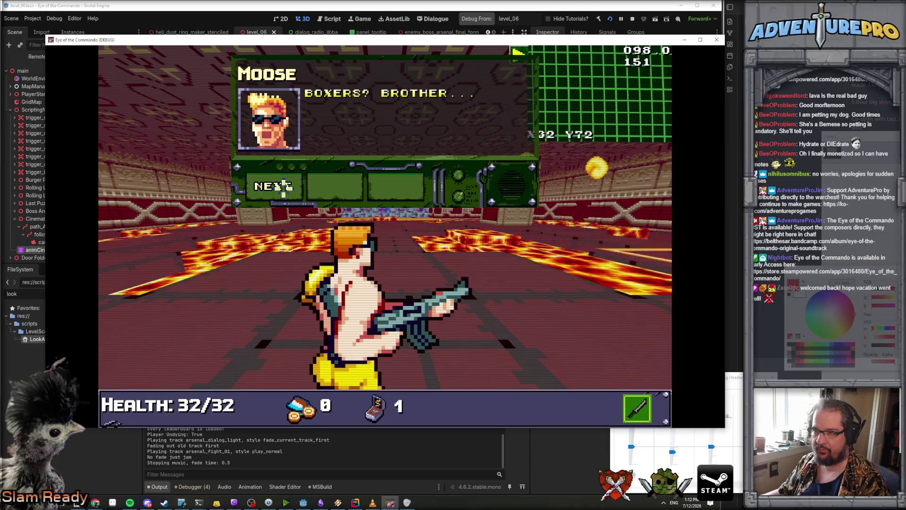
click(284, 186)
click(284, 185)
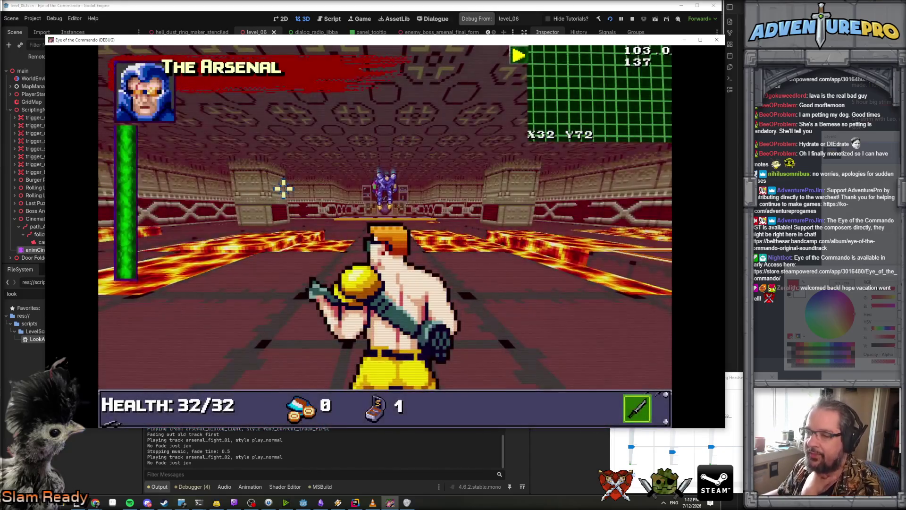
Shoot at The Arsenal repeatedly as it moves, then stop the game with F8.
click(329, 250)
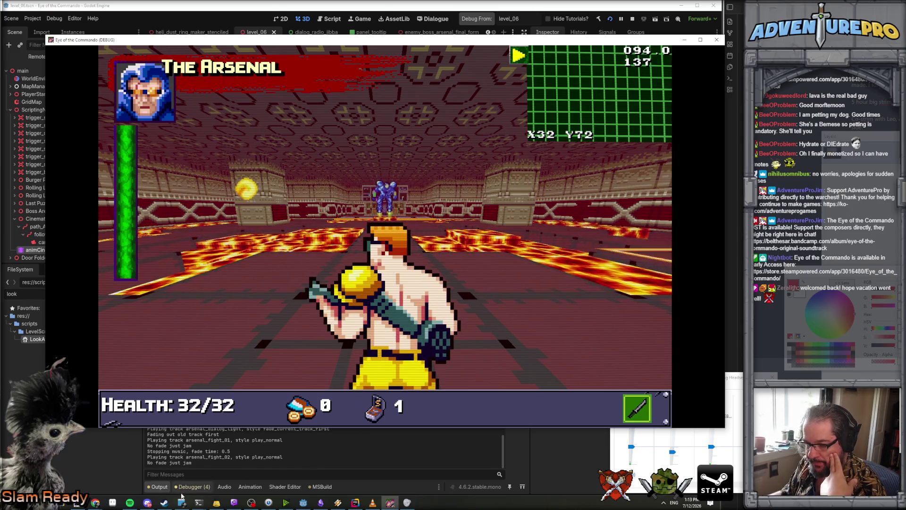
click(380, 187)
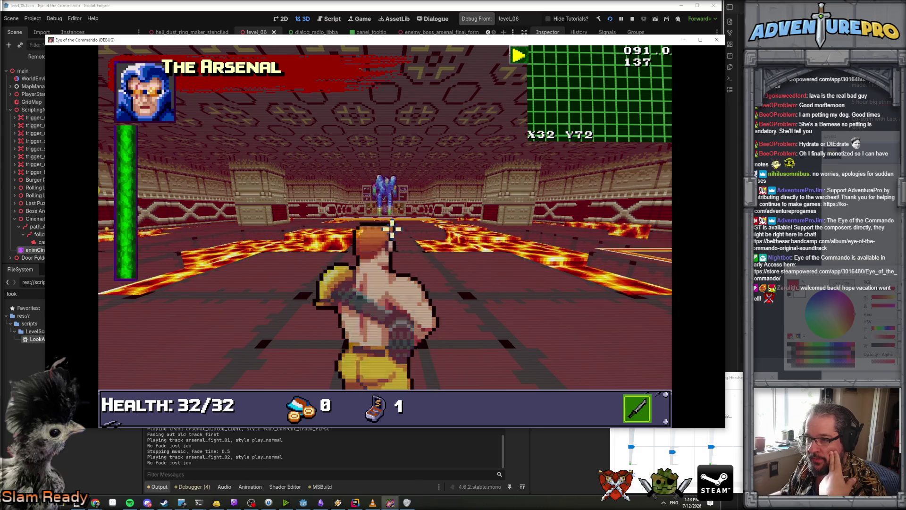
click(380, 186)
click(380, 187)
click(276, 179)
click(283, 183)
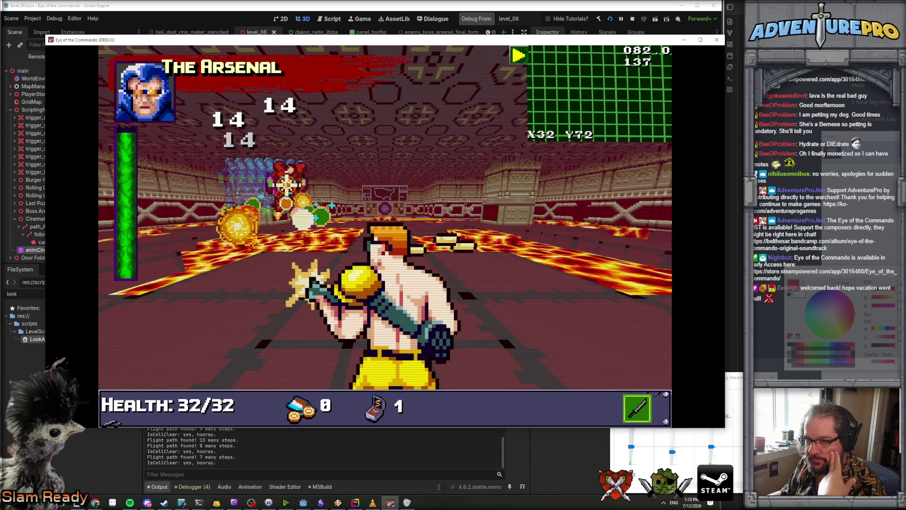
click(285, 185)
click(286, 188)
click(285, 188)
click(287, 180)
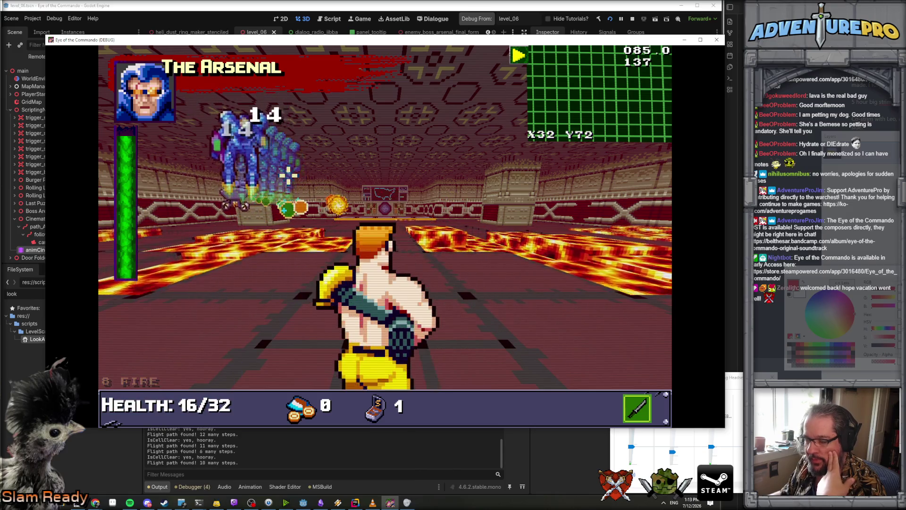
key(F8)
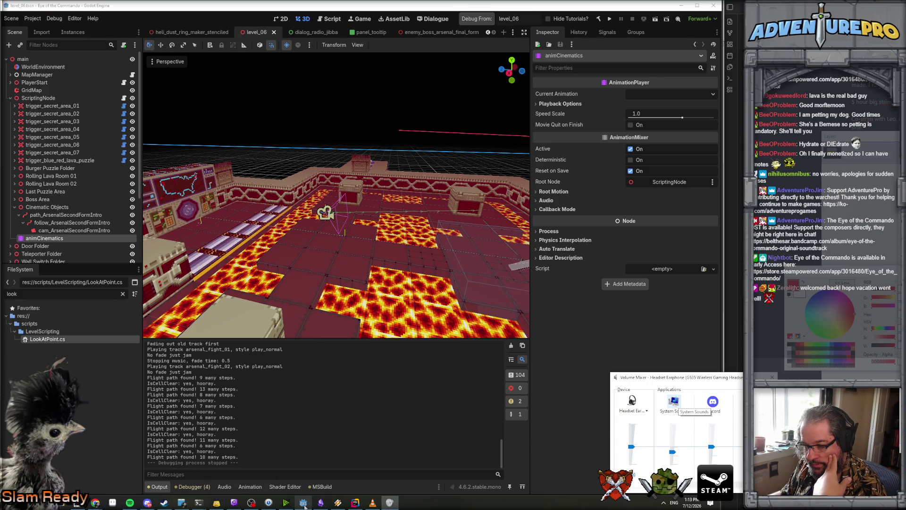
Open enemy_boss_arsenal_final_form, preview its arsenal_laugh.wav Clip Laugh, then switch to Rider.
mouse_move(304, 504)
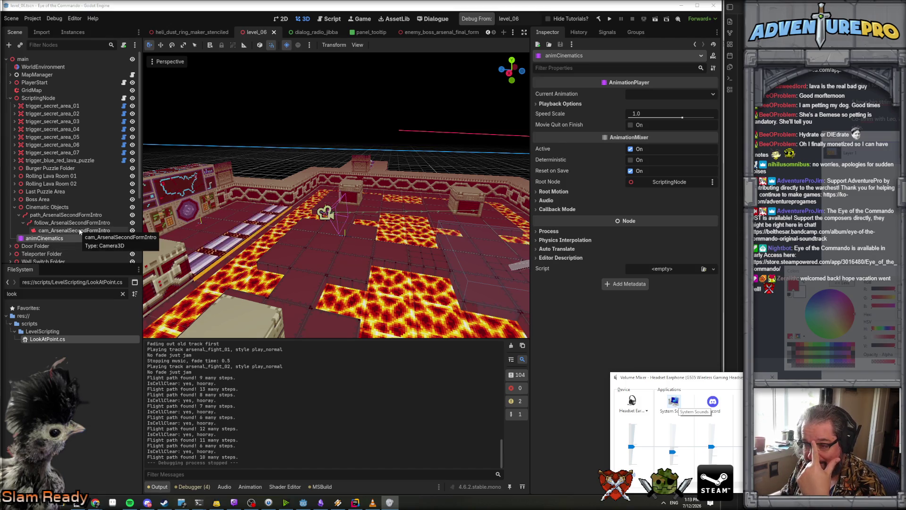
click(444, 32)
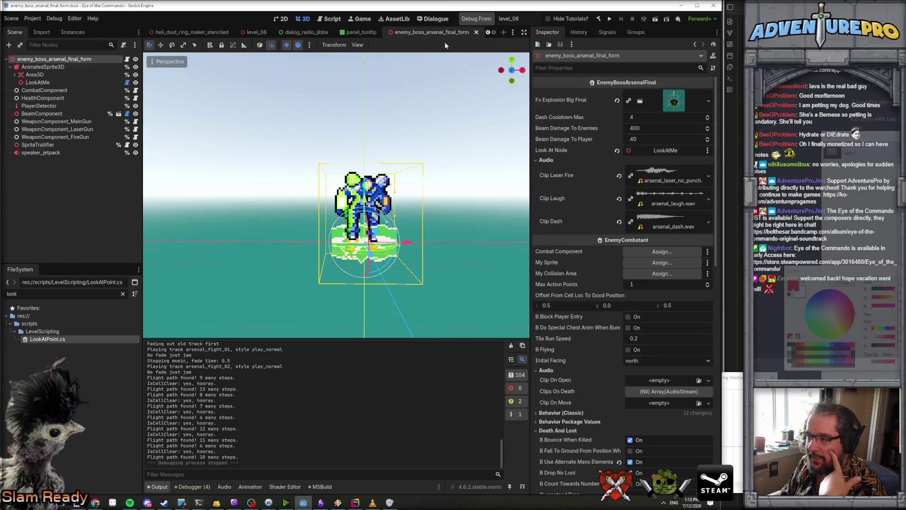
click(654, 202)
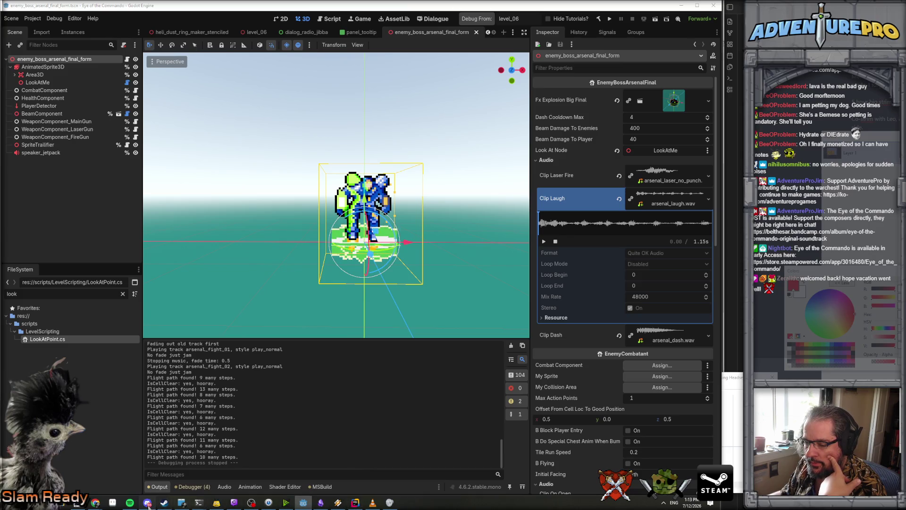
click(354, 502)
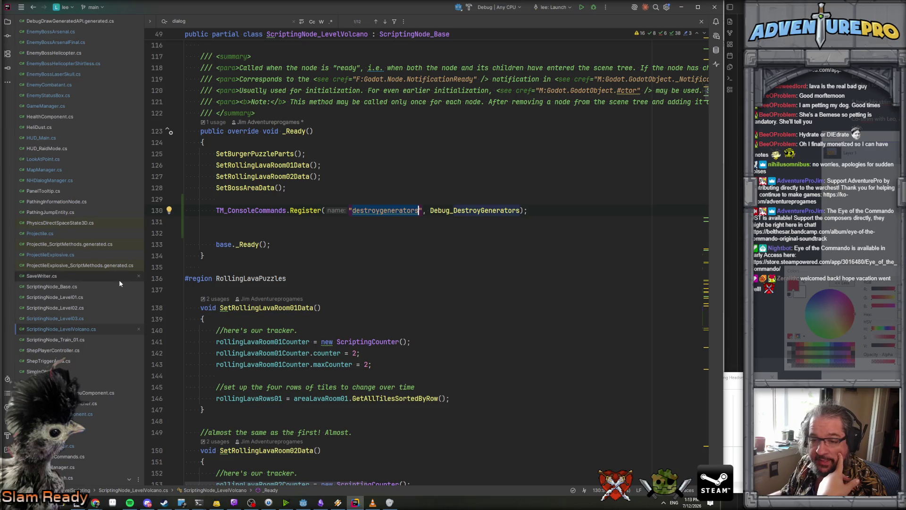
In EnemyBossArsenalFinal.cs, make Cinematic_Laugh call PlayUIFX(clip_laugh) without the GlobalPosition argument.
click(56, 42)
scroll(372, 418, down, 4)
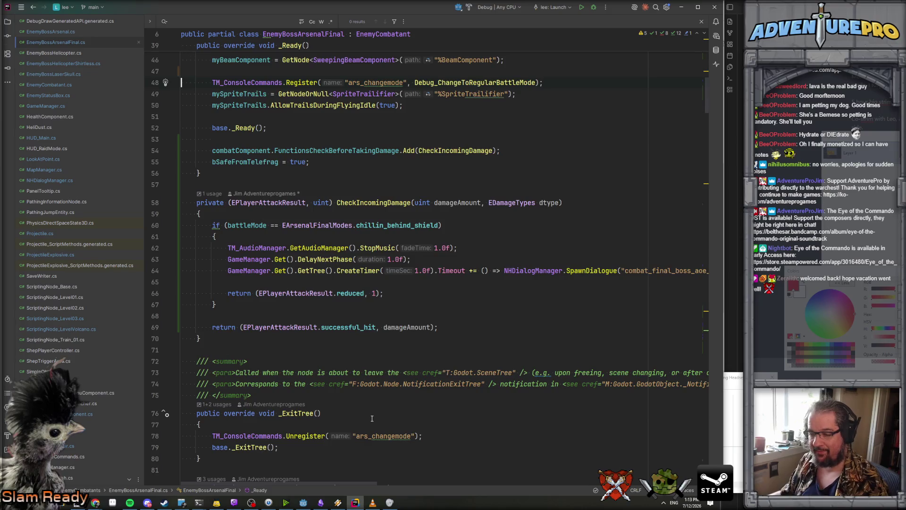
key(ctrl+End)
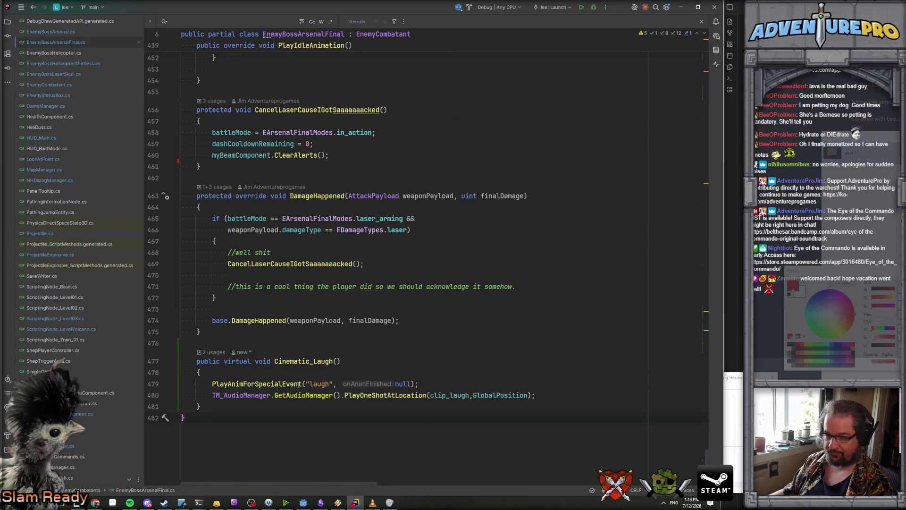
double_click(407, 395)
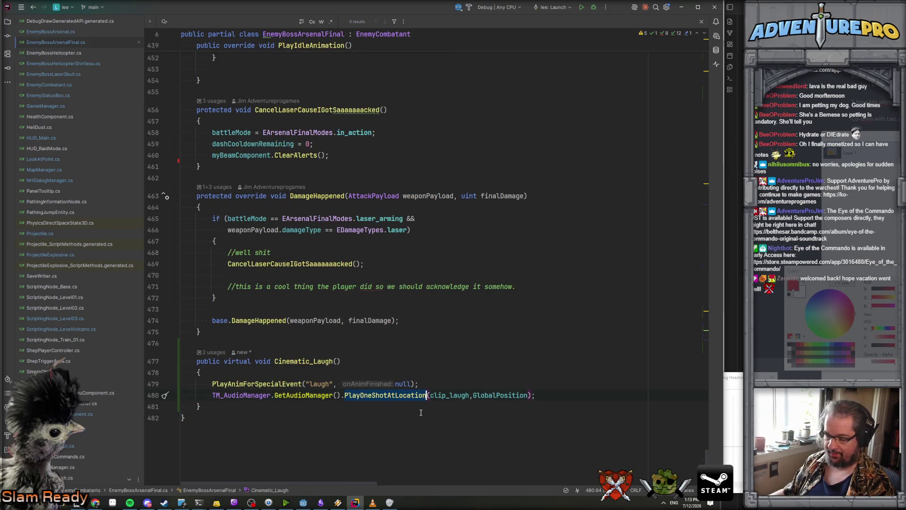
text(PlayUI)
key(Return)
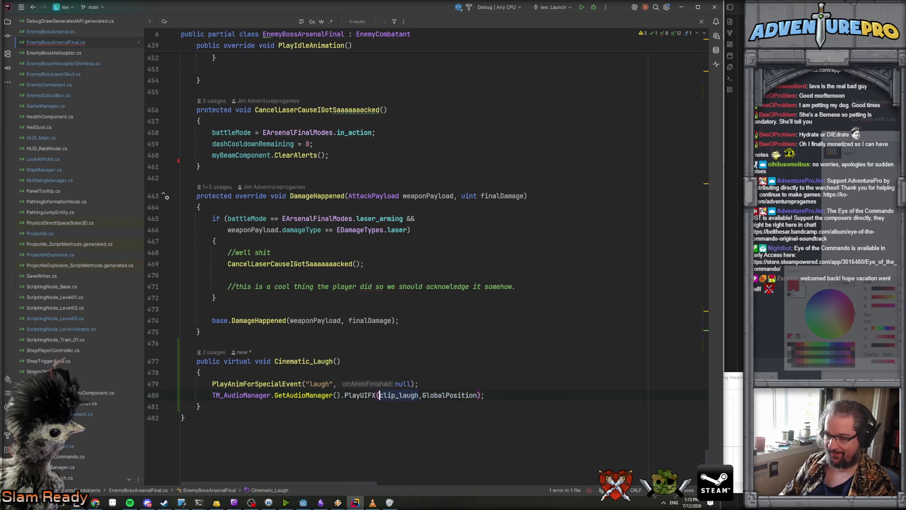
click(419, 395)
key(ctrl+shift+Right)
key(ctrl+shift+Right)
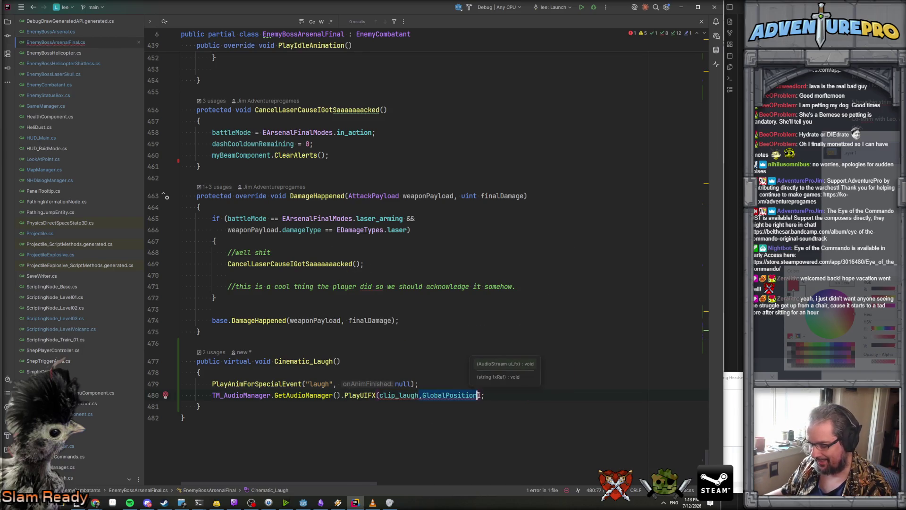
key(BackSpace)
click(471, 402)
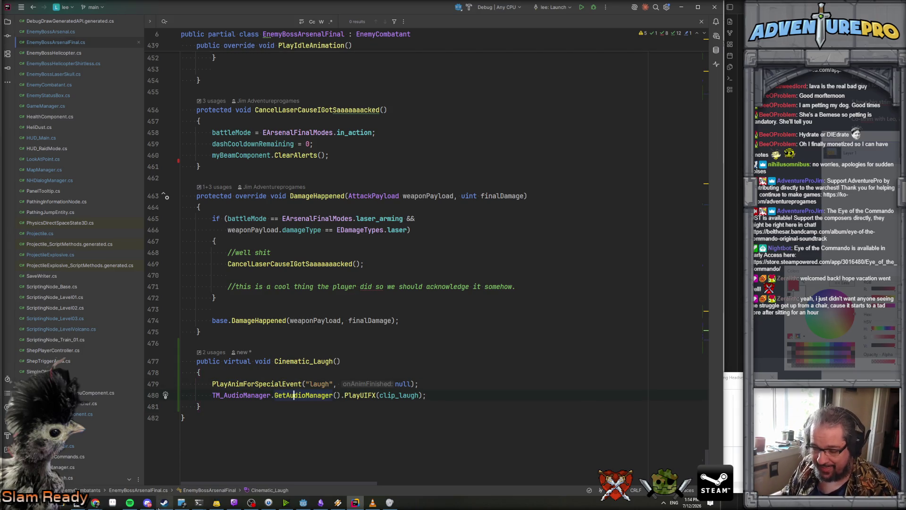
Select the boss's AnimatedSprite3D and add a new animation named laugh.
mouse_move(304, 504)
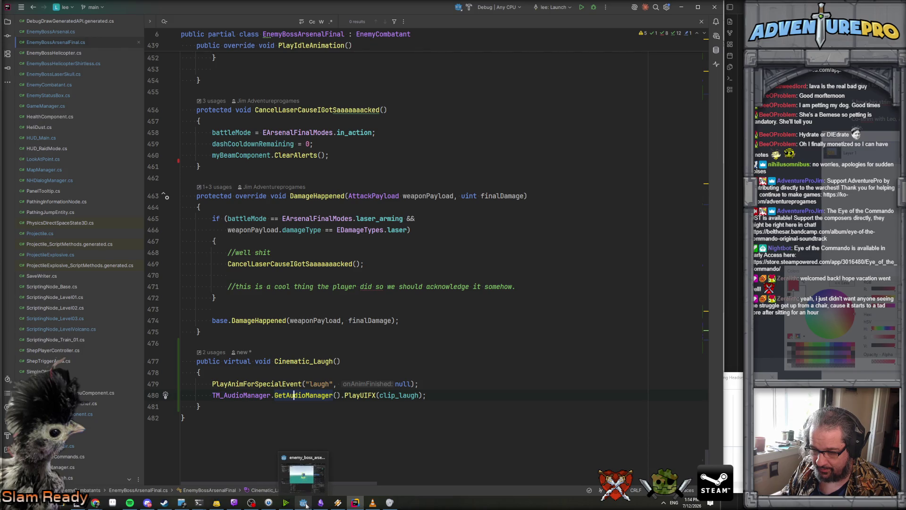
click(305, 504)
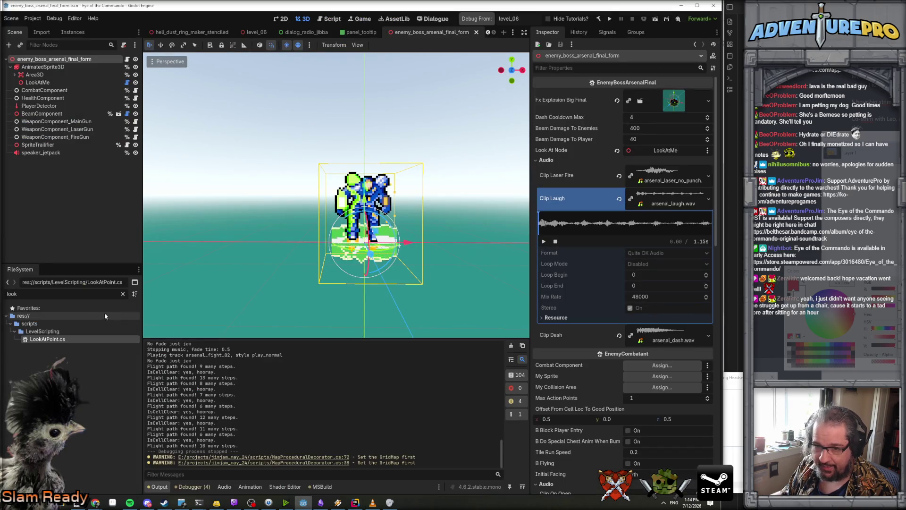
click(42, 66)
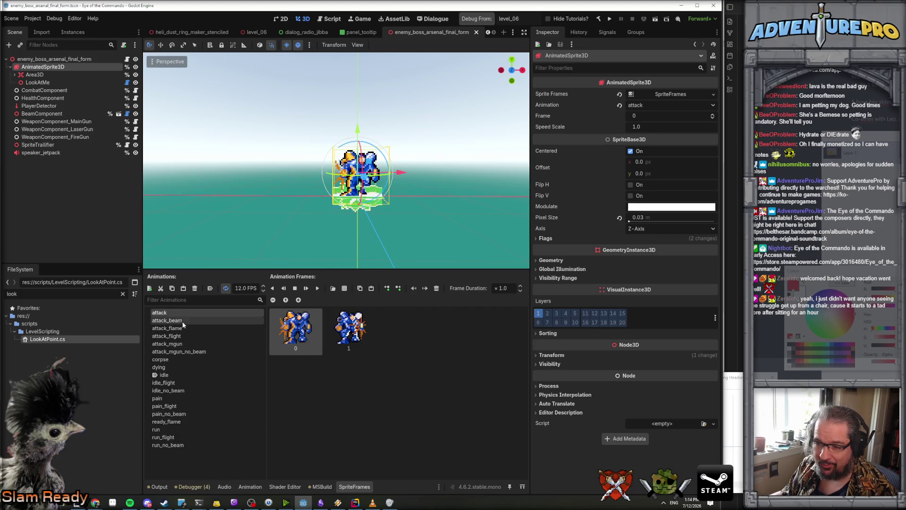
click(192, 375)
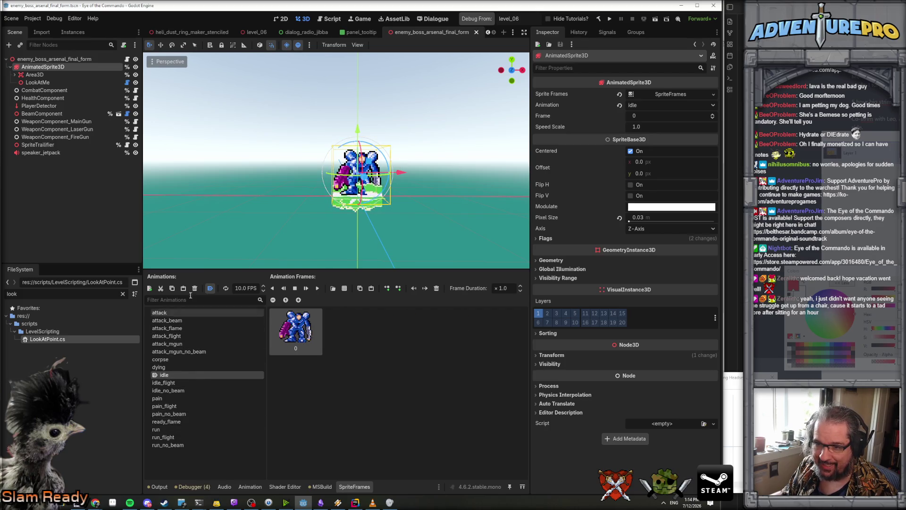
click(150, 288)
click(214, 399)
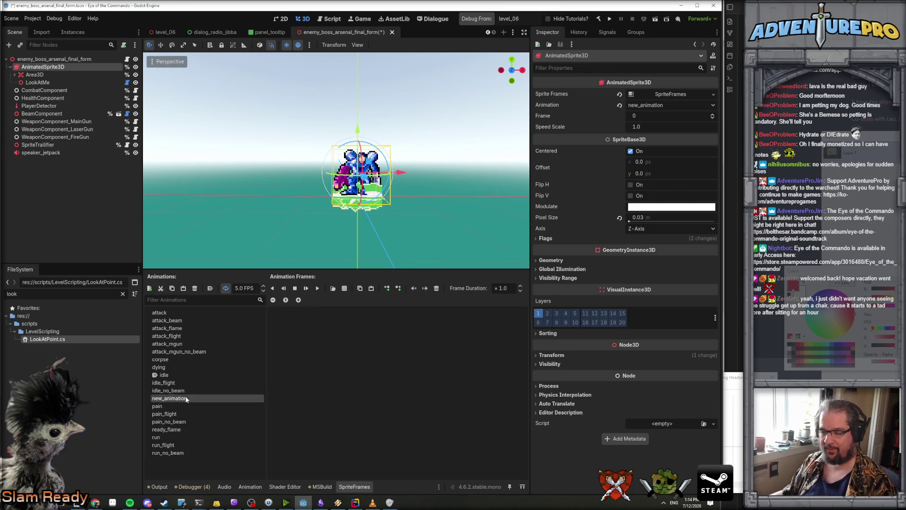
text(laugh)
key(Return)
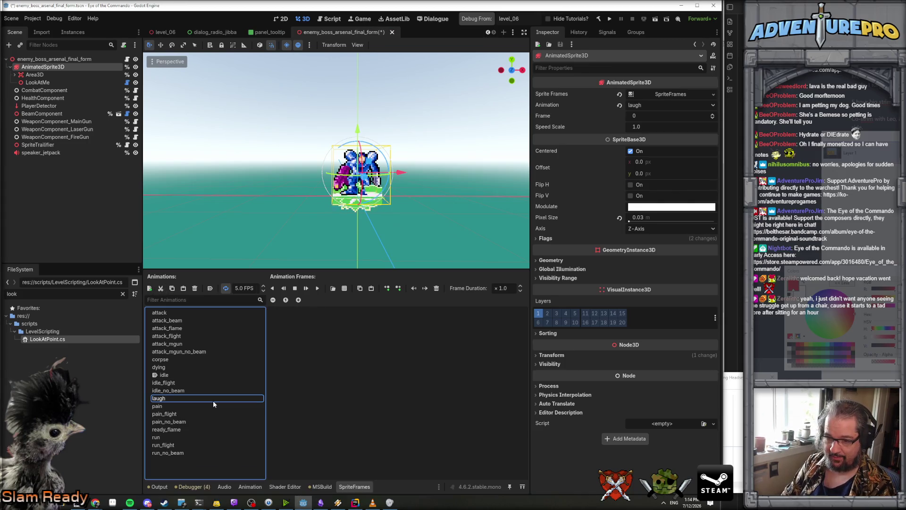
Open enemy_boss_arsenal_taunt_64.png from res://textures as a sprite sheet, then cancel without adding frames.
click(344, 289)
scroll(623, 292, down, 5)
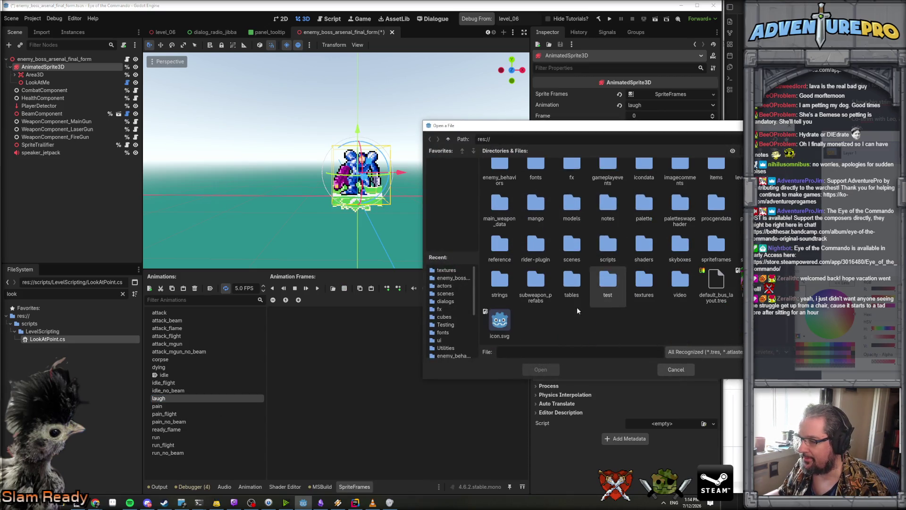
double_click(644, 295)
scroll(643, 286, down, 10)
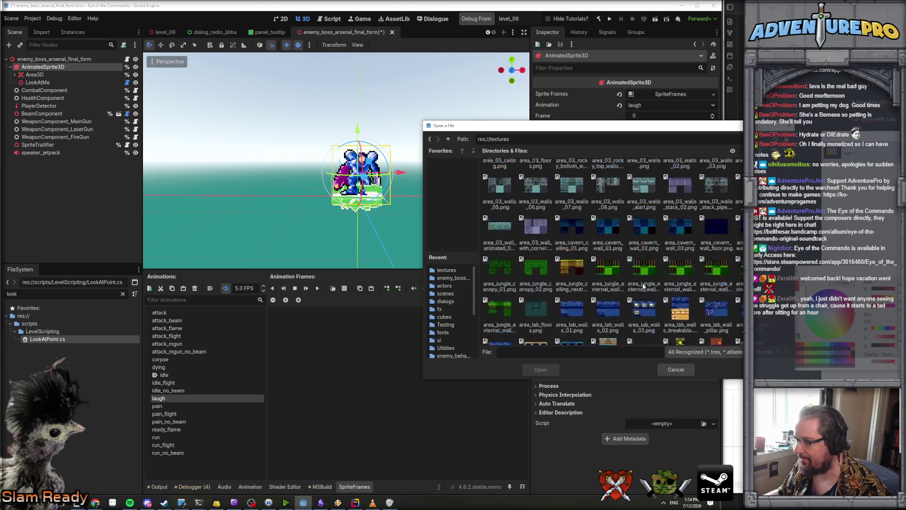
scroll(643, 285, down, 3)
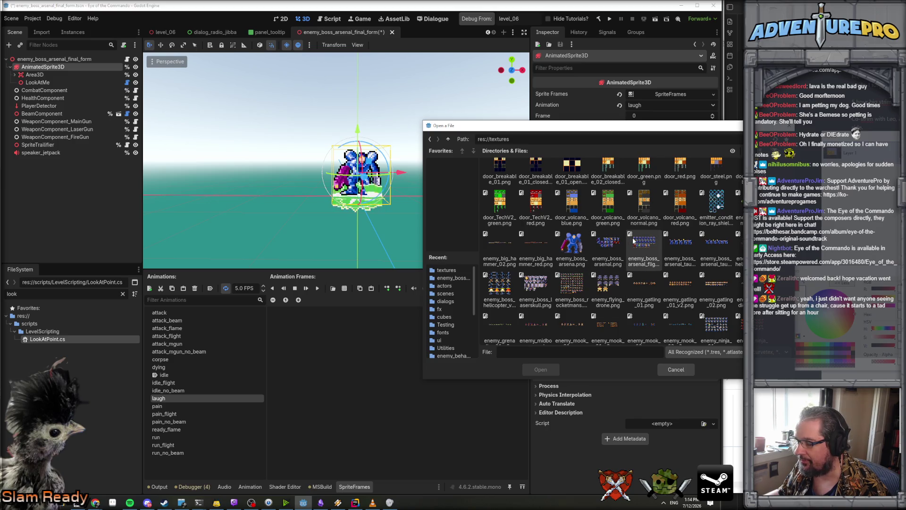
click(680, 248)
double_click(678, 245)
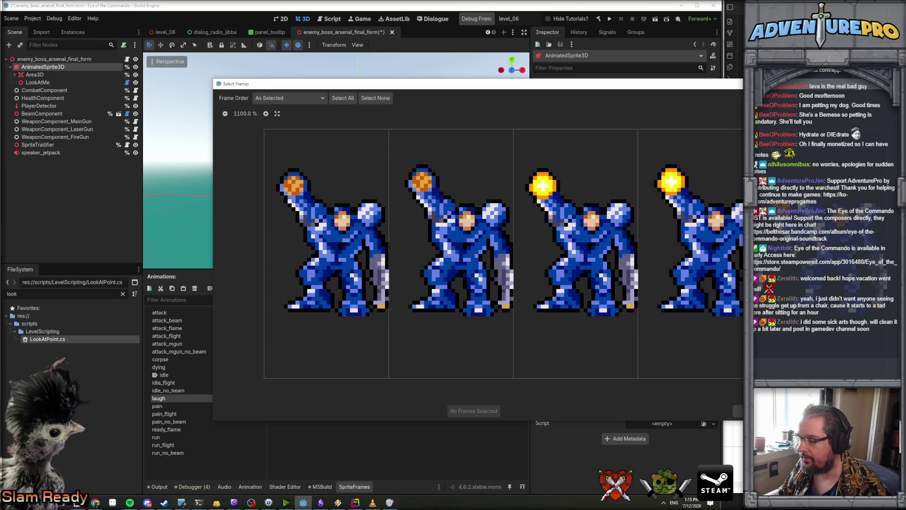
click(737, 411)
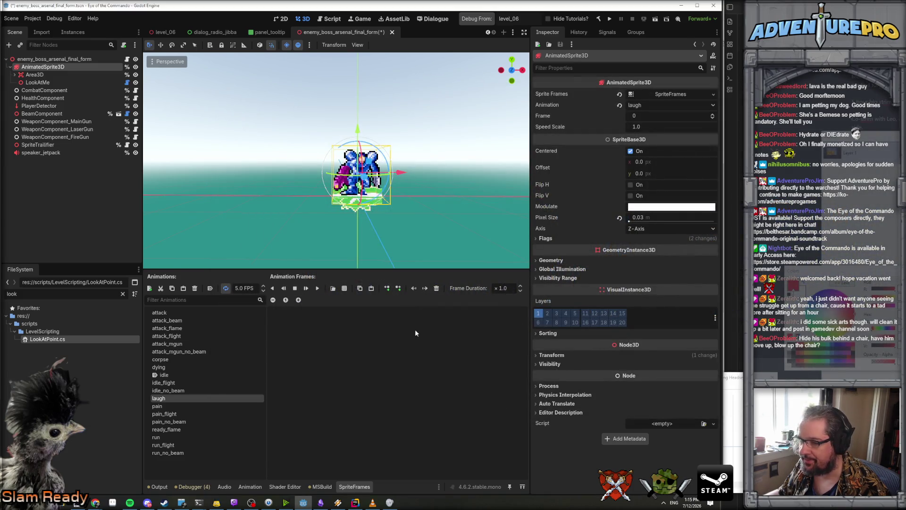
click(333, 288)
Add two taunt sprite-sheet frames to laugh, set it to 12 FPS and preview it.
key(Right)
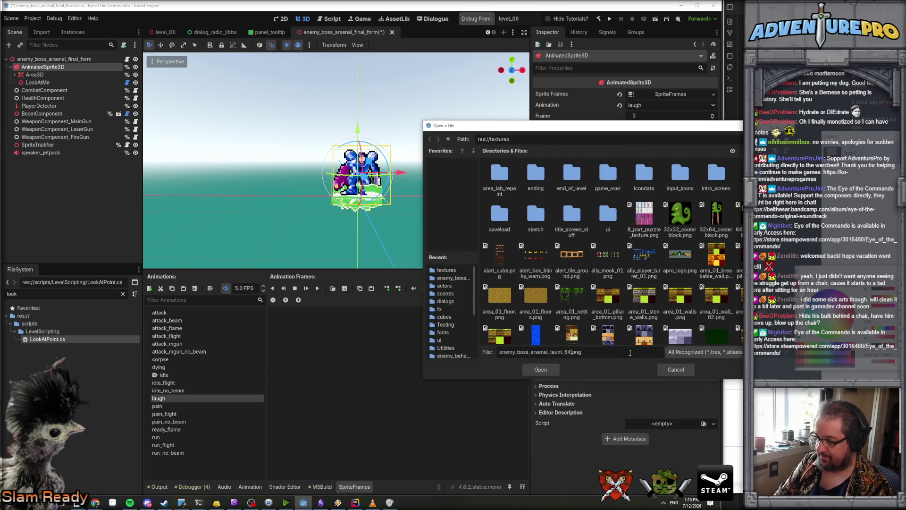
click(556, 369)
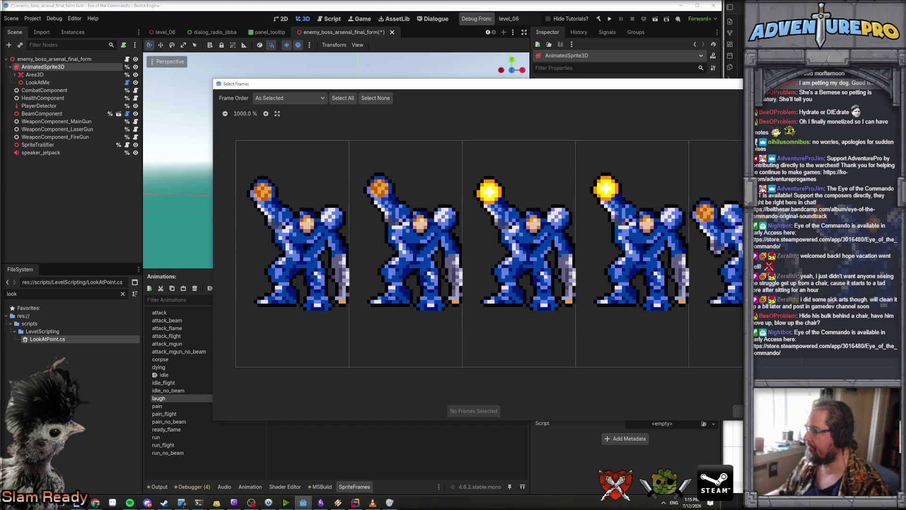
click(717, 255)
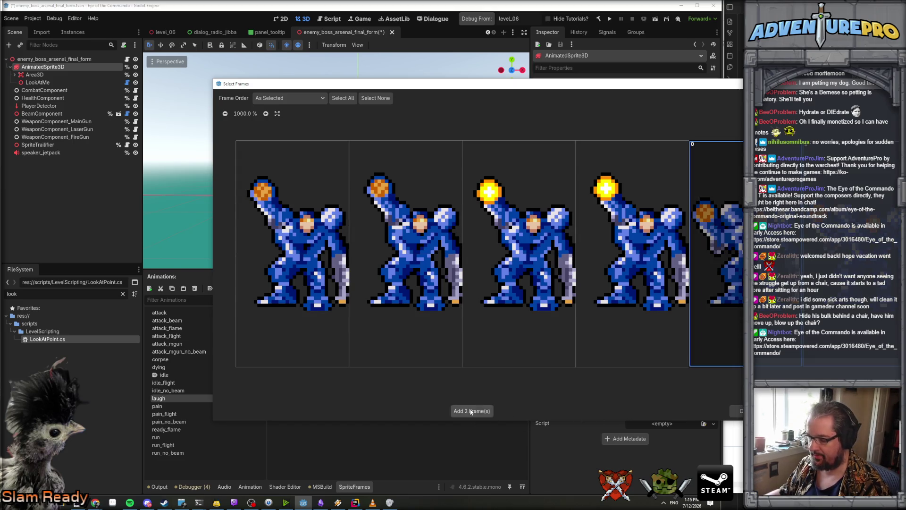
click(471, 410)
text(12)
key(Return)
click(319, 289)
scroll(361, 252, up, 5)
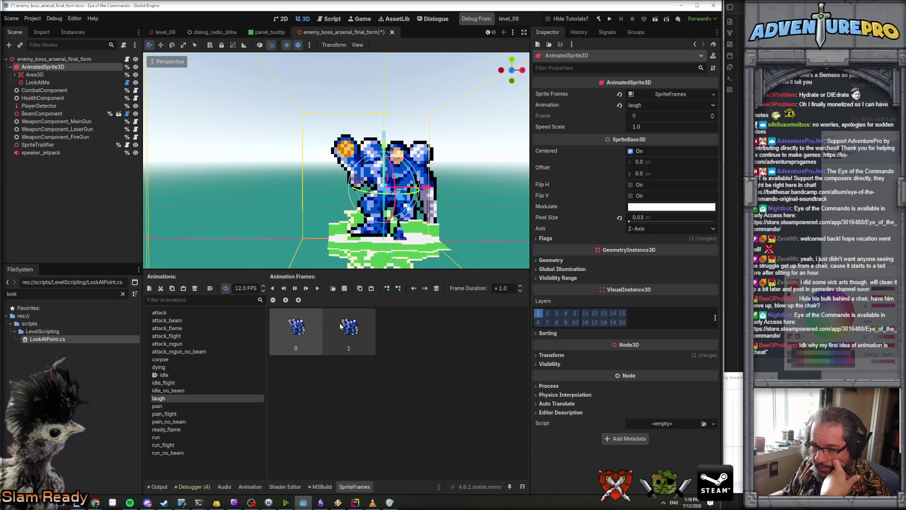
click(185, 381)
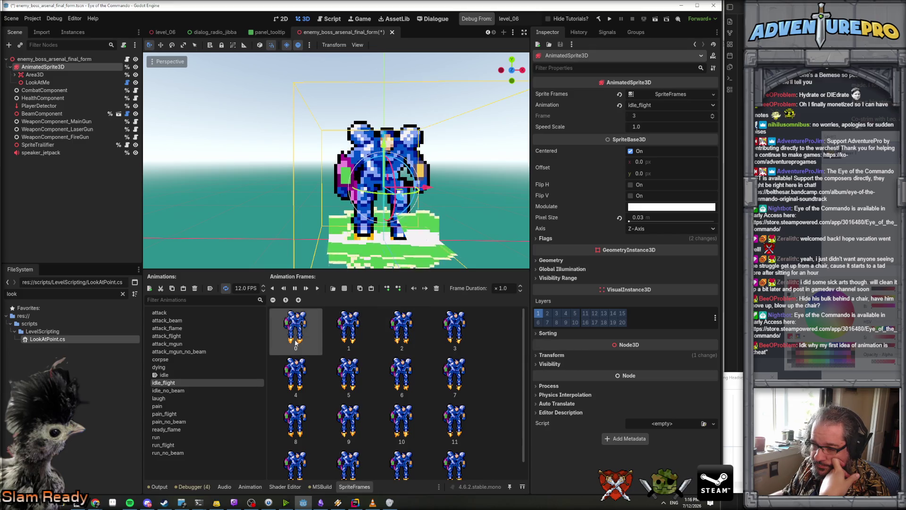
Compare the idle_no_beam animation with idle_flight, then switch back to Rider.
click(170, 390)
click(170, 383)
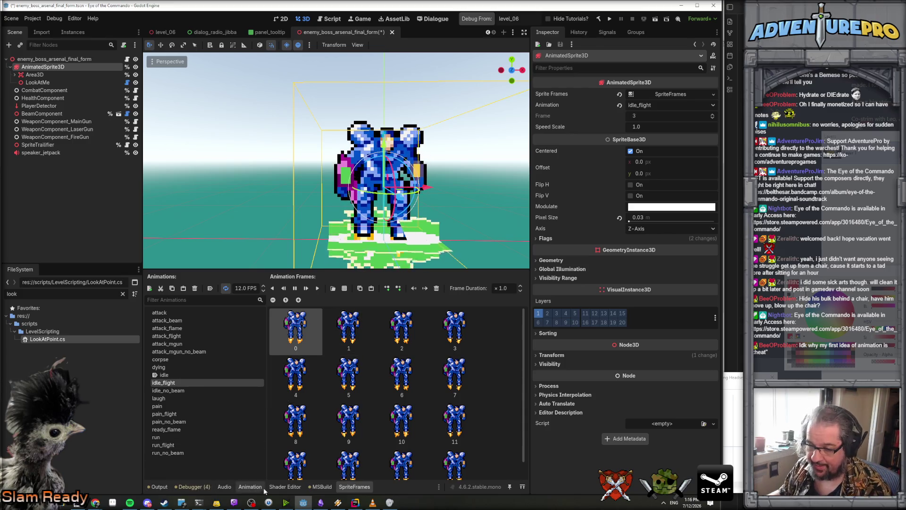
mouse_move(360, 506)
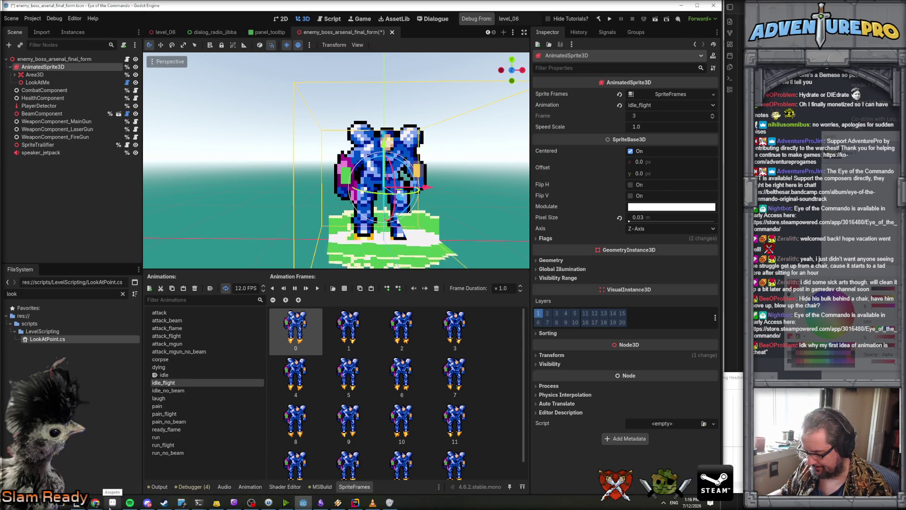
click(357, 504)
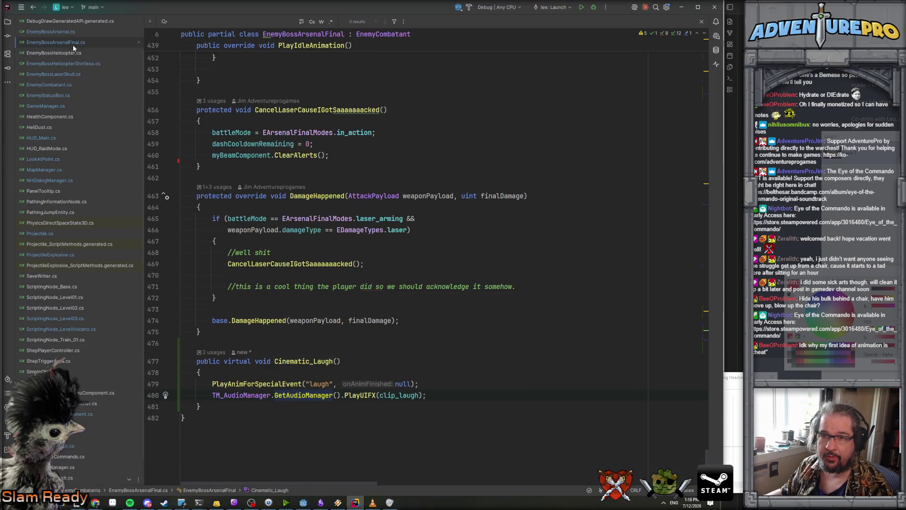
Search the script for 'flight' to find bStartedFlight, then place the caret in SetBattleMode.
key(ctrl+f)
text(flight)
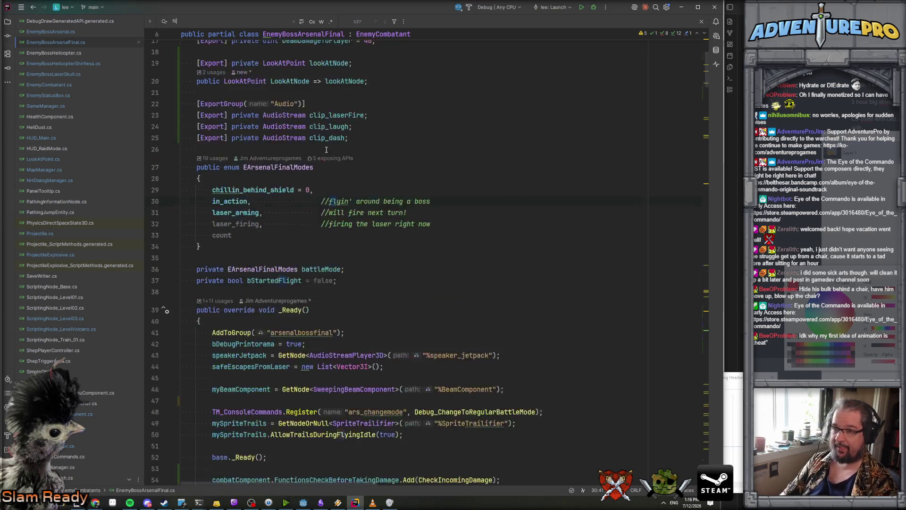
key(Return)
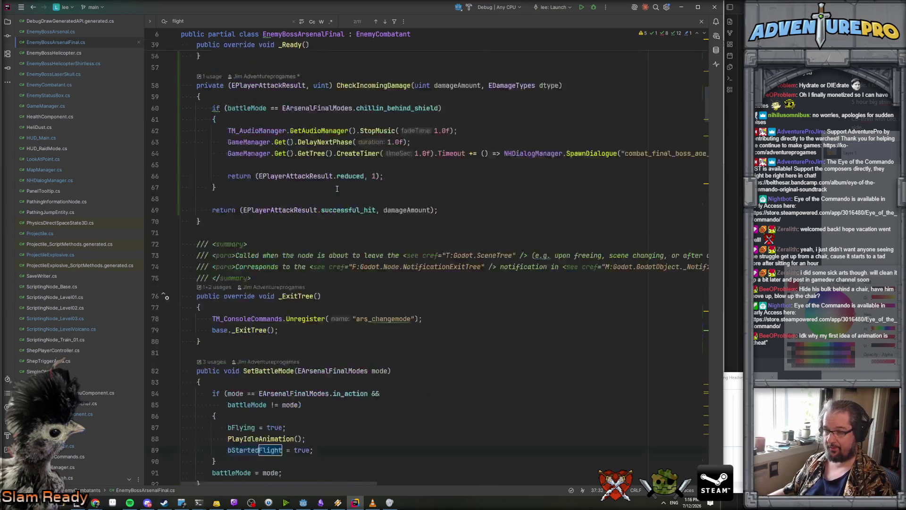
click(267, 114)
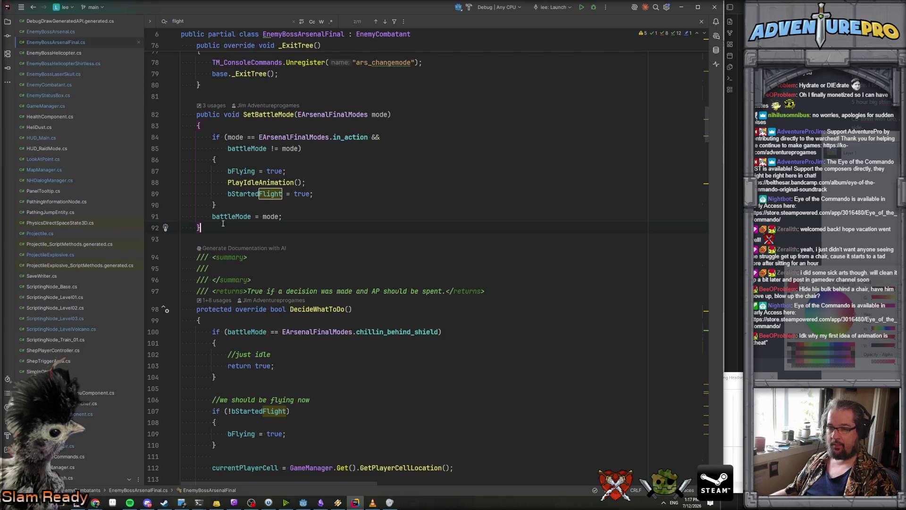
Declare an empty void PlayStartJetpackAction() method after SetBattleMode.
key(Return)
key(Return)
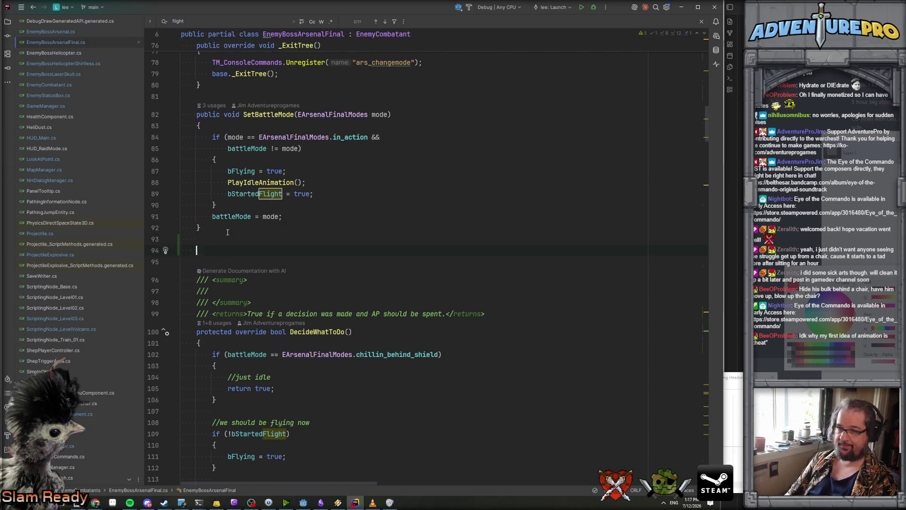
text(void )
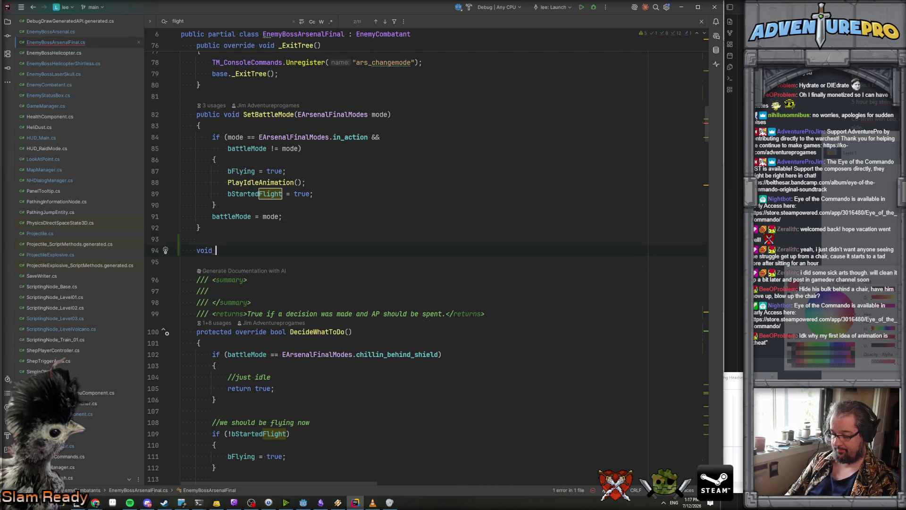
text(PlayStartJetpackAction()
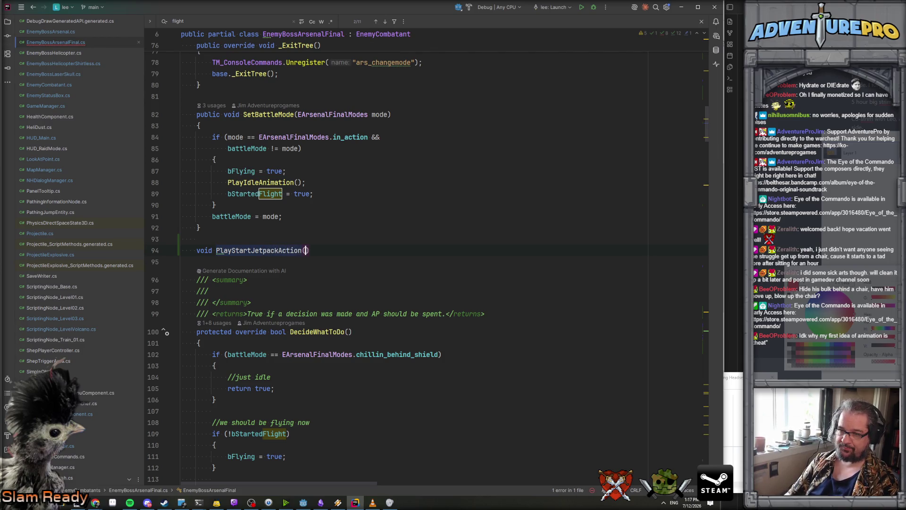
key(End)
key(Return)
text({)
key(Return)
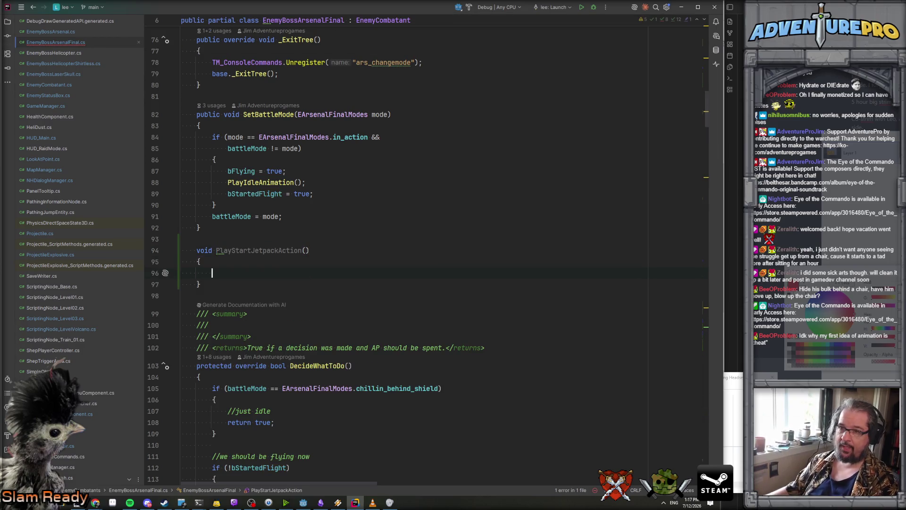
Copy the PlayIdleAnimation(); call into the new method's body, then search for bFlying.
click(312, 176)
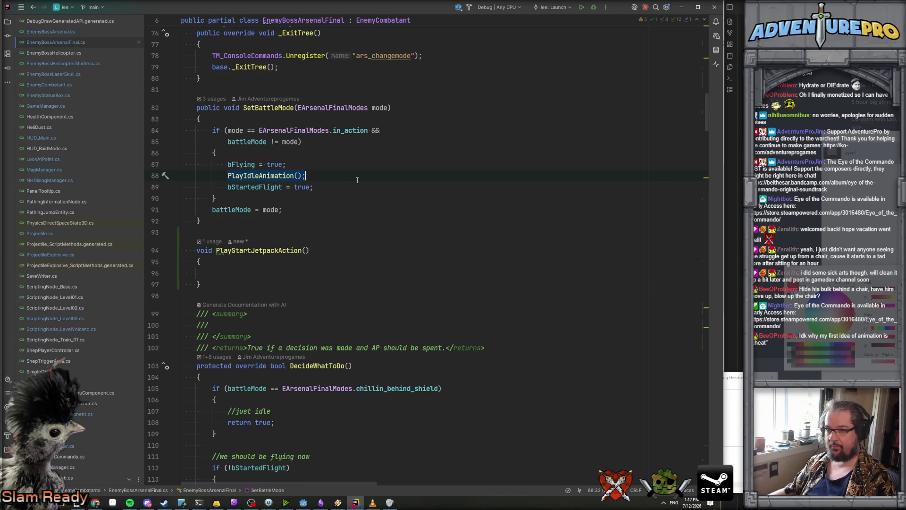
key(ctrl+c)
click(242, 272)
key(ctrl+v)
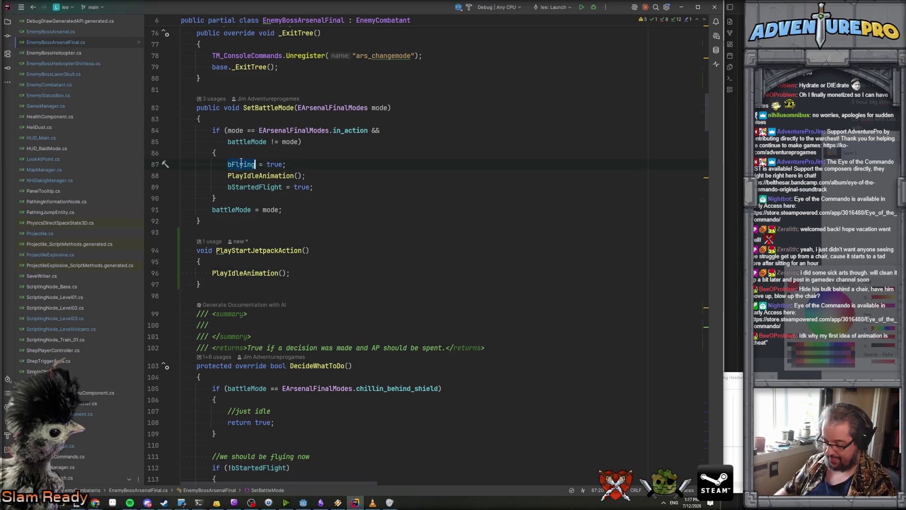
key(ctrl+f)
key(Return)
key(Return)
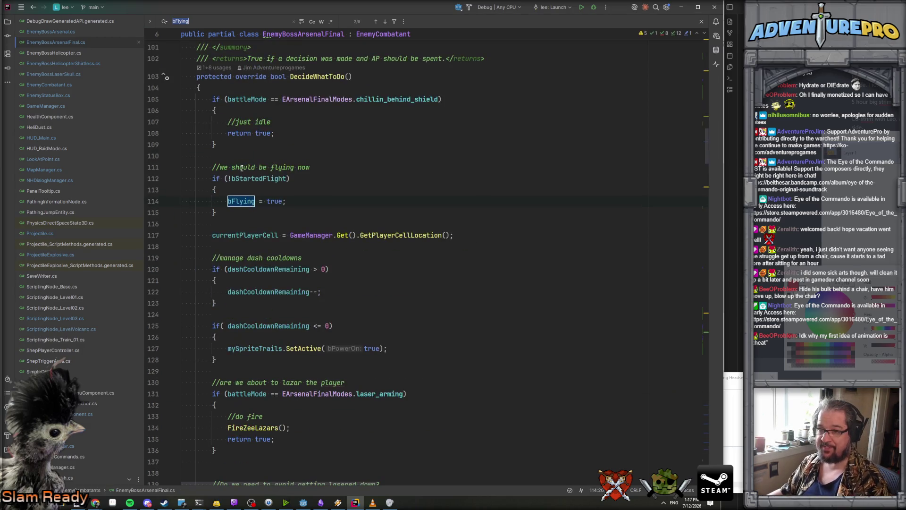
Step through the bFlying uses to the check on line 406, then search for '.Y'.
key(Return)
key(Return)
key(Return)
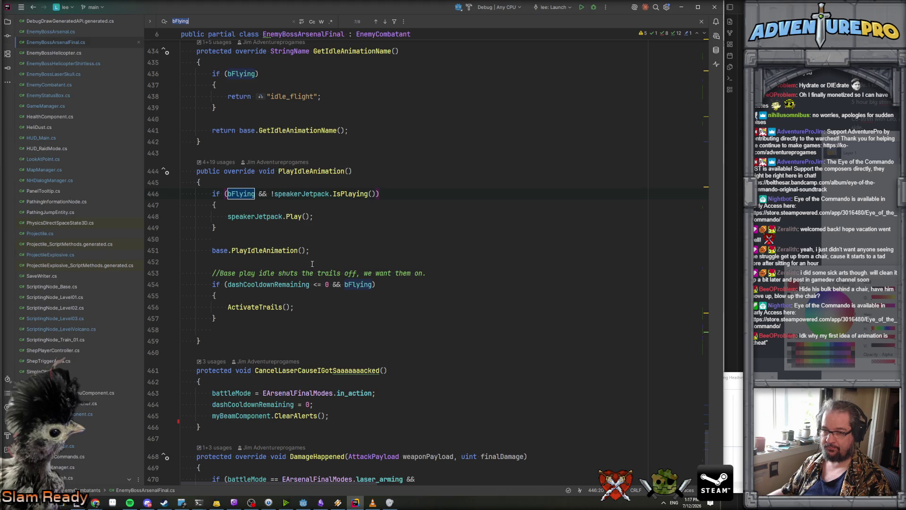
key(Return)
key(Return)
key(Return)
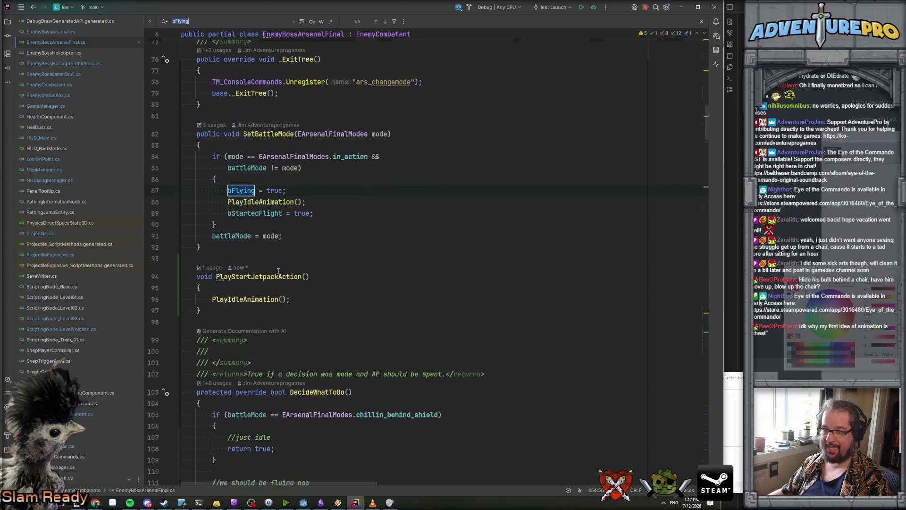
key(Return)
click(303, 198)
key(ctrl+f)
key(BackSpace)
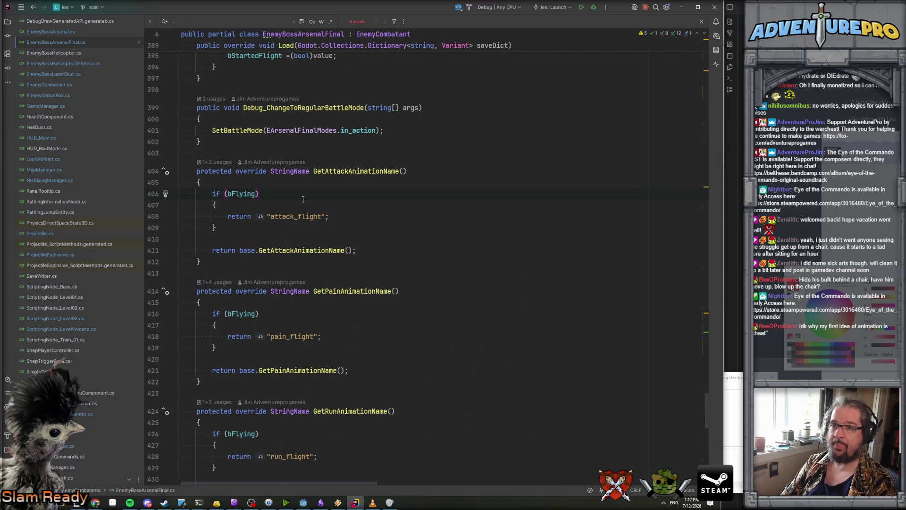
text(.Y)
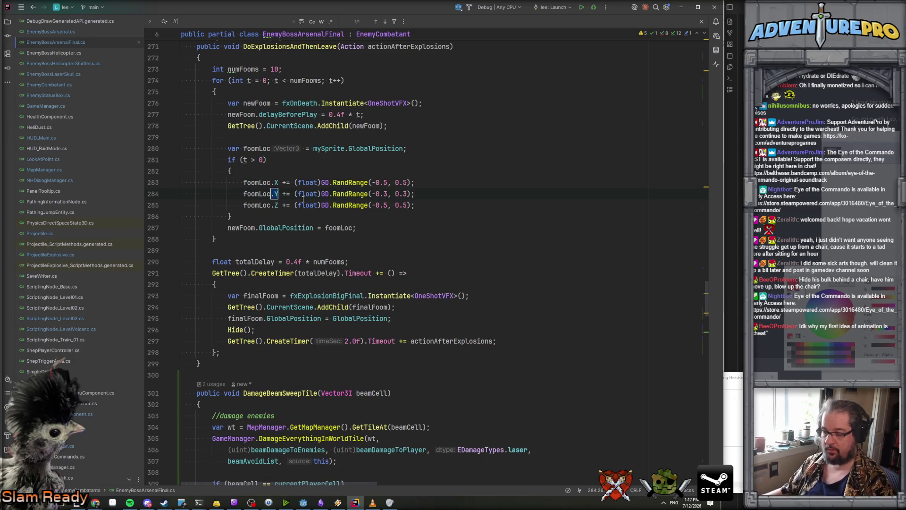
scroll(353, 206, up, 3)
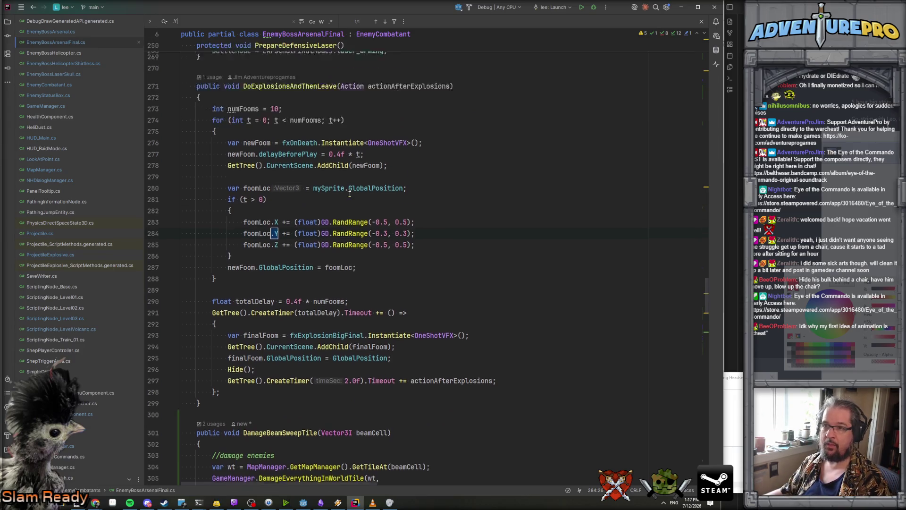
In EnemyCombatant.cs, step through the 'flying' matches to the bFlying check on line 647.
click(71, 85)
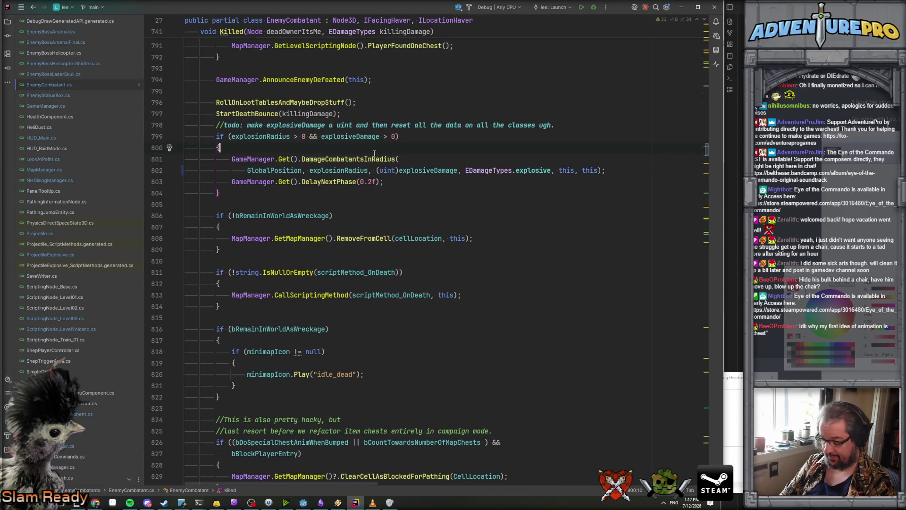
key(ctrl+f)
text(flying)
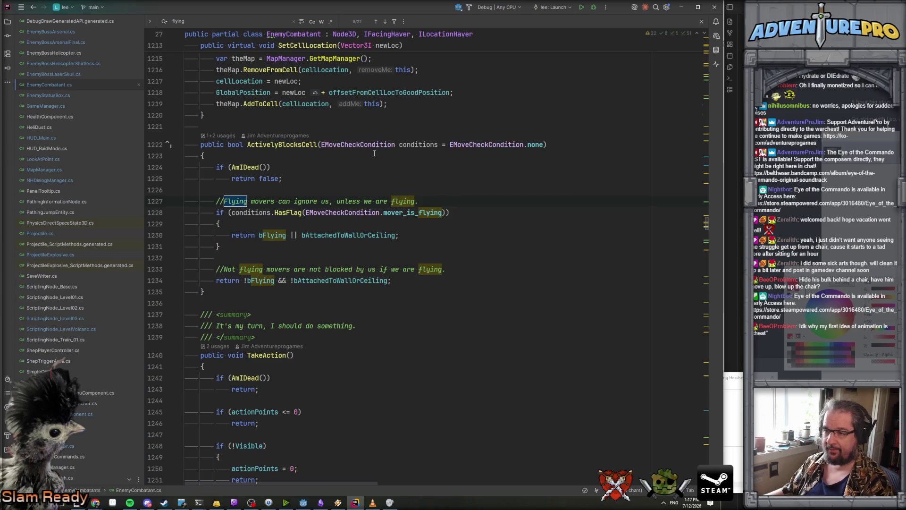
key(Return)
key(Return)
key(Return)
key(Return)
key(Return)
key(Return)
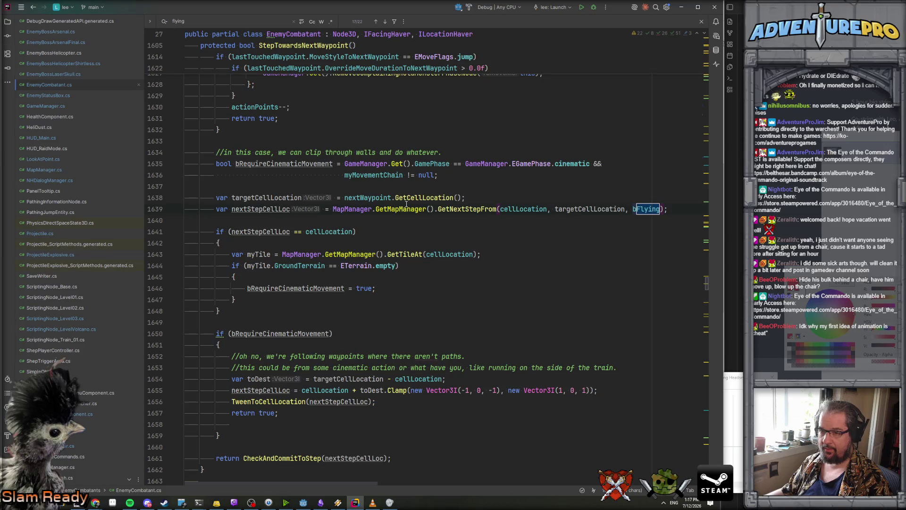
key(Return)
key(Return)
key(Return)
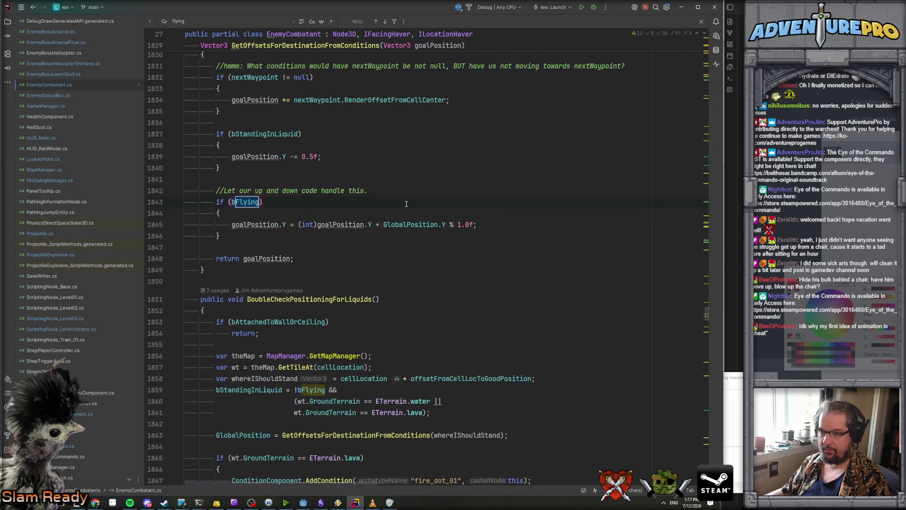
scroll(350, 220, up, 4)
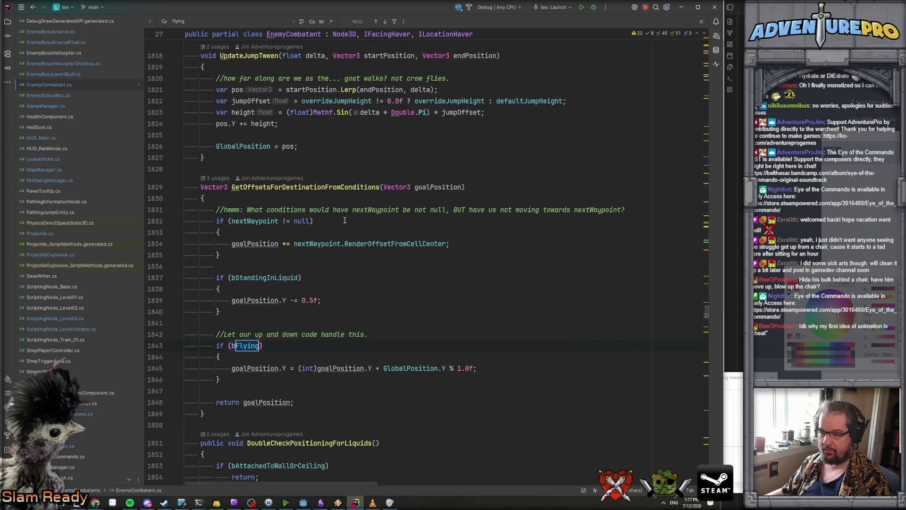
scroll(331, 252, down, 2)
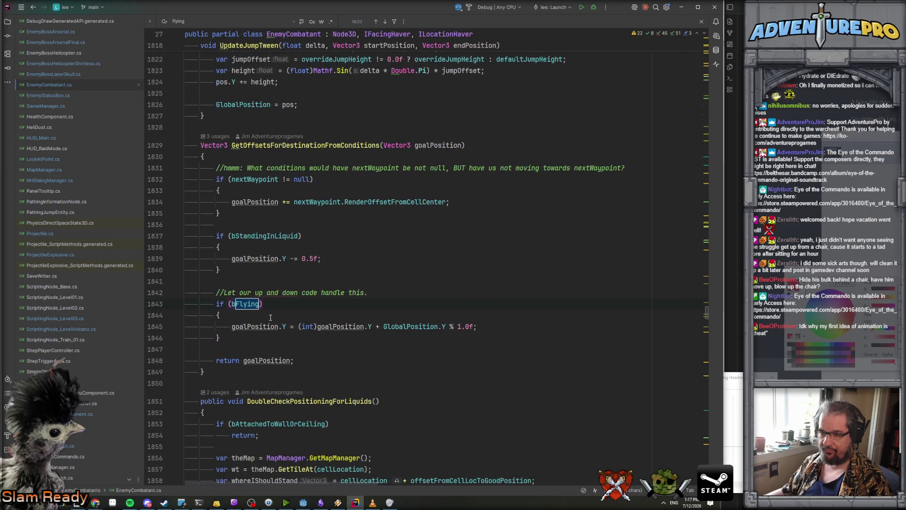
click(407, 326)
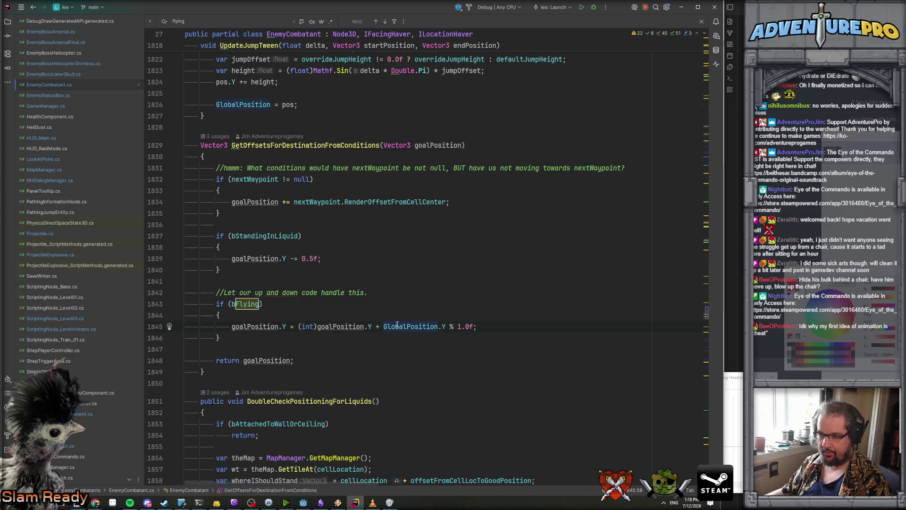
key(F3)
key(F3)
key(F3)
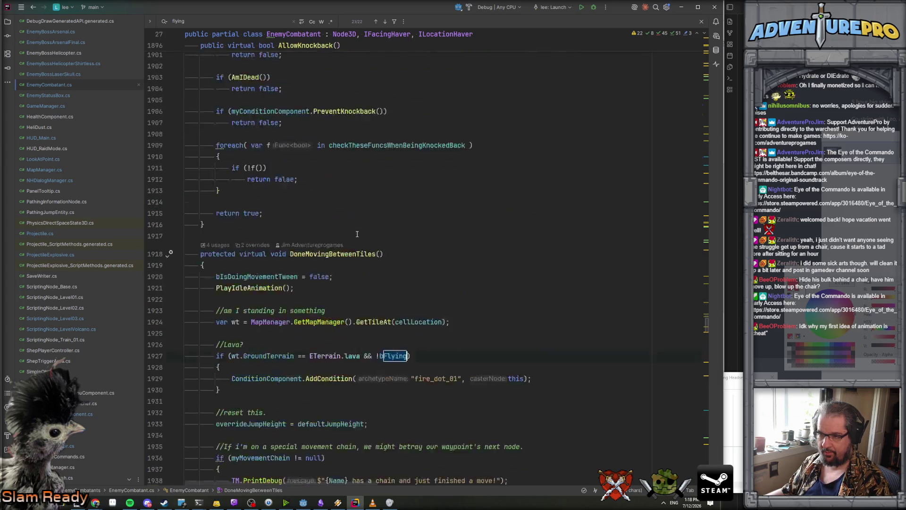
key(F3)
key(F3)
key(F3)
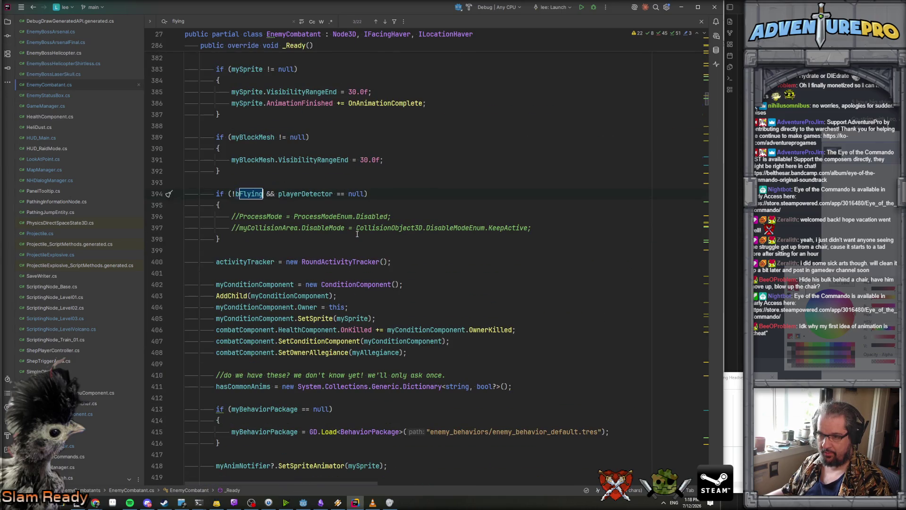
key(F3)
key(F3)
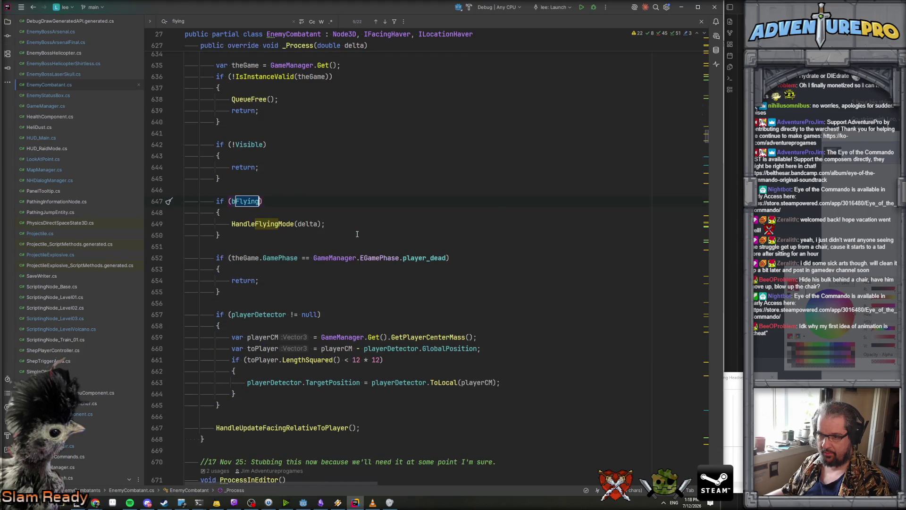
key(F3)
key(shift+F3)
Change HandleFlyingMode's signature to protected void and select it with its summary comment.
click(259, 227)
key(F12)
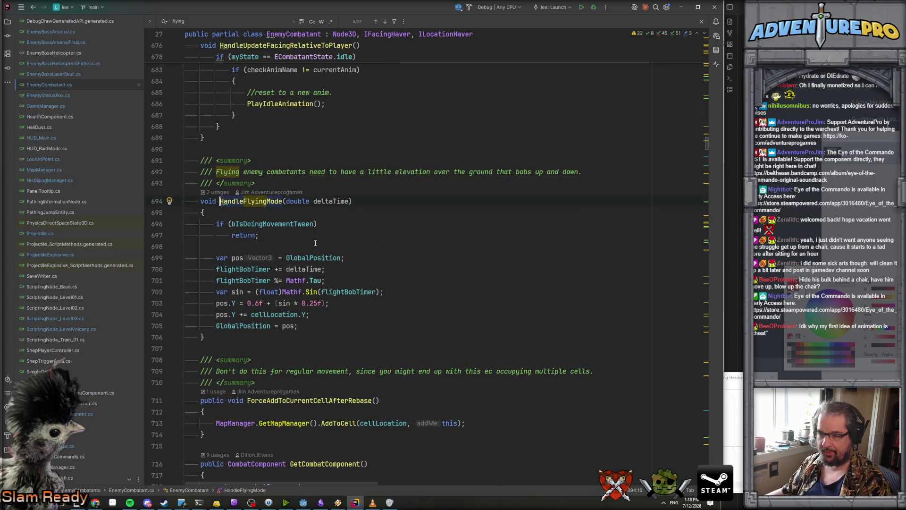
key(F3)
double_click(204, 167)
text(protected void)
key(Escape)
key(Up)
key(Up)
key(Up)
mouse_move(300, 303)
mouse_down()
mouse_move(183, 149)
mouse_move(184, 130)
mouse_up()
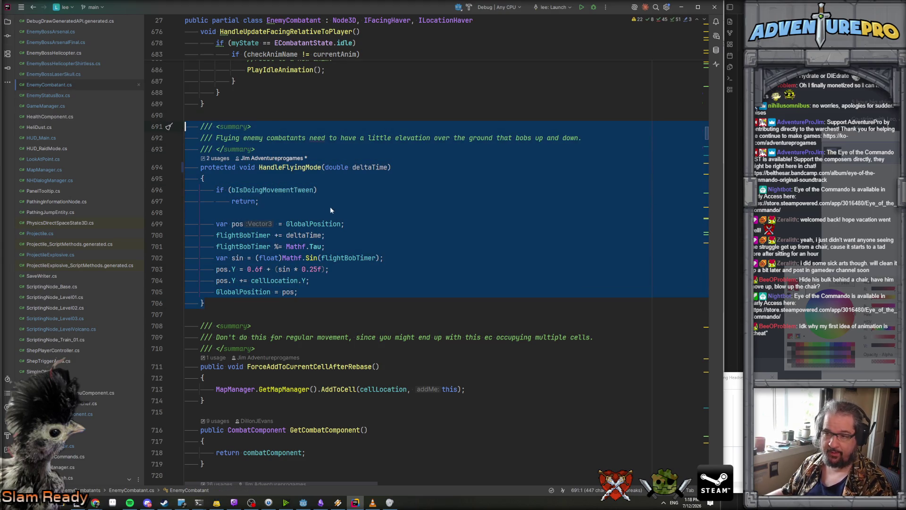
Paste the copied HandleFlyingMode method and summary into EnemyBossArsenalFinal.cs below DecideWhatToDo.
click(343, 200)
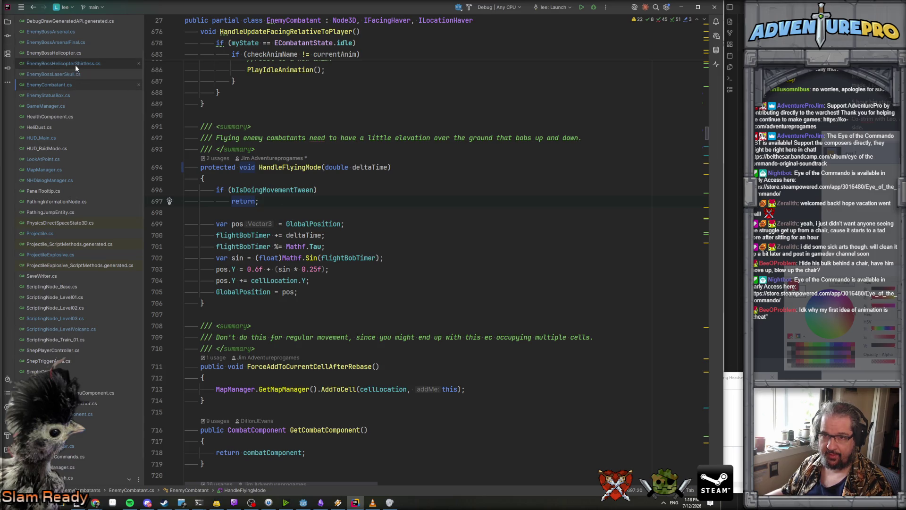
click(71, 41)
scroll(273, 253, down, 6)
scroll(260, 267, up, 20)
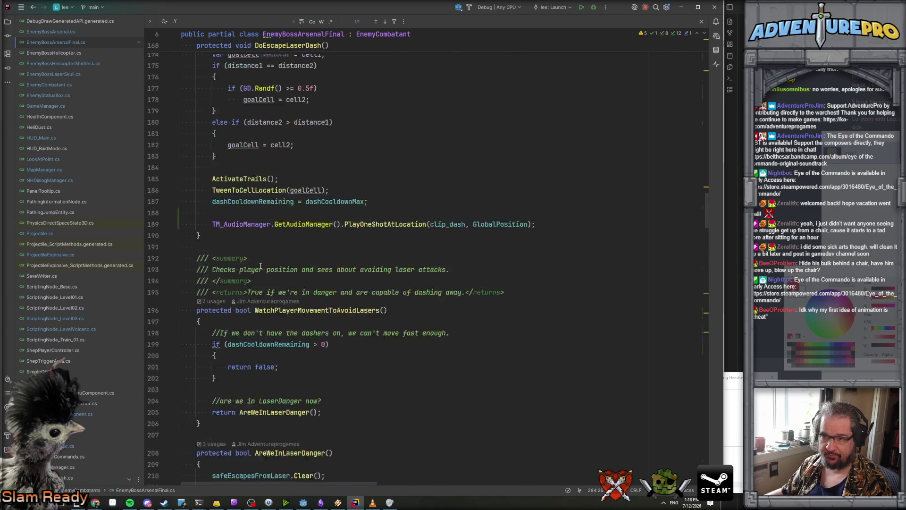
scroll(260, 266, up, 8)
key(alt+Tab)
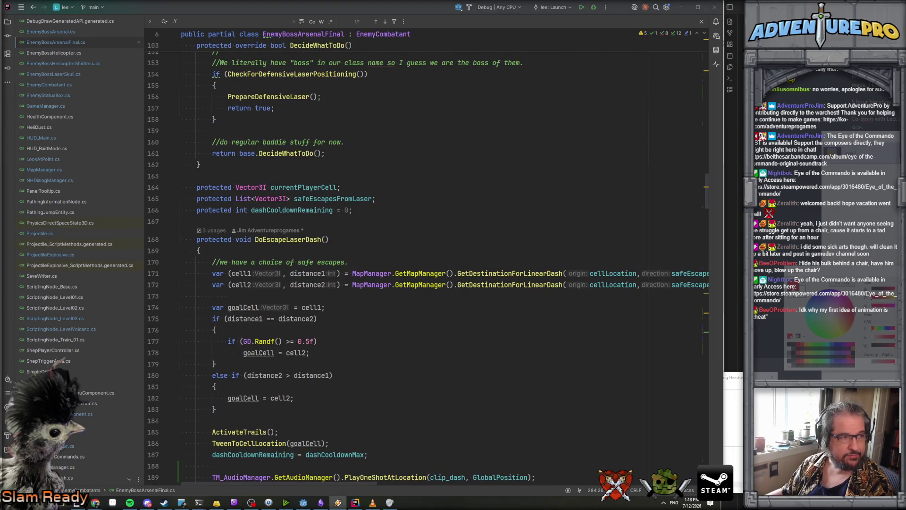
scroll(263, 263, up, 1)
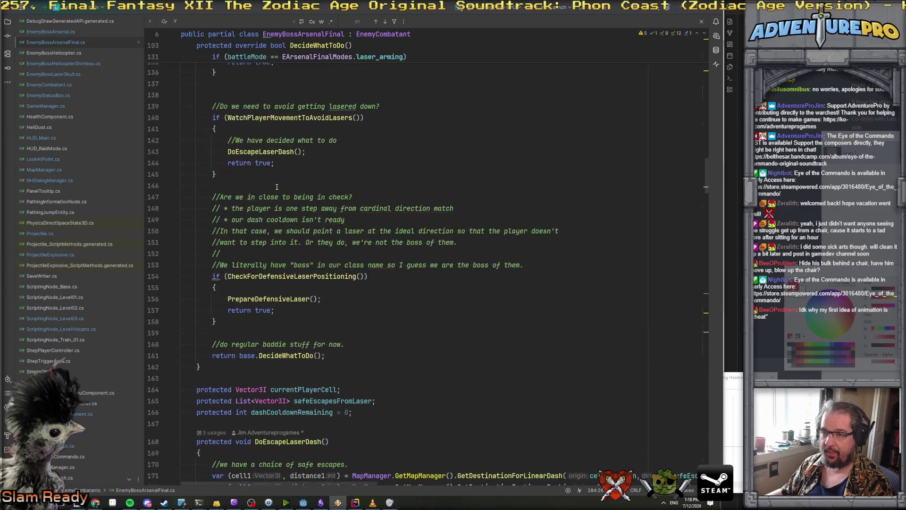
scroll(263, 263, down, 1)
click(242, 210)
key(ctrl+v)
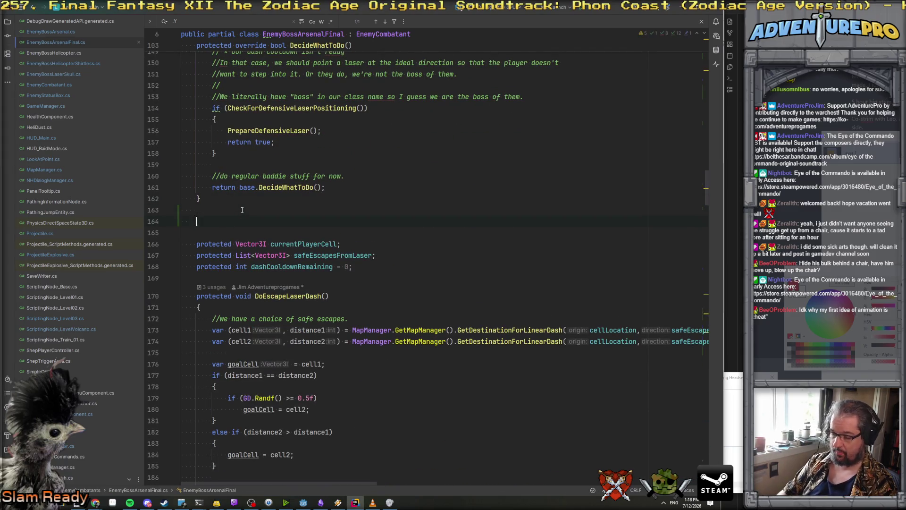
Change the pasted HandleFlyingMode's modifiers to protected override.
double_click(216, 256)
text(override)
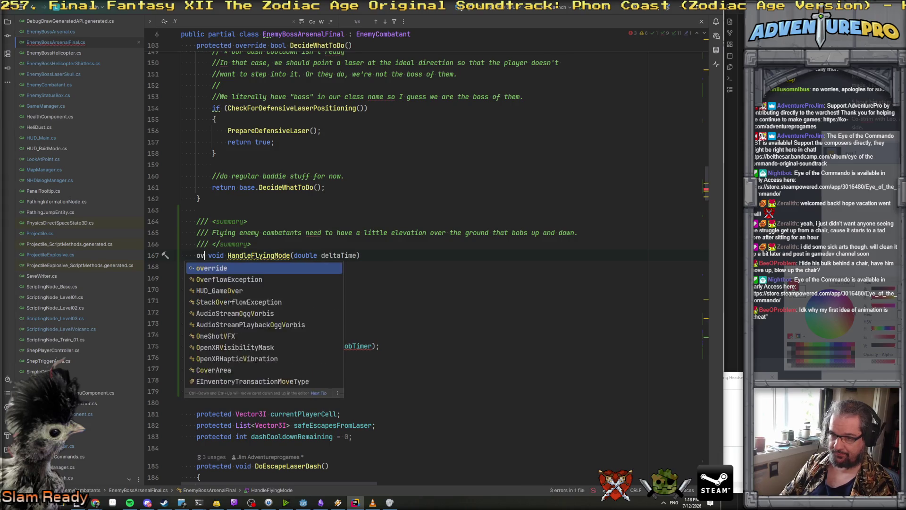
key(Escape)
key(ctrl+Right)
key(ctrl+Right)
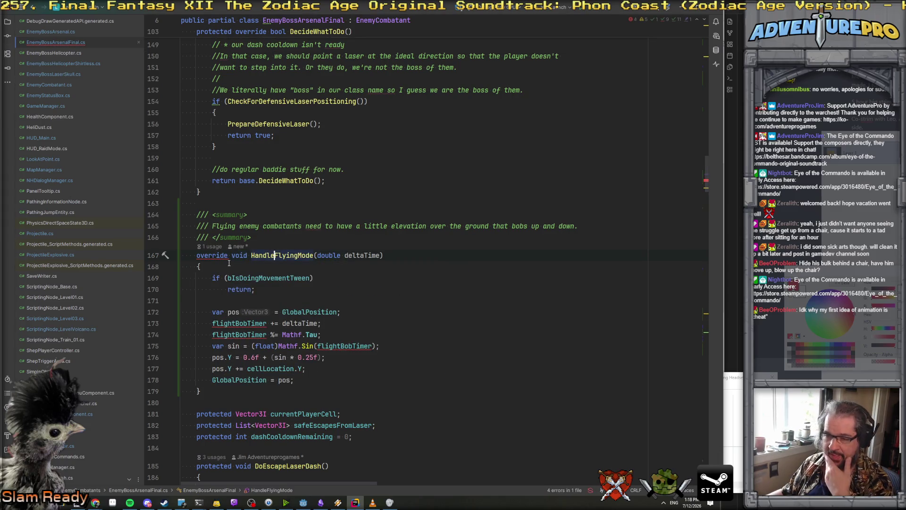
click(198, 255)
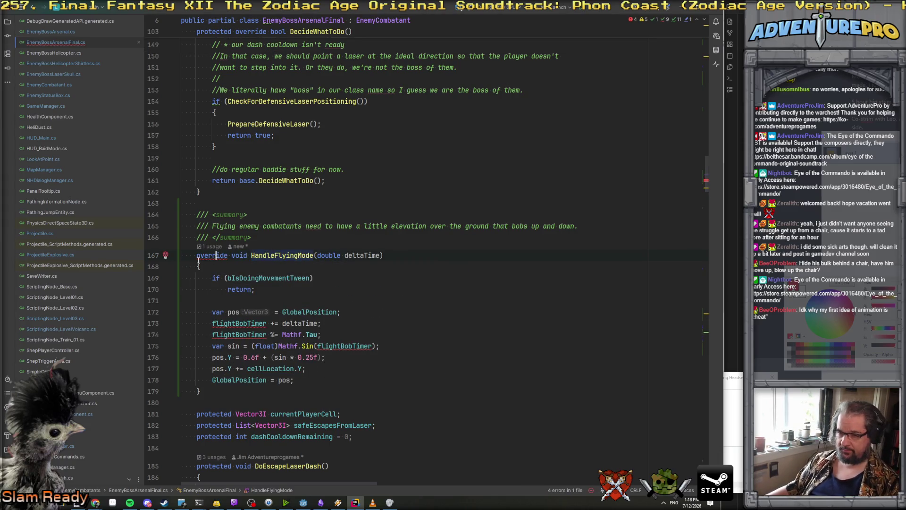
text(protected)
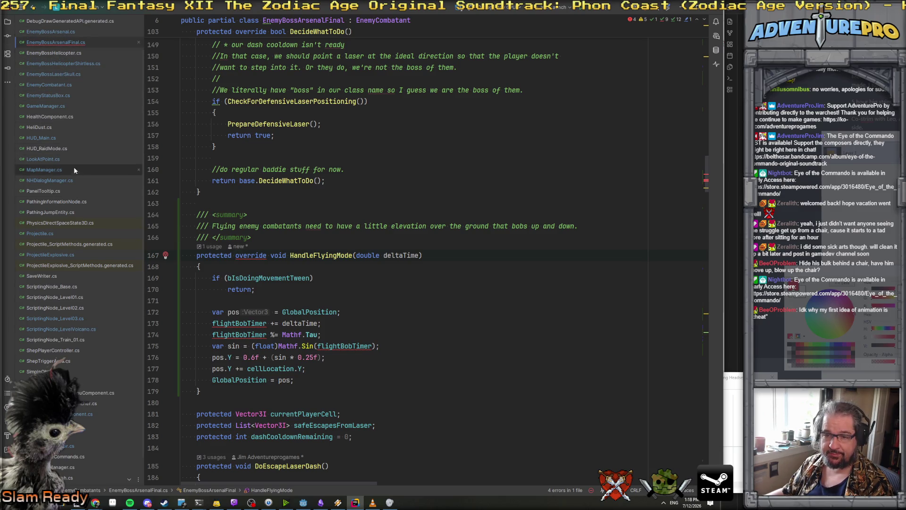
scroll(49, 137, up, 2)
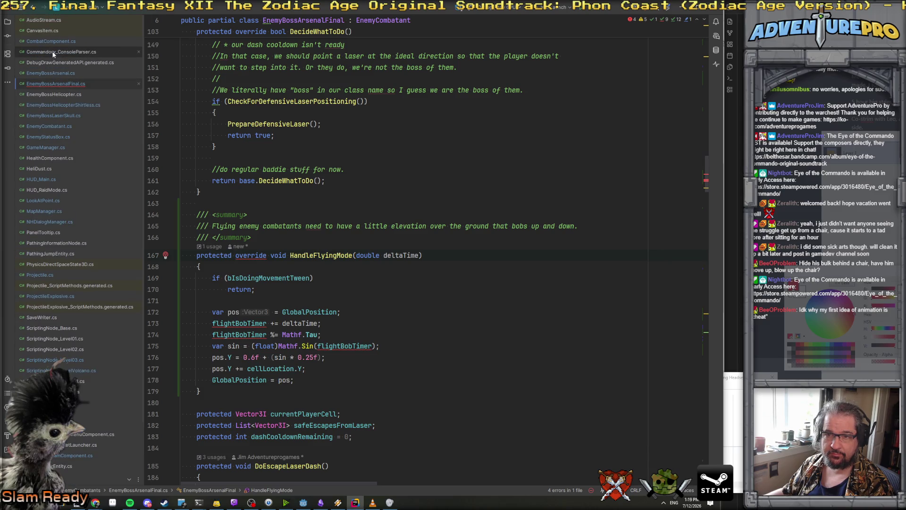
Mark HandleFlyingMode as virtual in EnemyCombatant.cs.
click(49, 126)
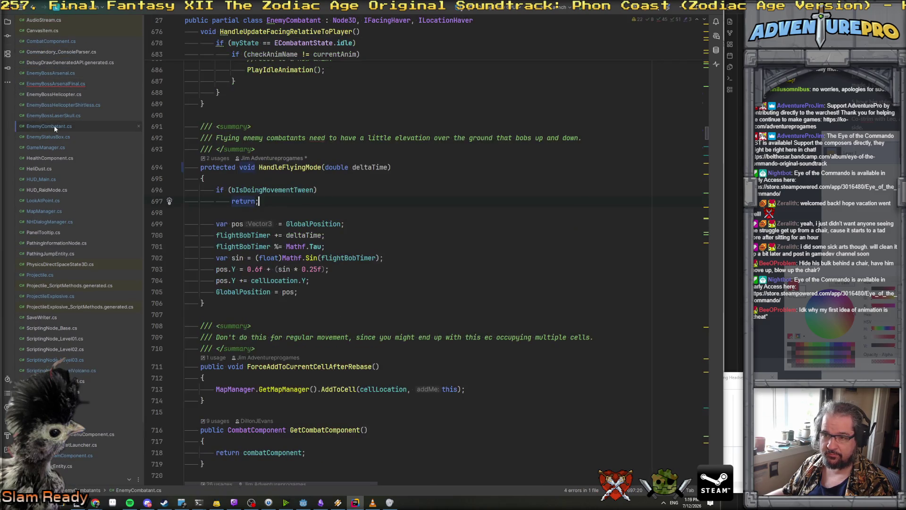
click(235, 167)
text(virtual)
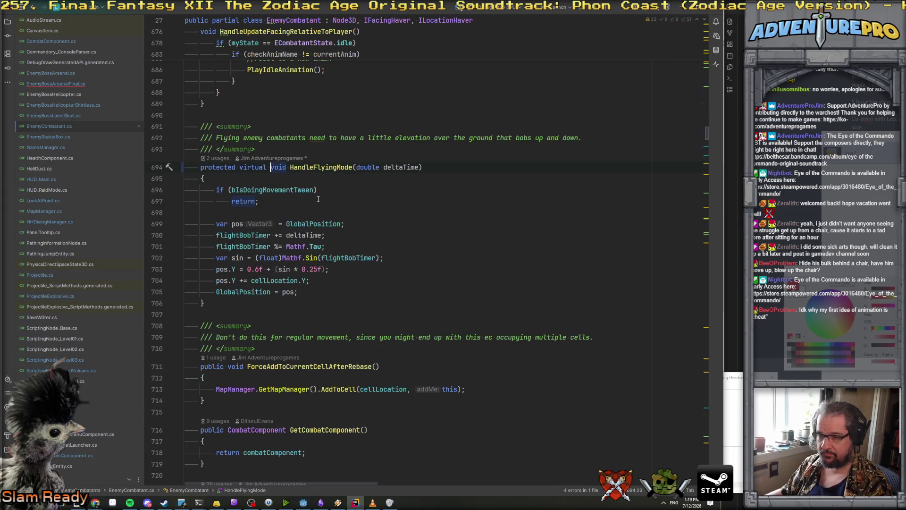
key(ctrl+Tab)
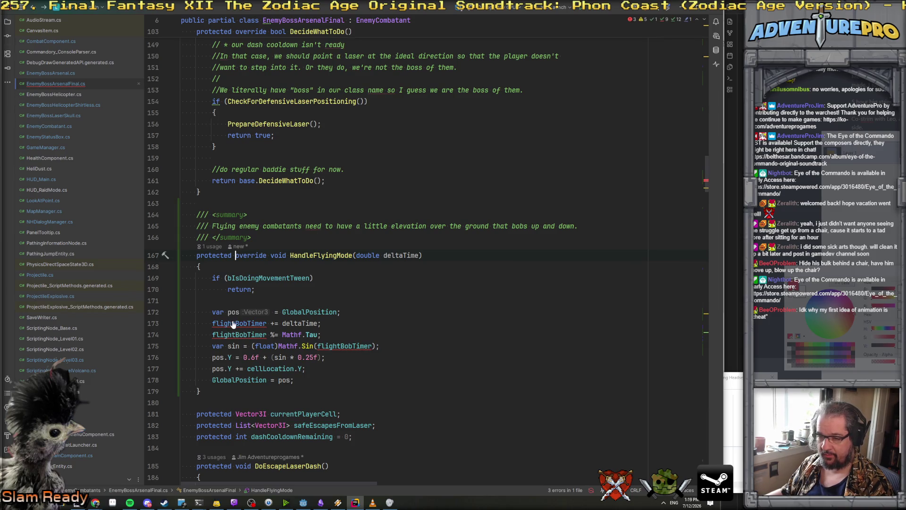
Change the flightBobTimer field from private to protected.
ctrl+click(233, 323)
double_click(224, 208)
text(pro double flightBobTimer;)
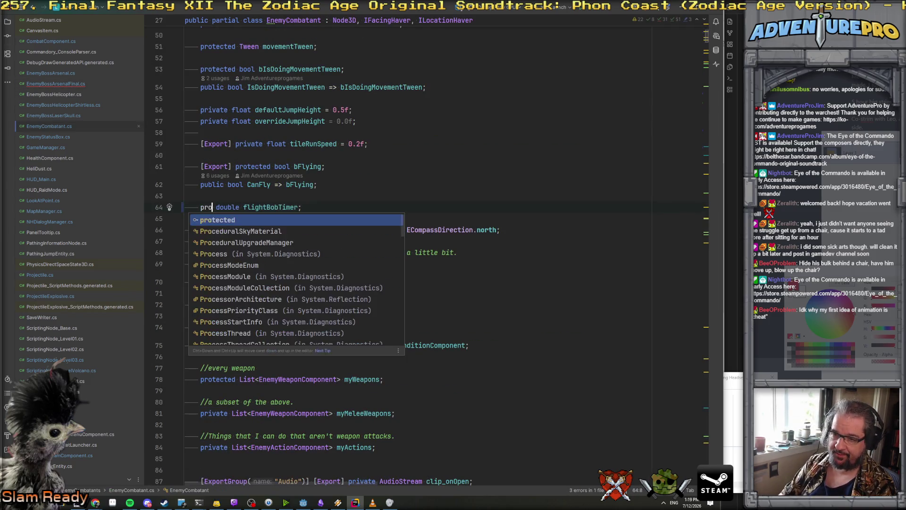
key(Return)
Back in EnemyBossArsenalFinal.cs, open blank lines above the HandleFlyingMode summary.
key(ctrl+Tab)
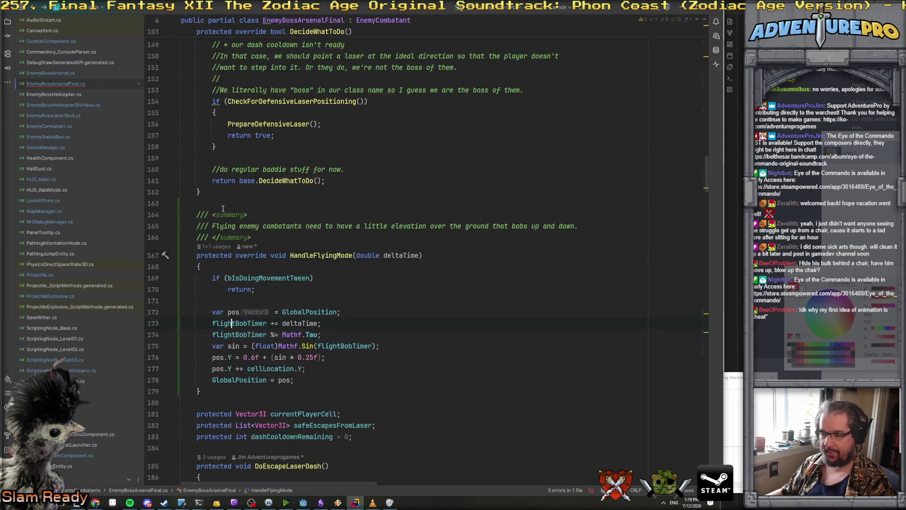
click(267, 268)
scroll(265, 213, down, 3)
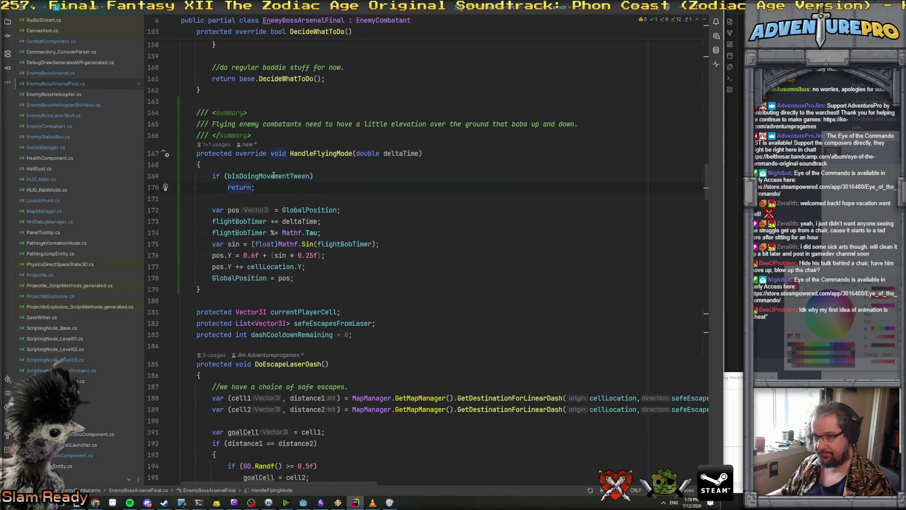
scroll(263, 165, up, 3)
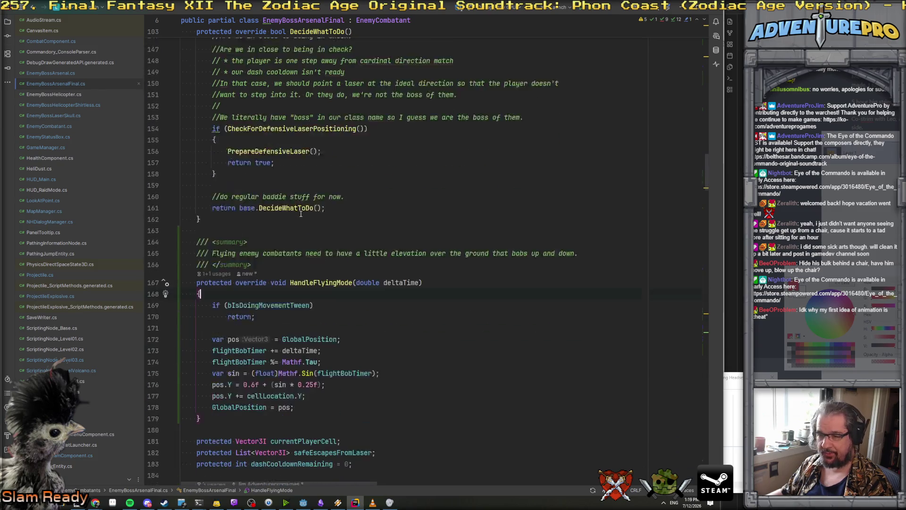
click(270, 200)
key(Return)
key(Return)
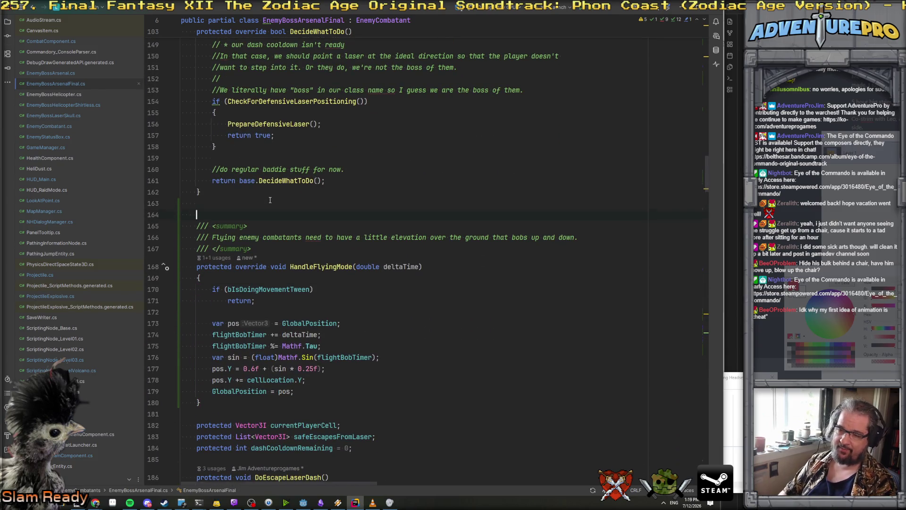
Declare float introToFlightTimer = 0.0f and start an if (introToFlightTimer <= 0.0f) check in HandleFlyingMode.
text(float intro)
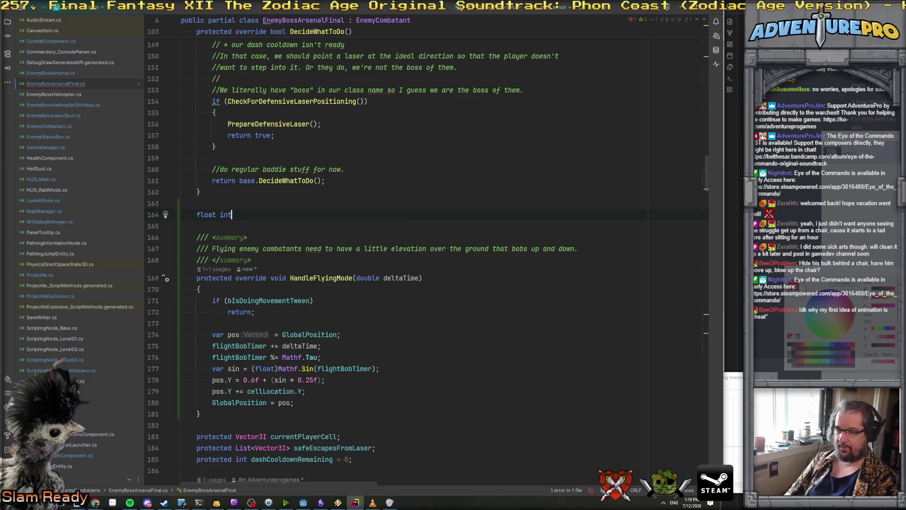
text(To)
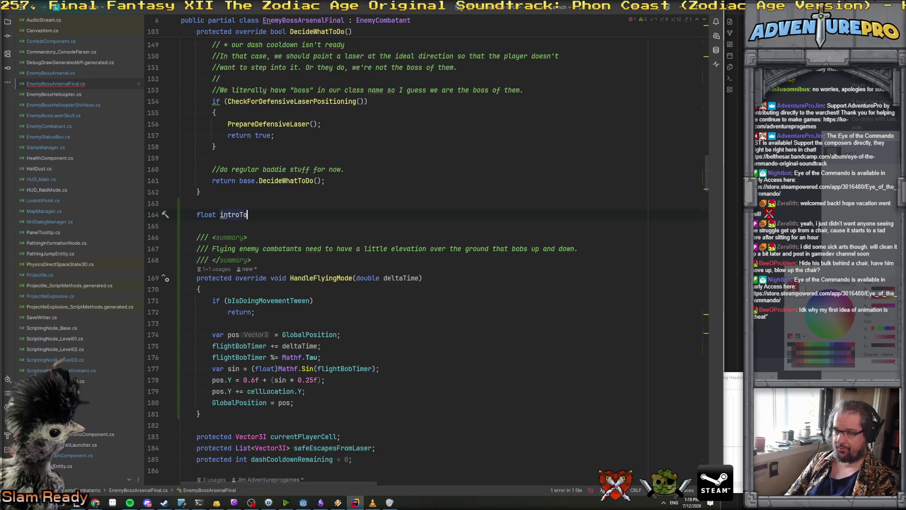
text(FlightTimer = 0.0f;)
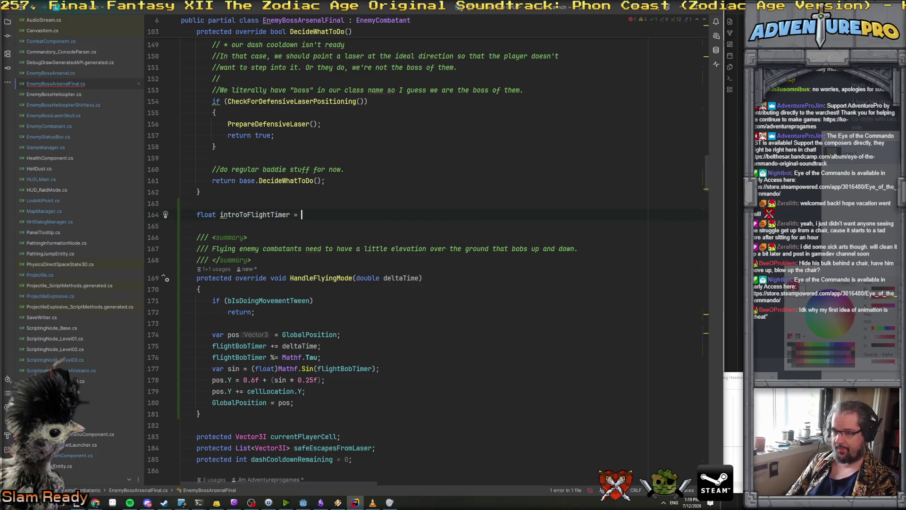
click(202, 289)
key(Return)
text(if( int)
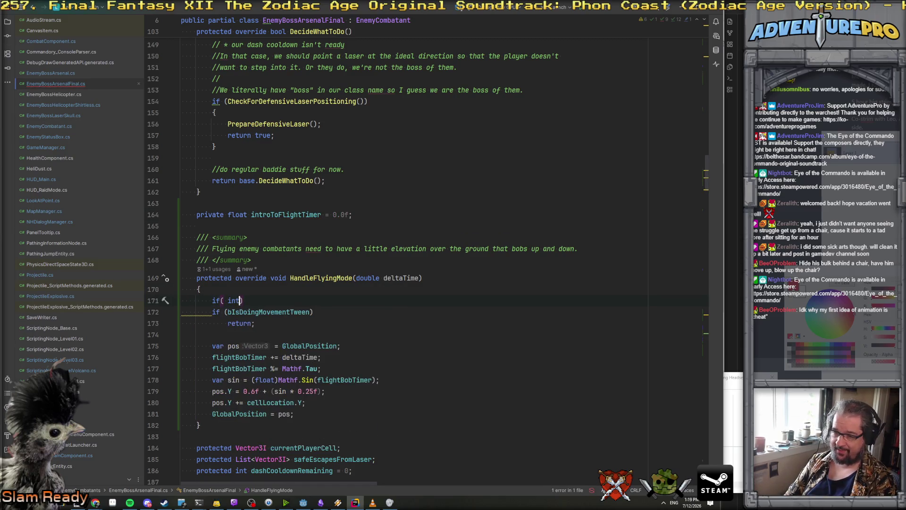
text(t)
key(Return)
text(<= 0.0f)
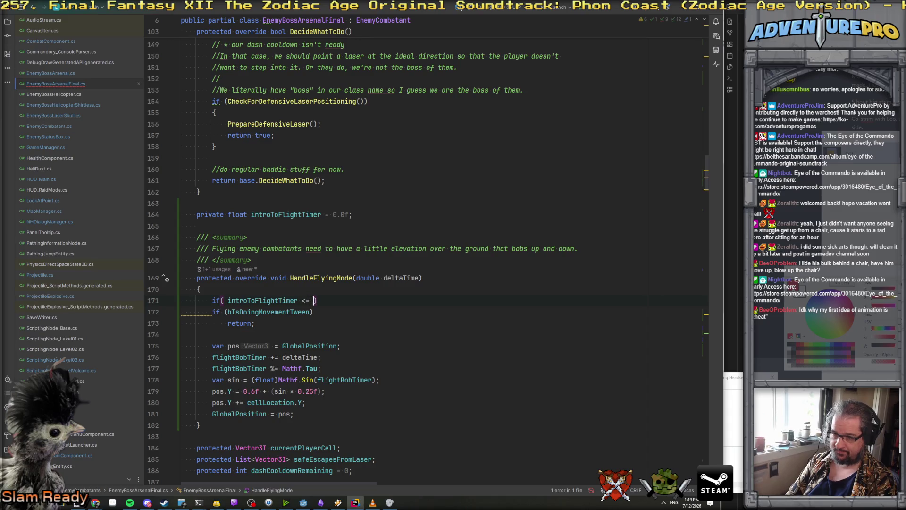
text( ))
Fill the if block with base.HandleFlyingMode(deltaTime); followed by return;.
key(Return)
text(retu)
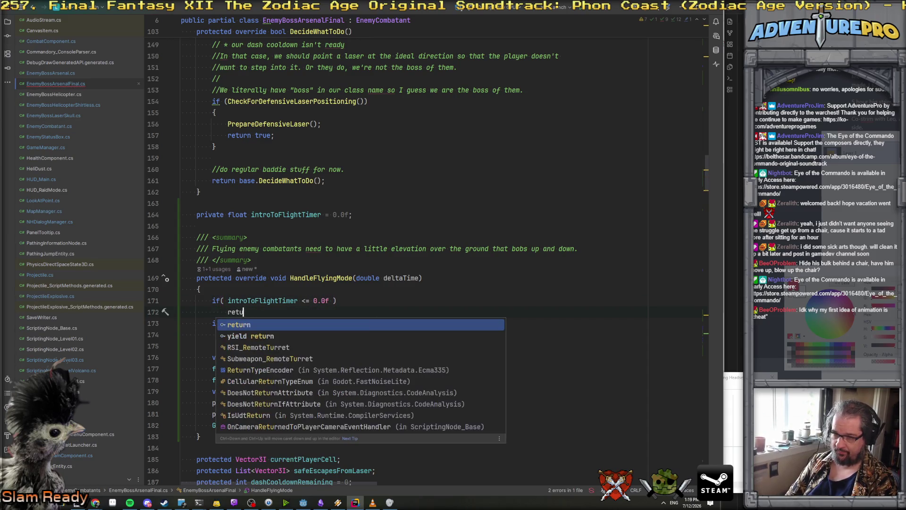
key(BackSpace)
key(BackSpace)
key(BackSpace)
text({)
key(Return)
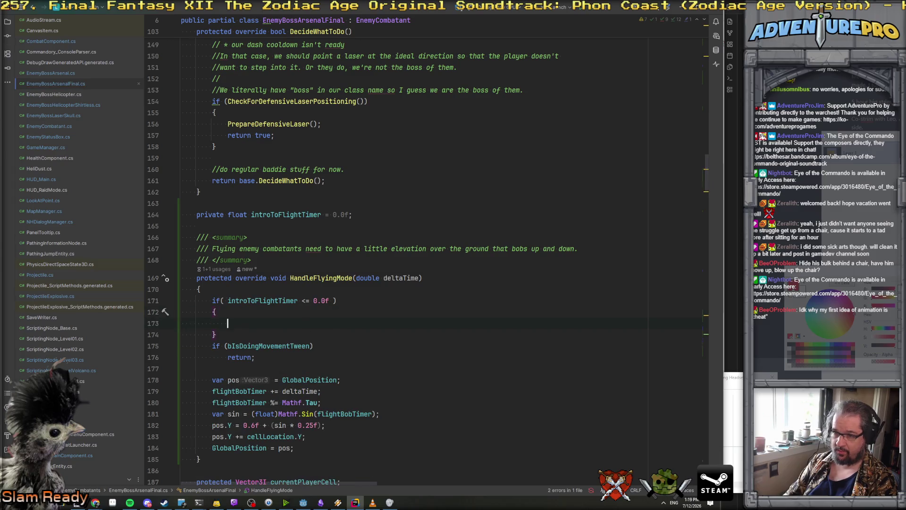
text(base.HG)
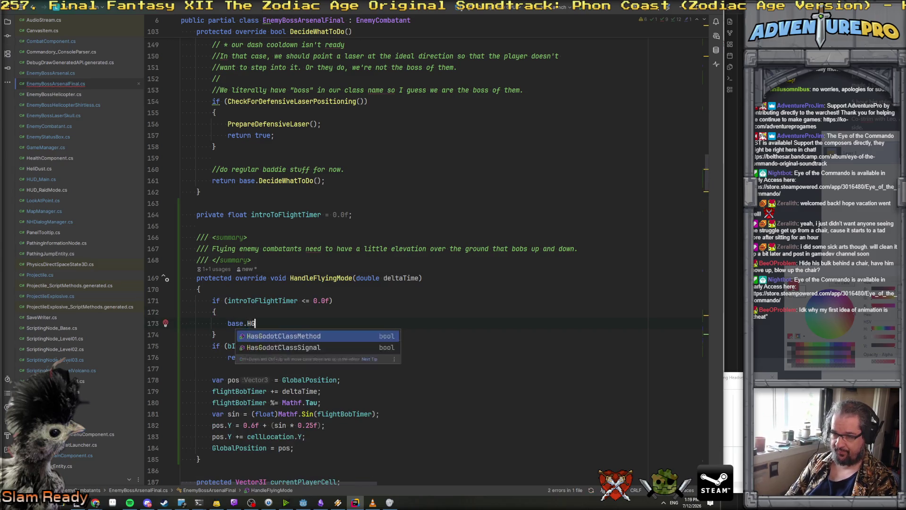
key(Return)
text(dleFlyingMode(deltaTime);)
key(Return)
text();)
key(End)
key(Return)
text(return;)
key(Down)
key(Return)
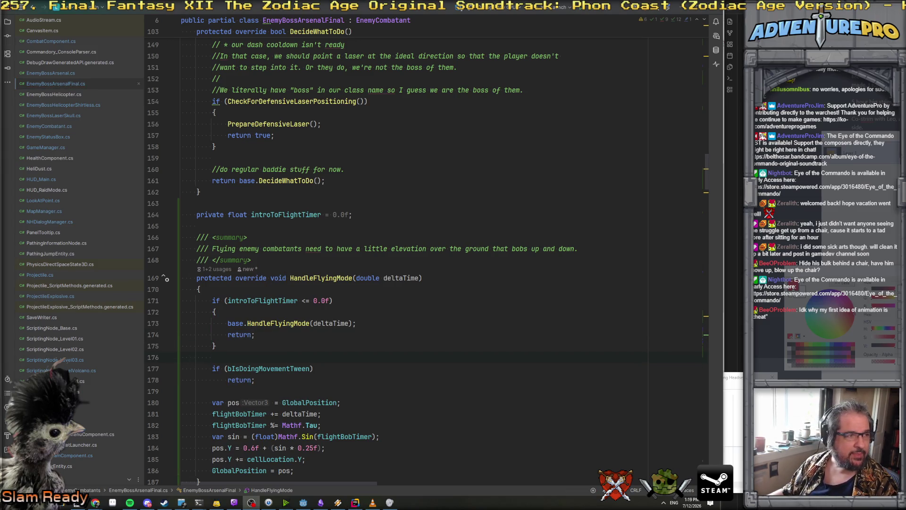
Delete the bIsDoingMovementTween check from the boss's HandleFlyingMode.
key(alt+Tab)
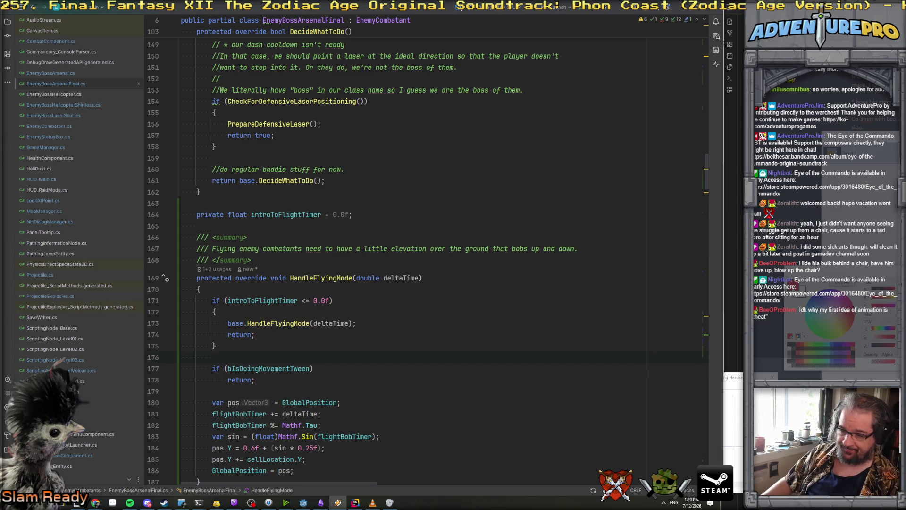
scroll(258, 361, down, 2)
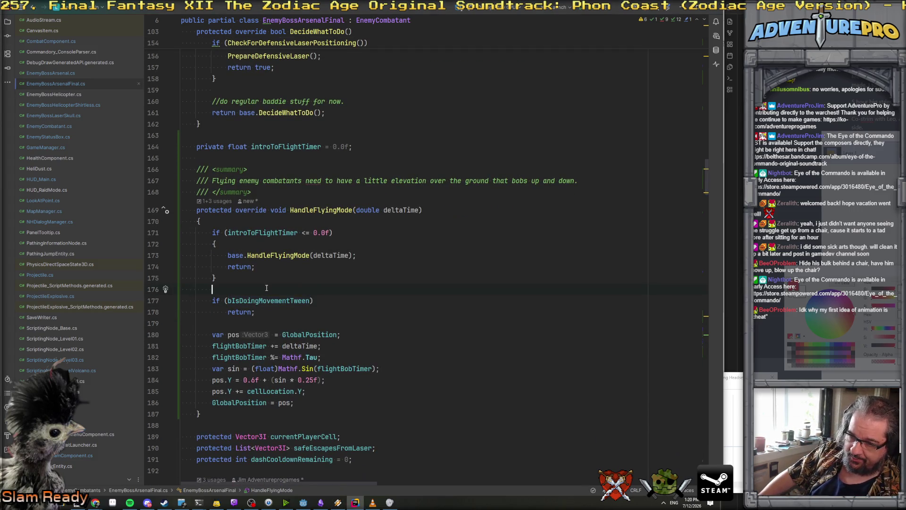
key(Down)
key(Home)
key(shift+Down)
key(shift+Down)
key(shift+Down)
key(Delete)
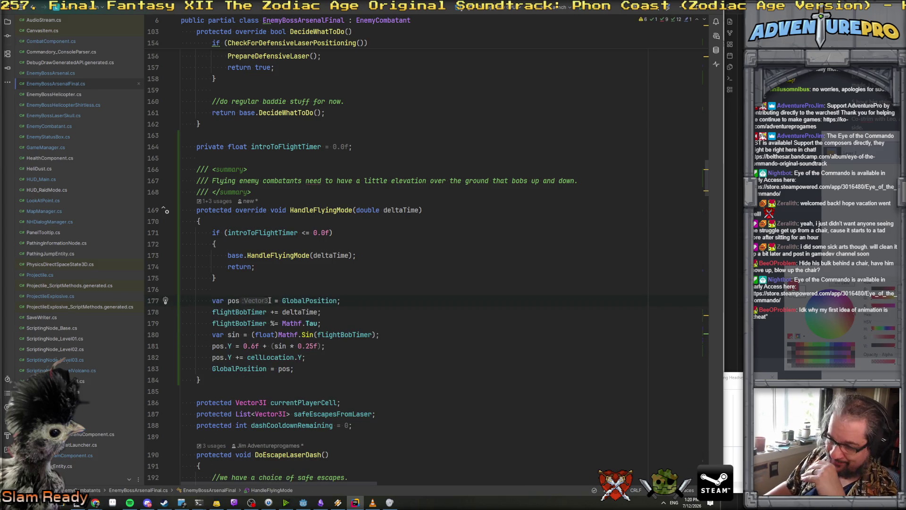
Select the boss scene's root node in the Godot editor, then return to Rider.
click(341, 333)
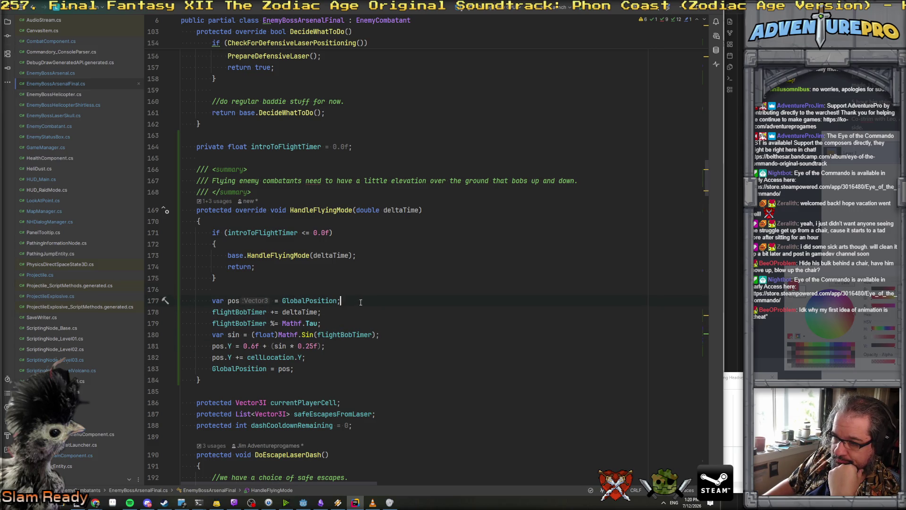
click(361, 292)
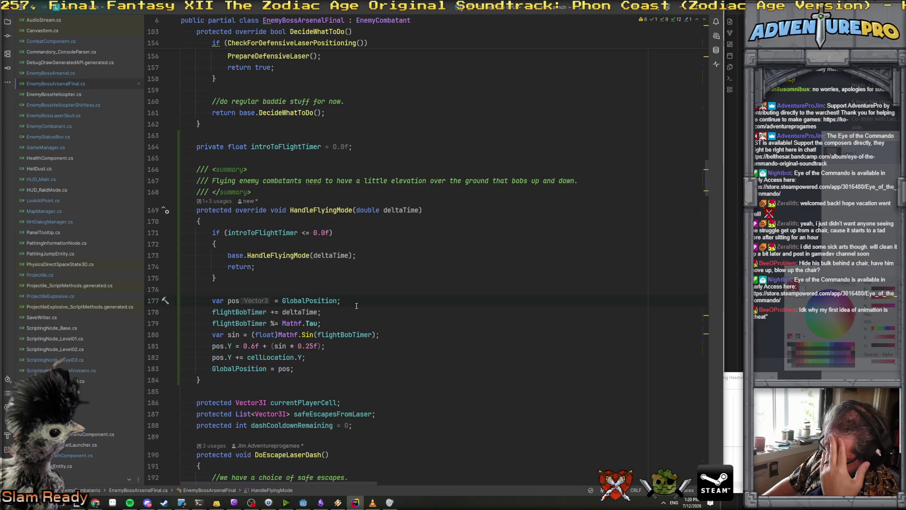
click(302, 503)
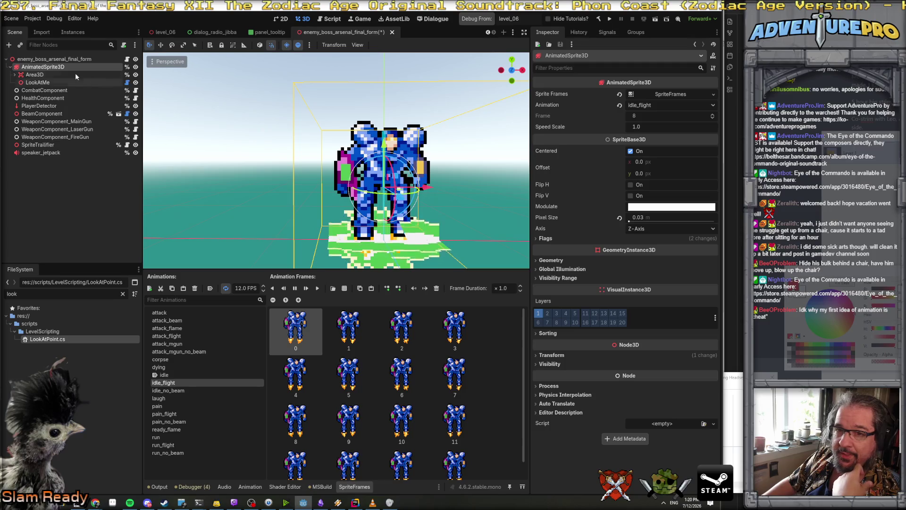
click(61, 59)
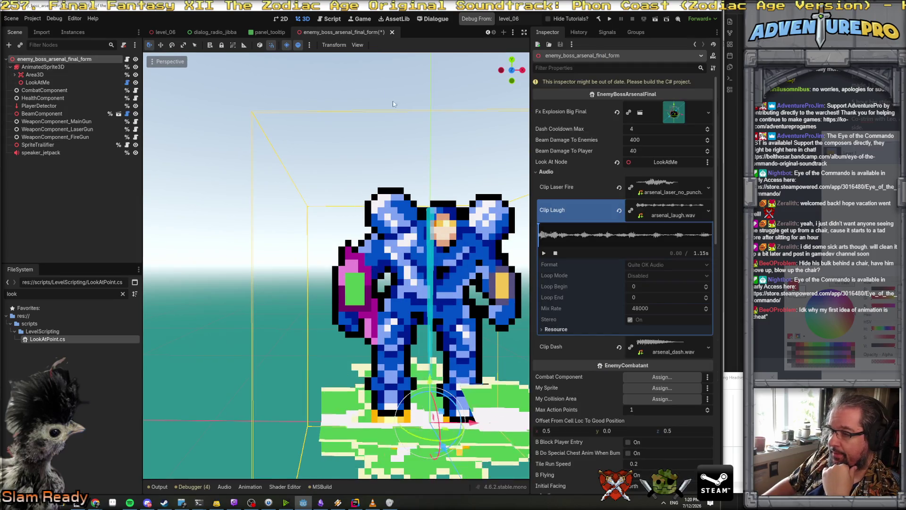
click(355, 503)
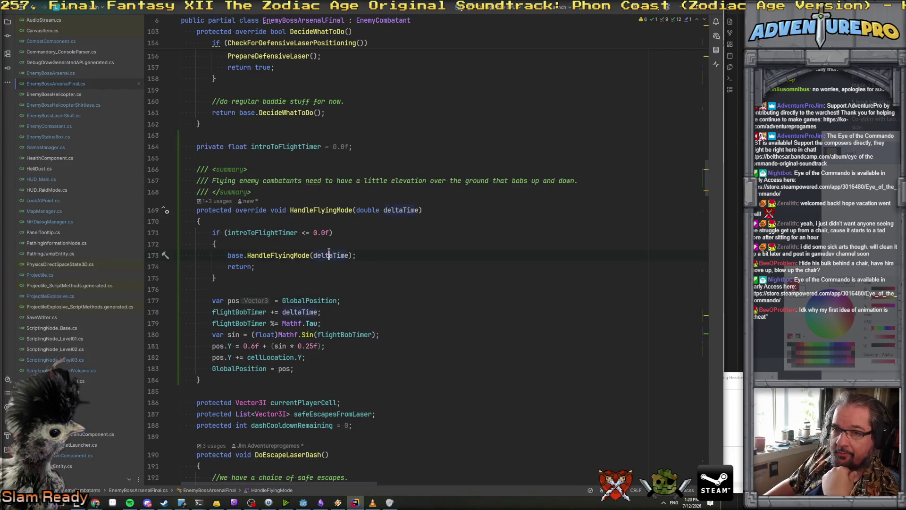
Add a new line with an [Export] attribute below the LookAtNode property.
key(ctrl+Home)
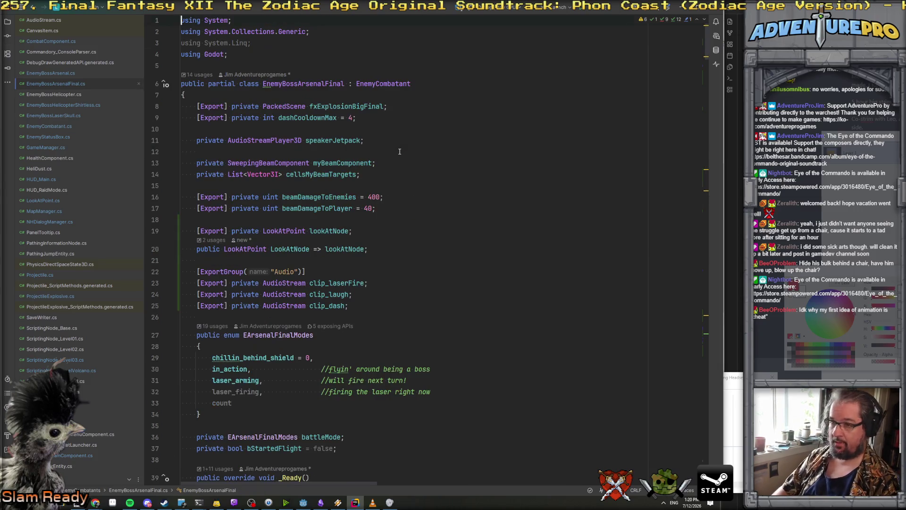
click(374, 253)
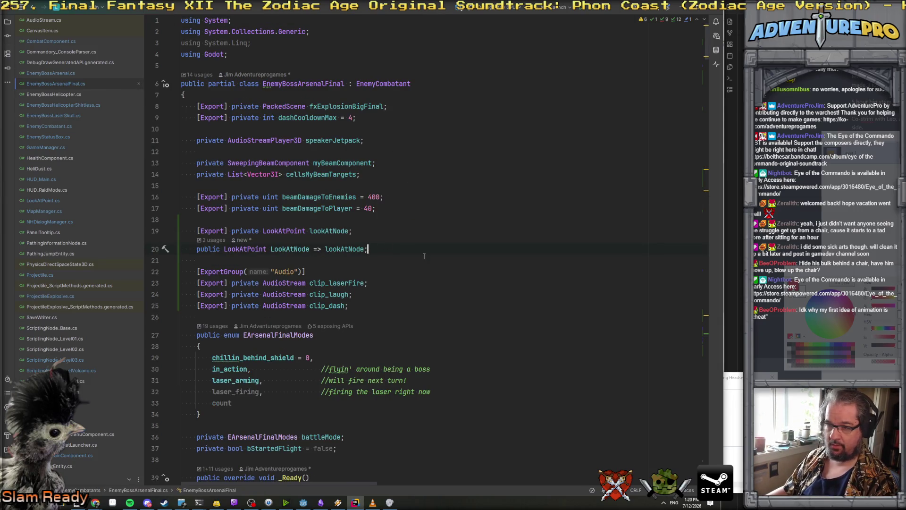
key(Return)
key(Return)
text([Expo)
key(Return)
Complete the declaration as [Export] private Curve curveIntroFlight; using the plain Curve type.
text([Export] private curbve)
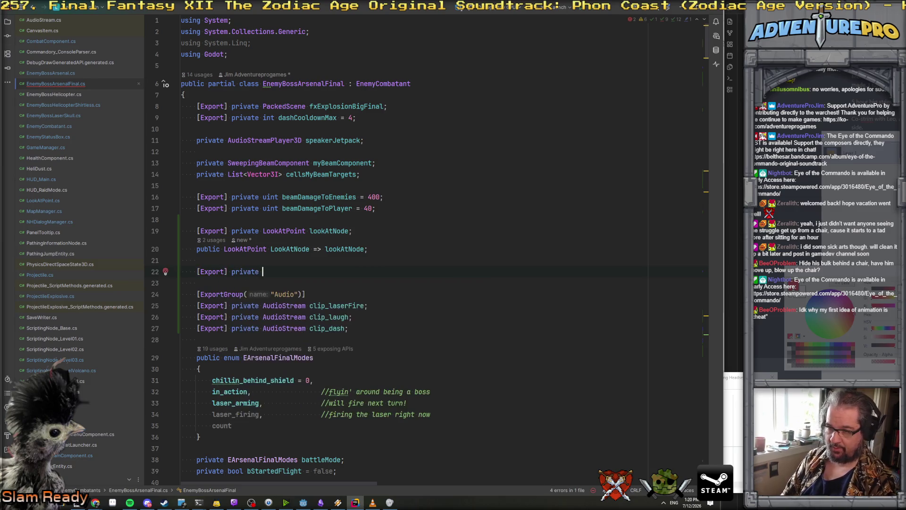
key(BackSpace)
text(ve)
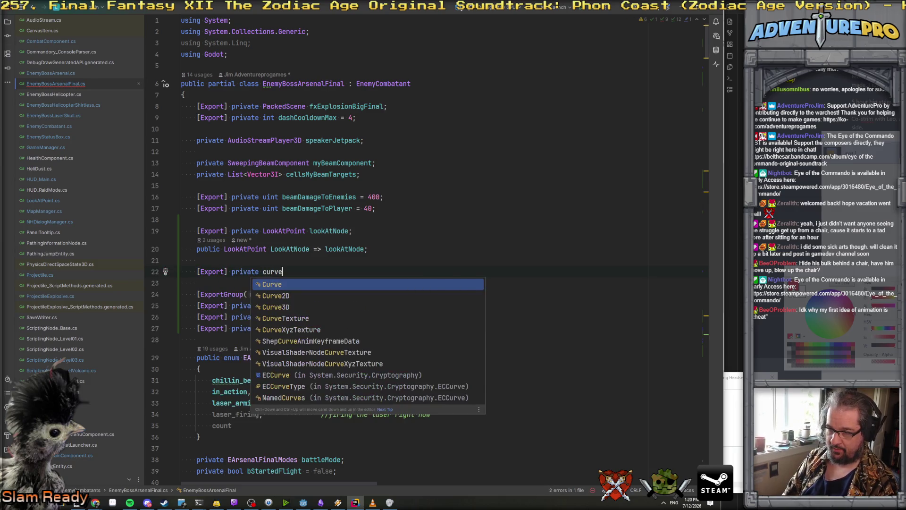
key(Down)
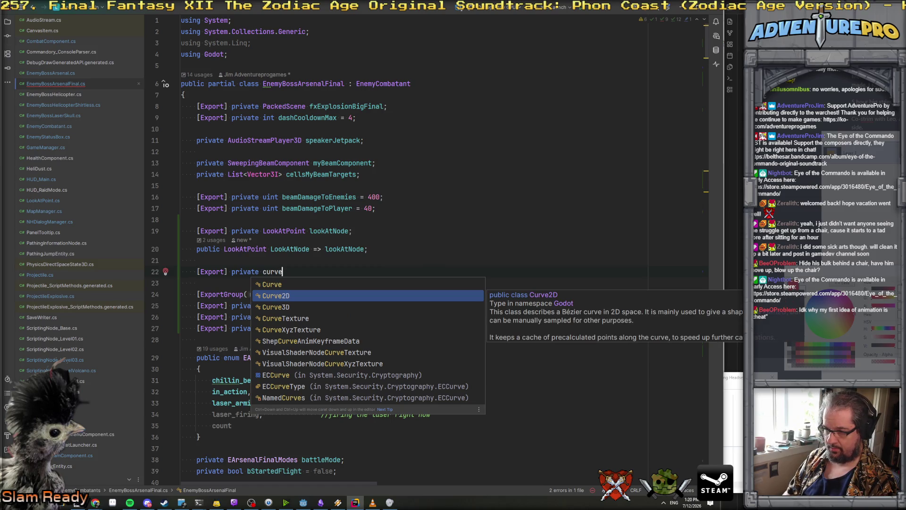
key(Up)
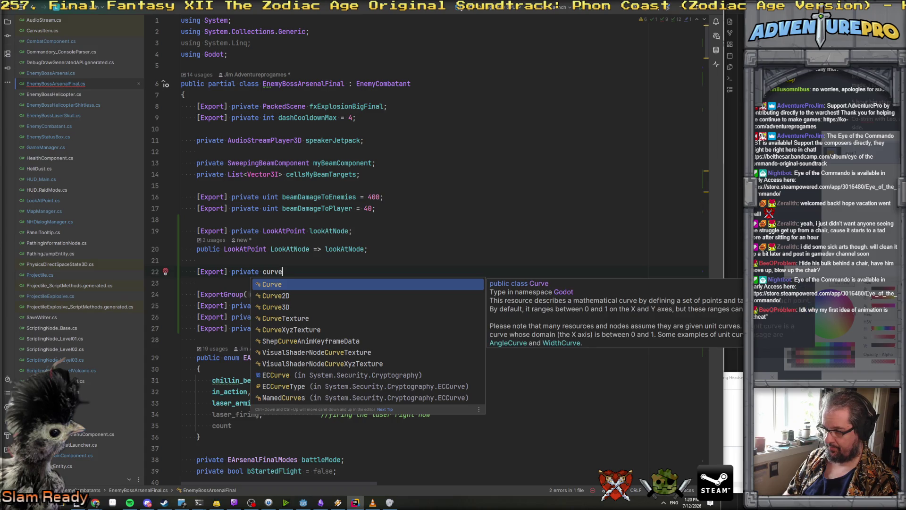
key(Return)
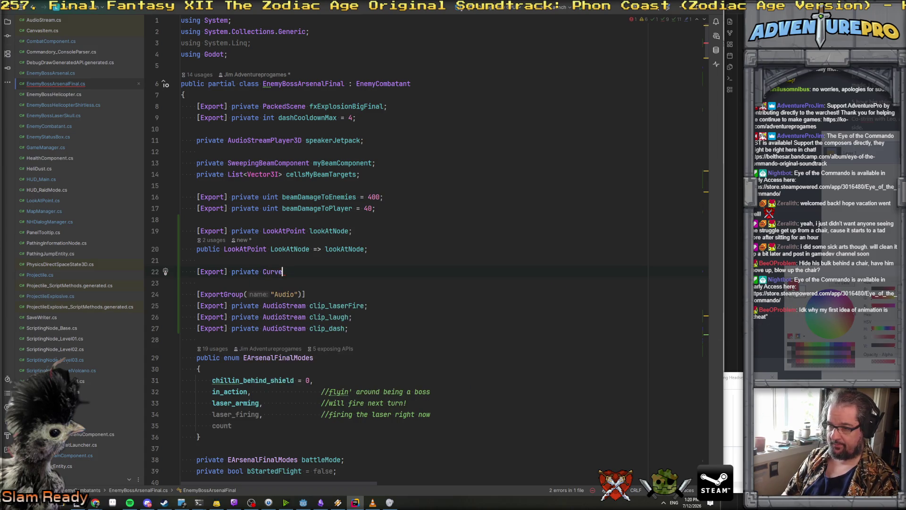
key(BackSpace)
text(curvbe)
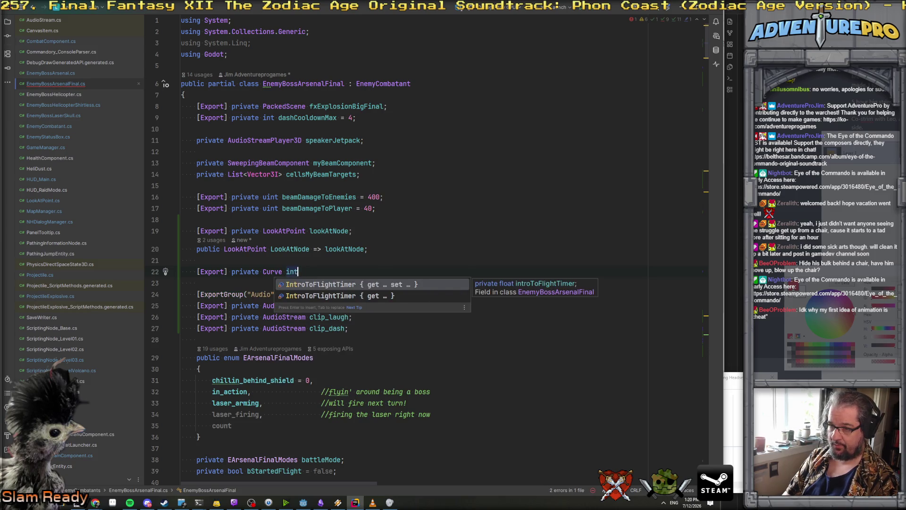
key(BackSpace)
key(BackSpace)
text(eIntroFlight)
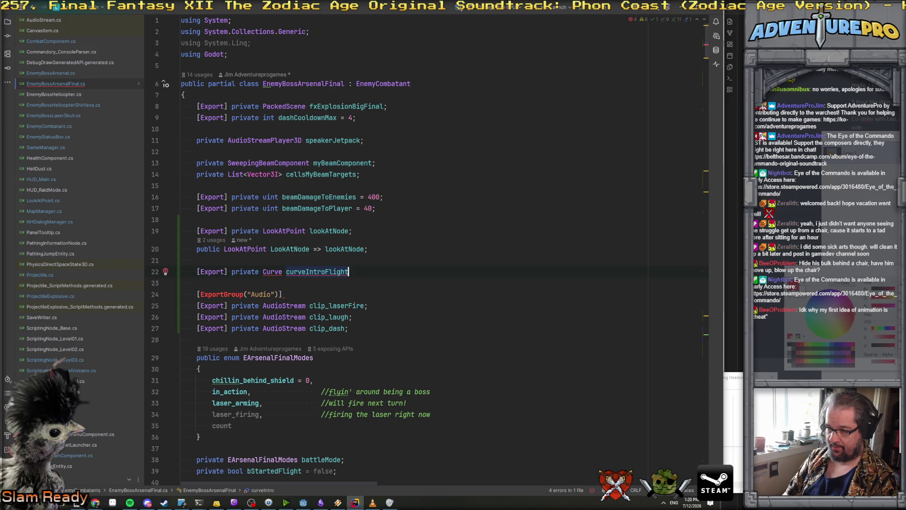
text(;)
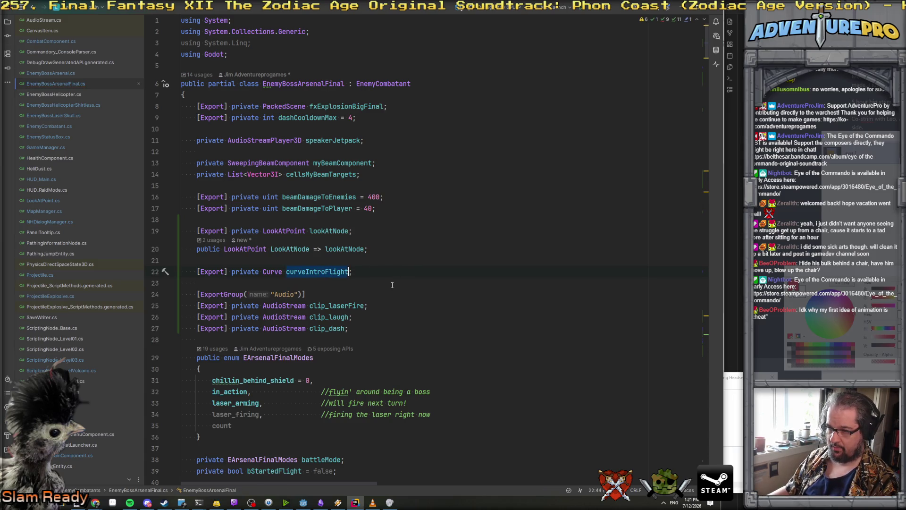
key(ctrl+shift+BackSpace)
click(297, 311)
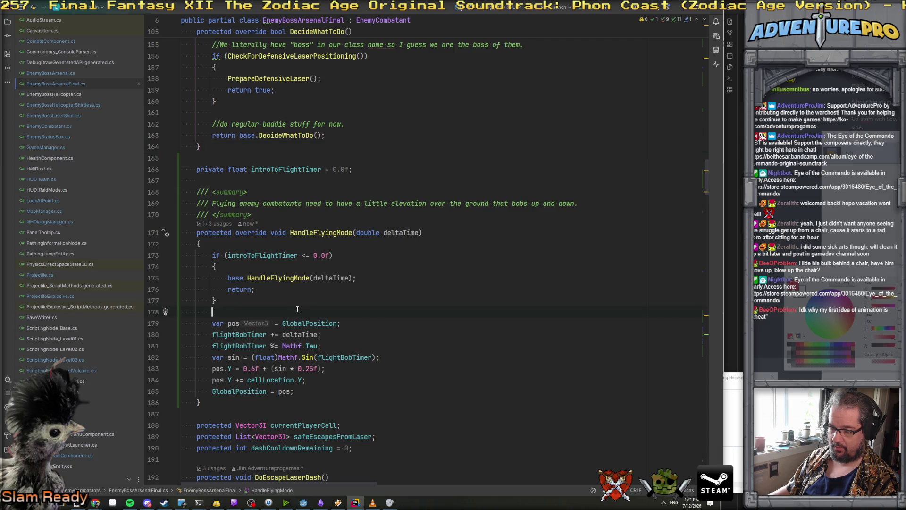
Change the float introToFlightTimer field to 'bool bIntroToFlight' and test it in the early-return check.
key(Return)
key(Return)
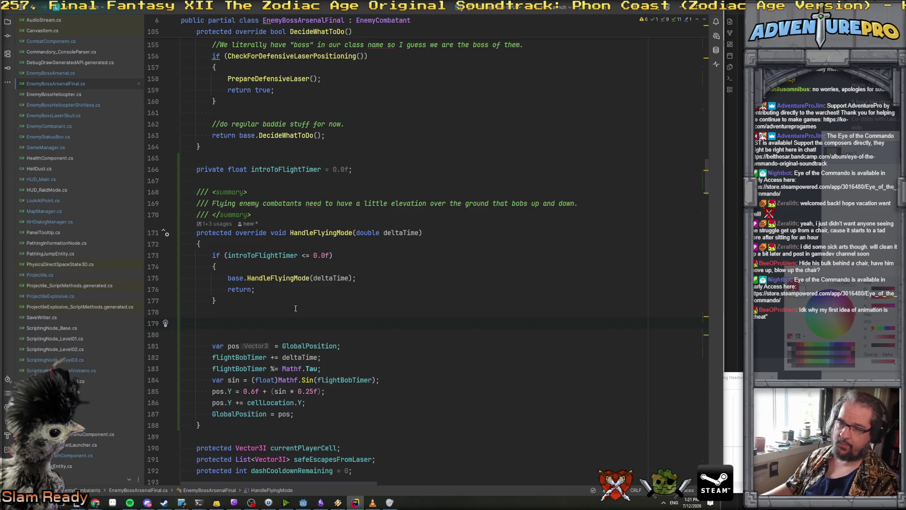
double_click(237, 169)
text(bool)
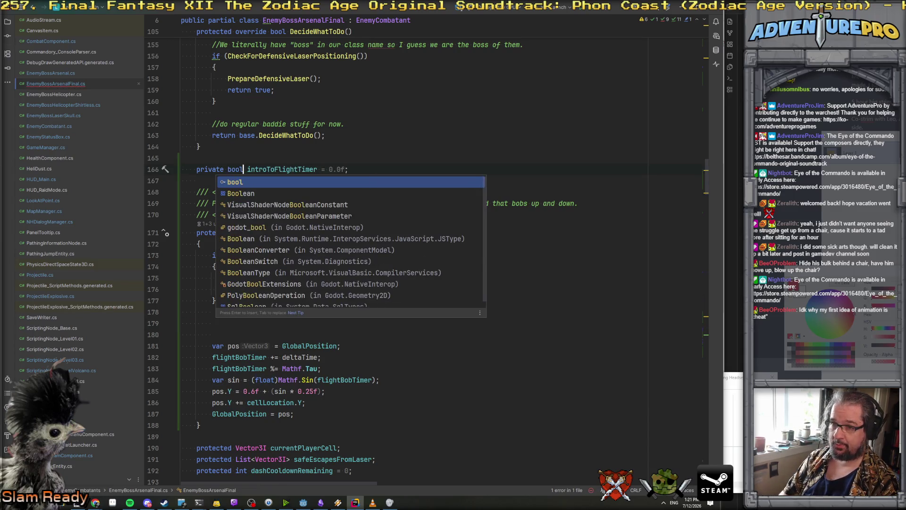
double_click(282, 170)
text(bInt)
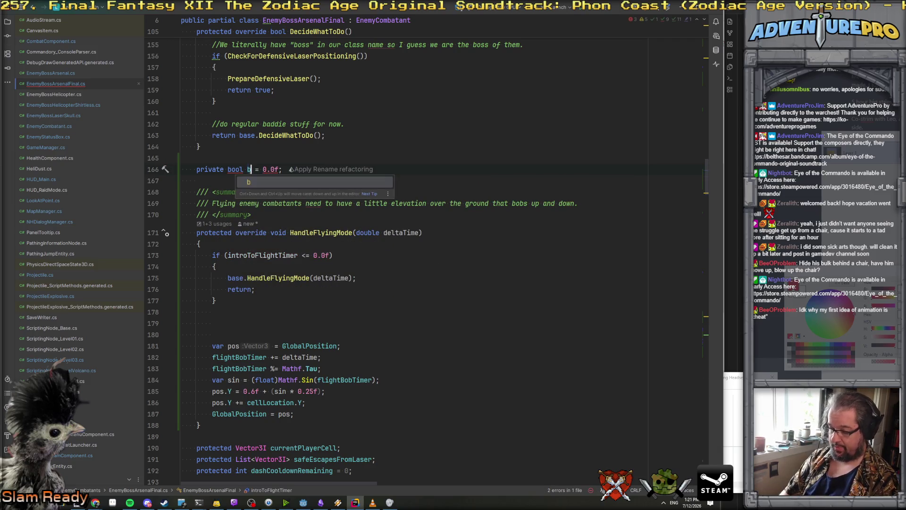
text(roToFlight)
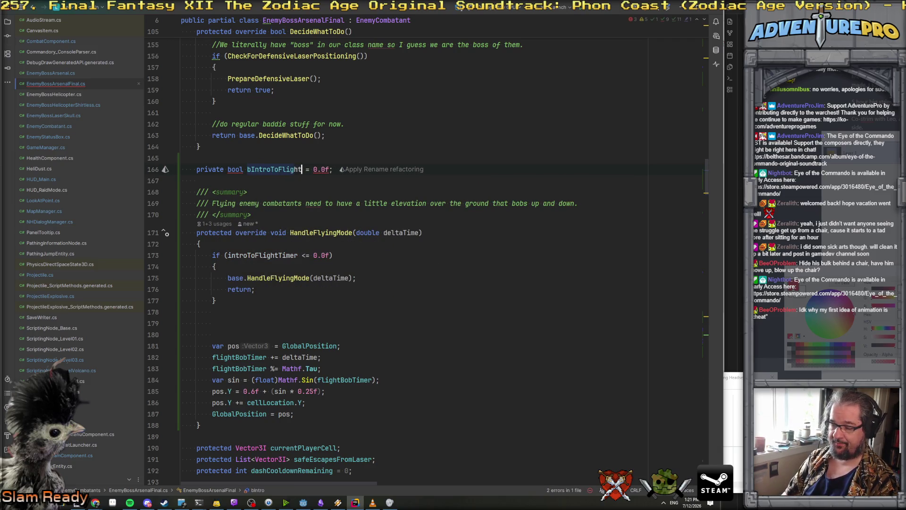
key(ctrl+shift+Right)
key(ctrl+shift+Right)
key(BackSpace)
key(BackSpace)
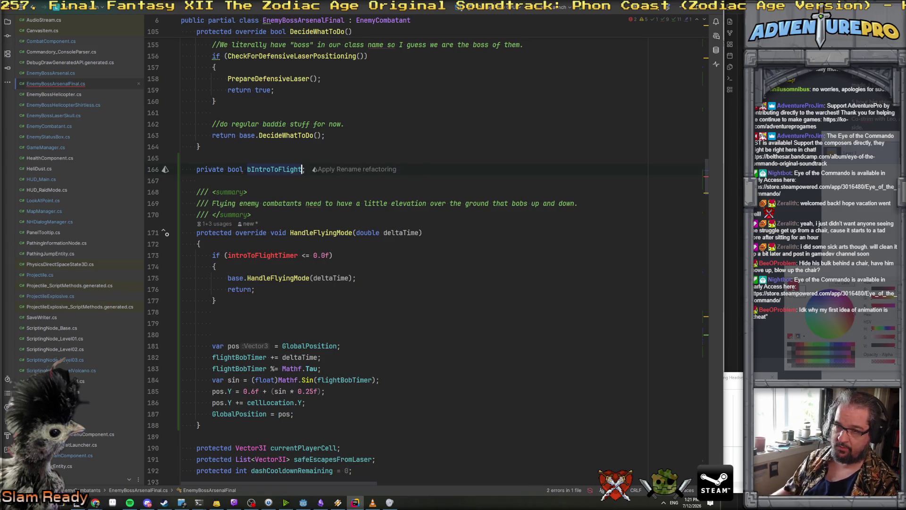
drag(229, 255, 332, 256)
text(bIntroToFlight)
Begin a curveIntroFlight.Sample() call using completion, then add a new line below the flag declaration.
click(264, 323)
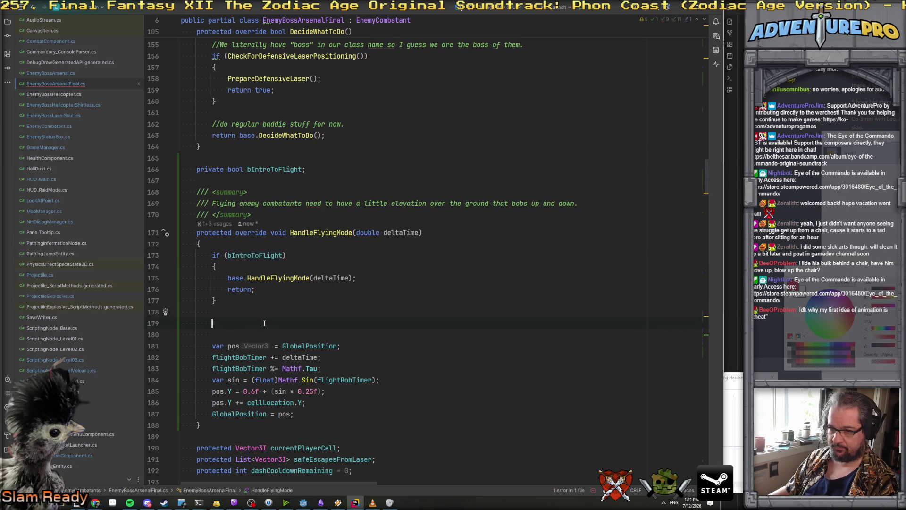
text(cu)
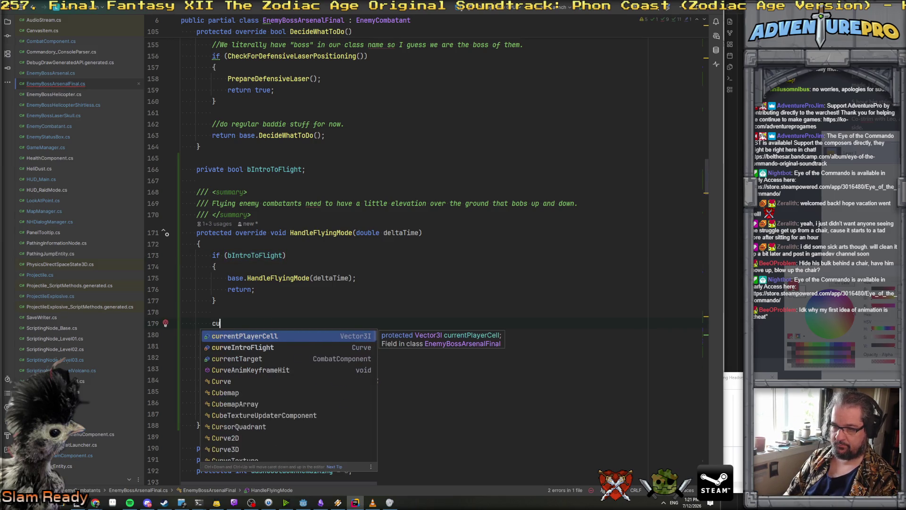
key(BackSpace)
key(BackSpace)
click(323, 171)
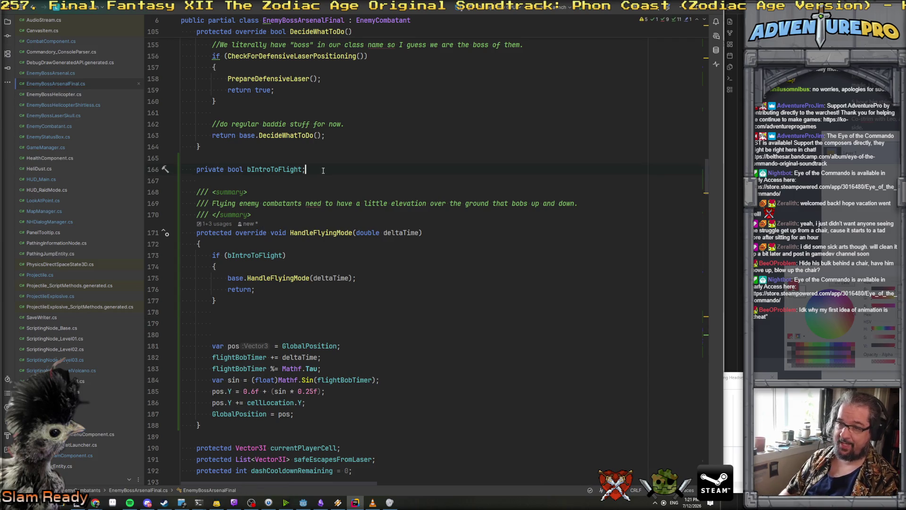
text(cycurve)
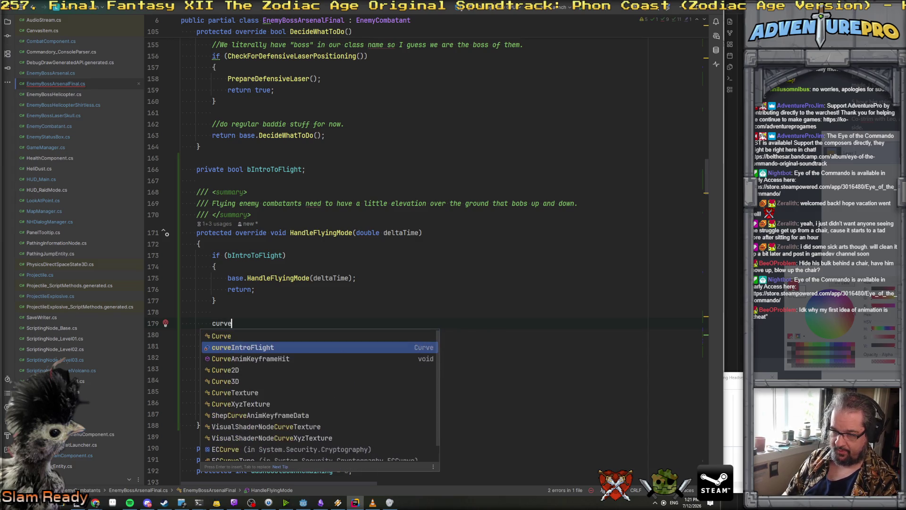
key(Return)
text(.)
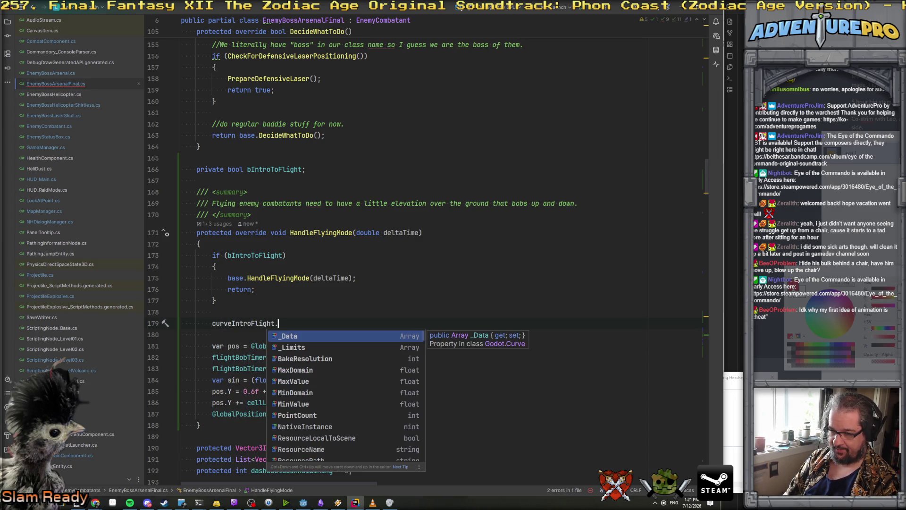
text(s)
key(Down)
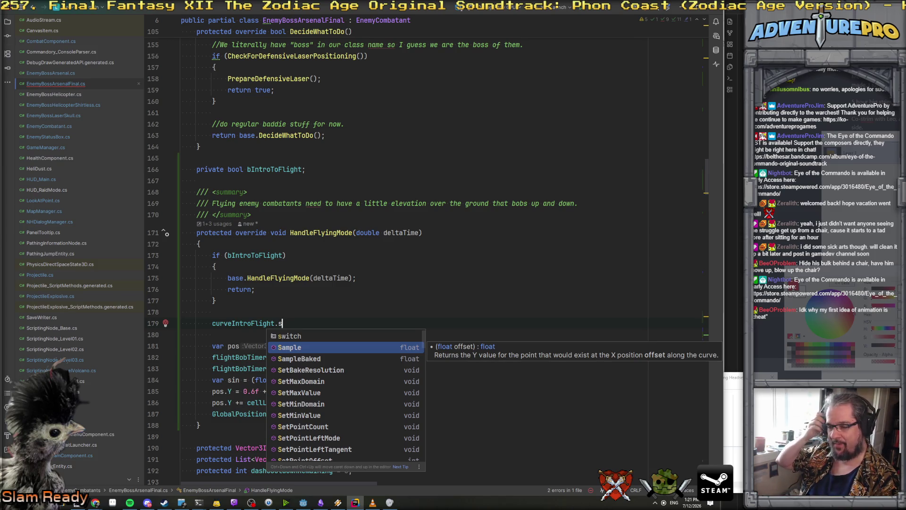
key(Return)
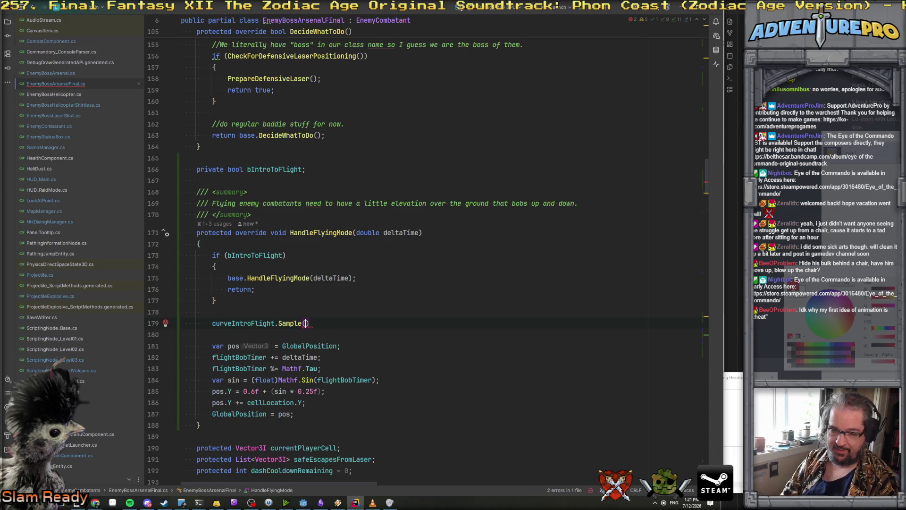
click(351, 169)
key(Return)
Add '[Export] protected float introFlightDuration;' and a protected timer field below curveIntroFlight.
text(pr)
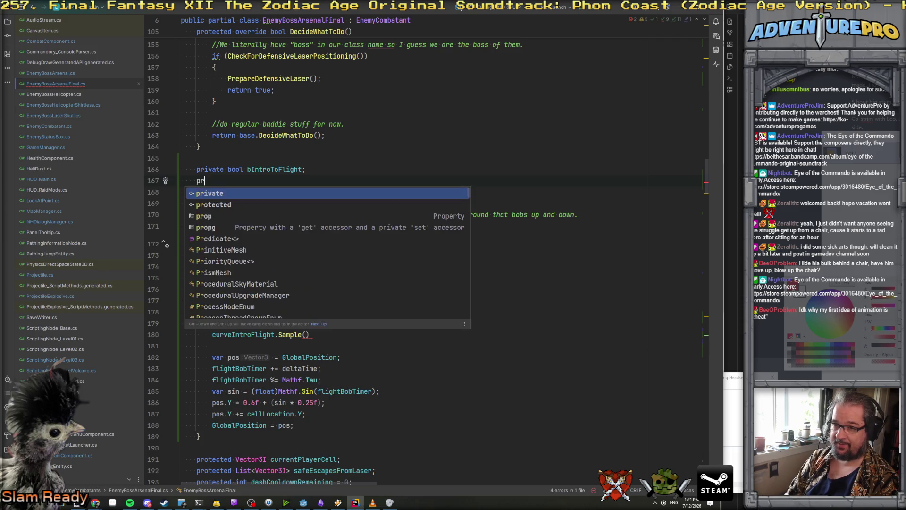
key(BackSpace)
key(BackSpace)
key(ctrl+Home)
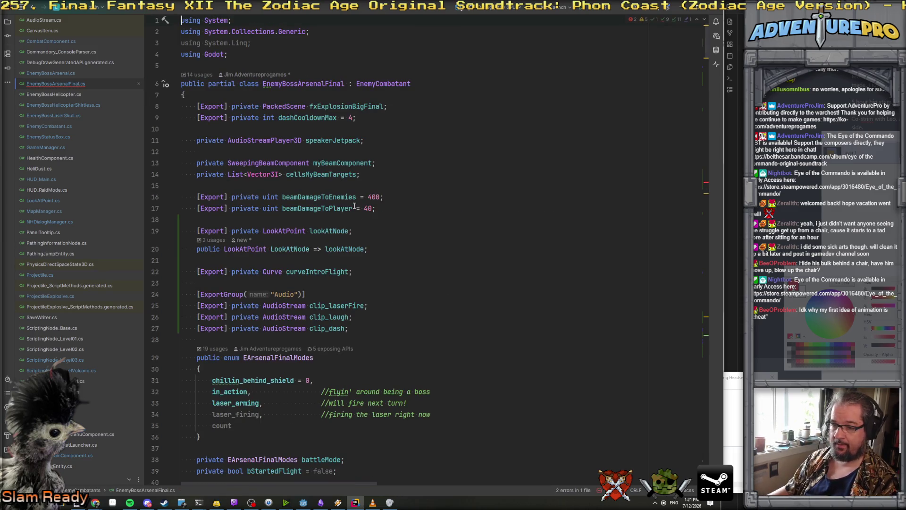
click(358, 272)
key(Return)
text([Export] p)
text(r)
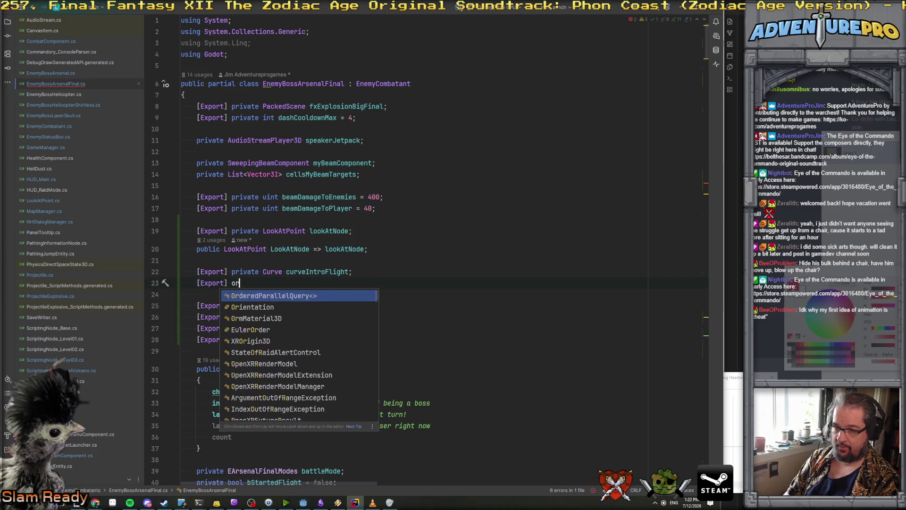
text(otected float i)
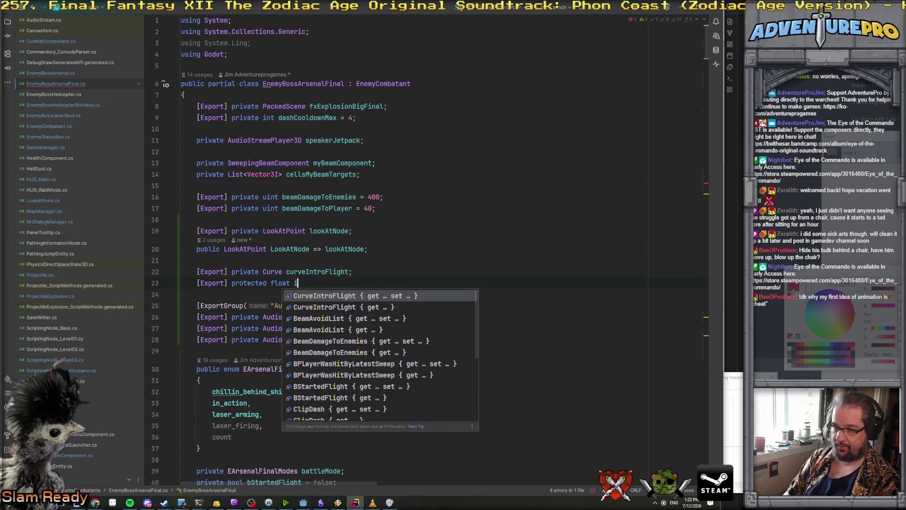
text(ntroFlightDuration;)
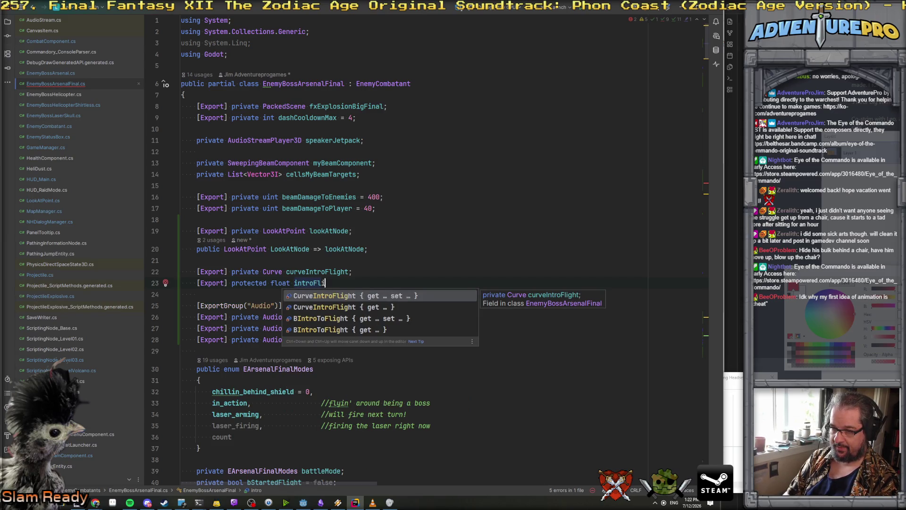
key(Return)
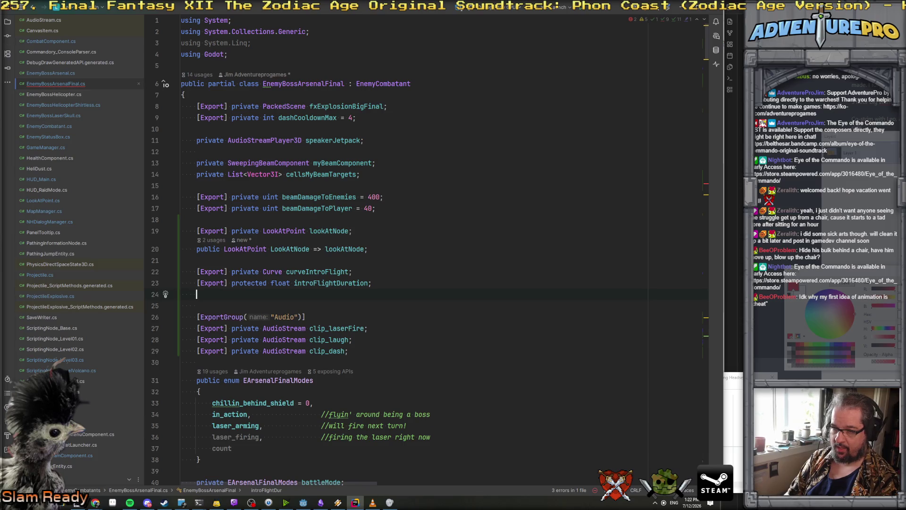
text(protected float int)
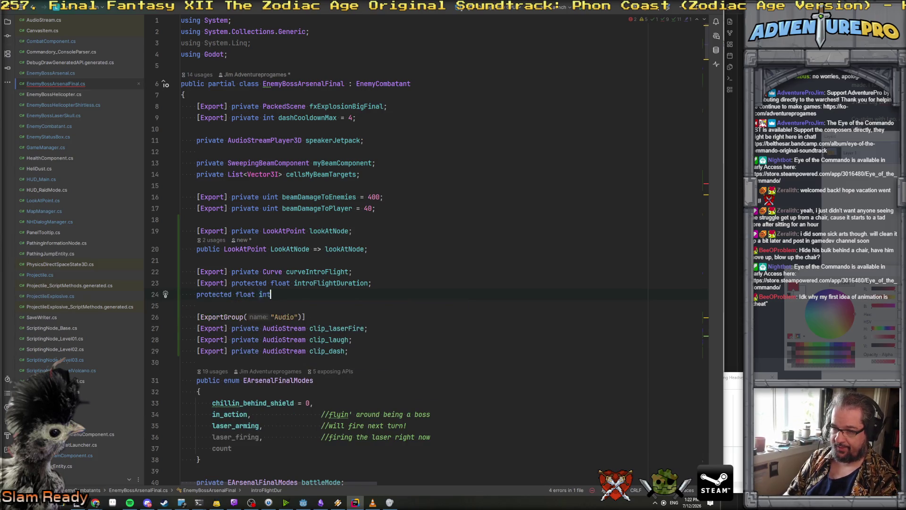
text(roFlightDimer;)
Change both new fields' type from float to double.
double_click(280, 282)
text(doublke)
key(BackSpace)
key(BackSpace)
text(e)
key(Return)
double_click(245, 294)
text(double)
key(ctrl+Home)
key(ctrl+minus)
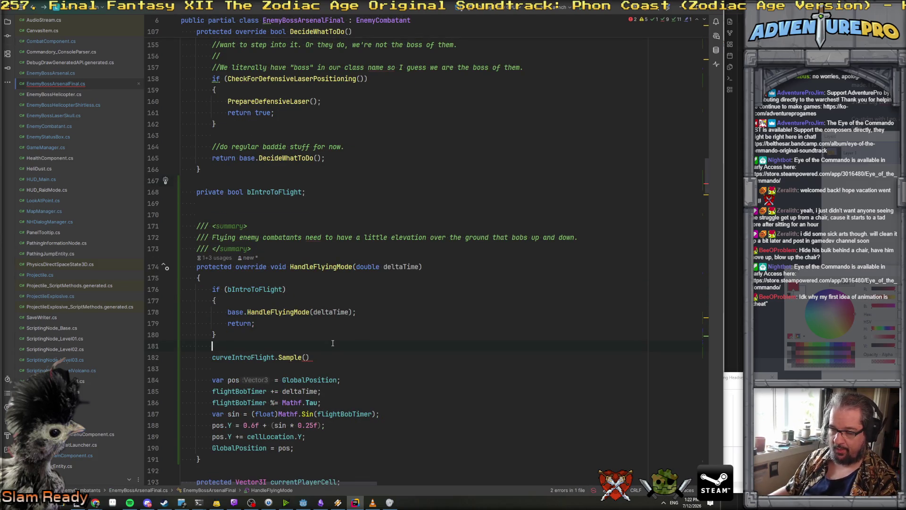
Advance introFlightTimer by deltaTime and pass it as the curveIntroFlight.Sample() argument.
key(Return)
text(intro)
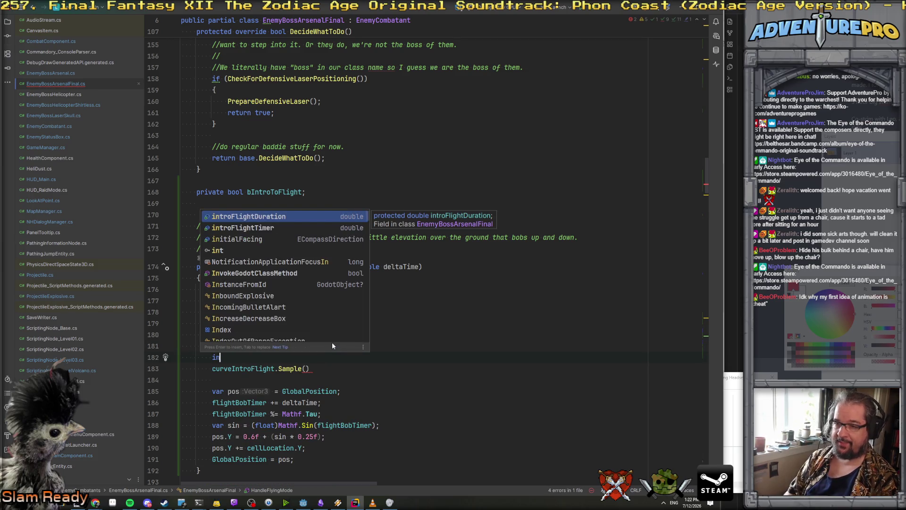
key(Return)
text(+= deltaTime;)
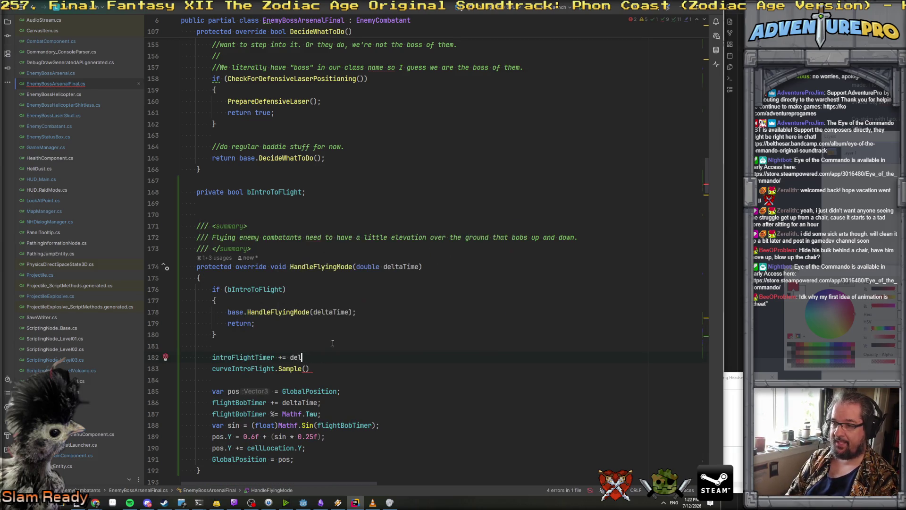
click(305, 368)
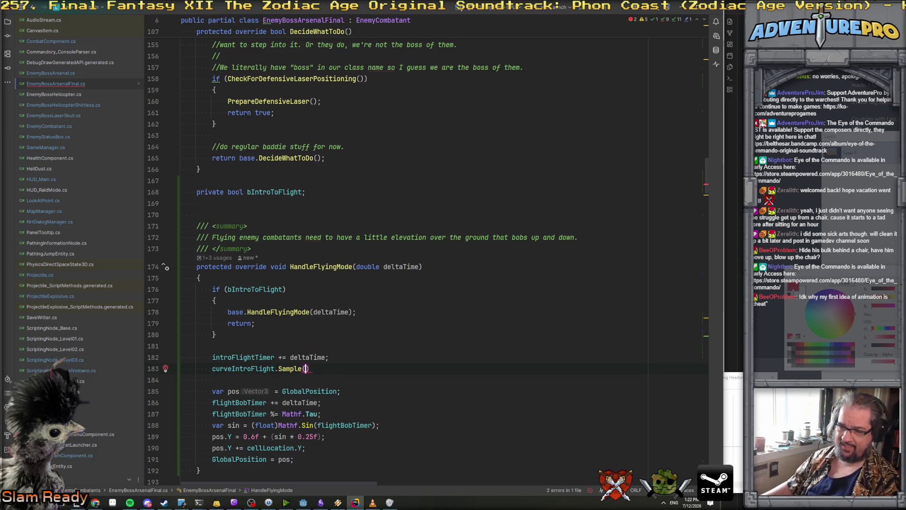
double_click(256, 357)
key(ctrl+c)
click(305, 368)
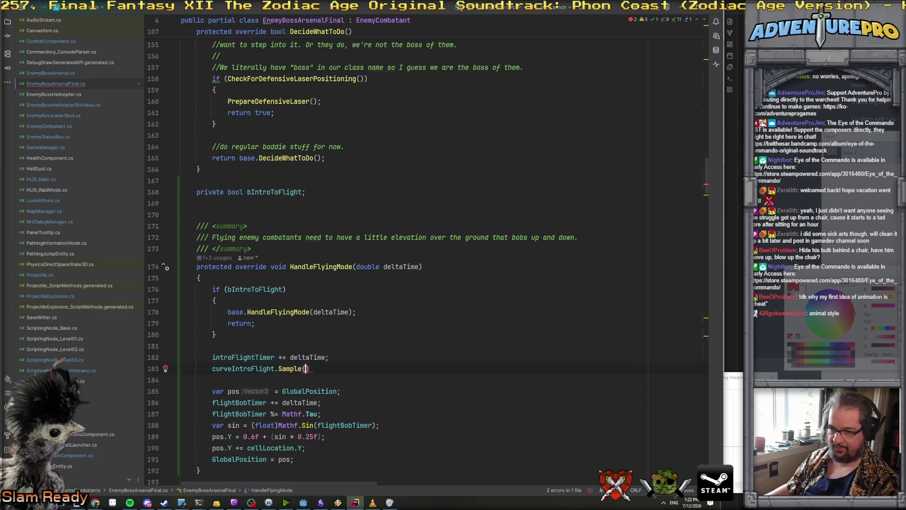
key(ctrl+v)
key(End)
text(;)
Cast the Sample argument to float and store the result in 'var flightY'.
click(306, 368)
text(floa)
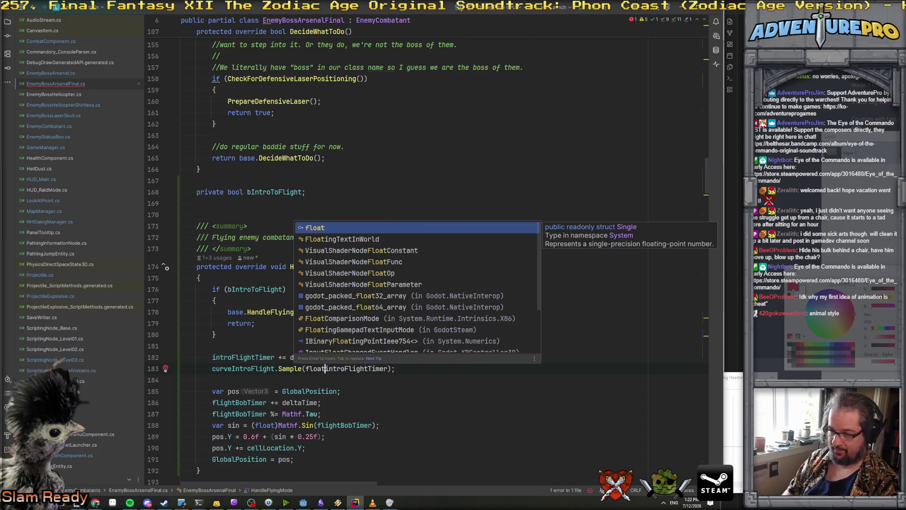
key(Return)
text())
key(Left)
text(()
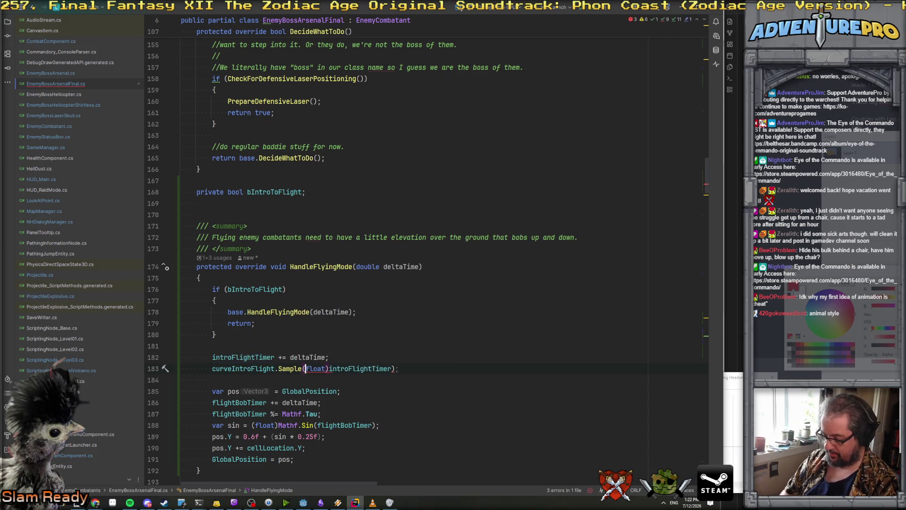
key(Escape)
key(Home)
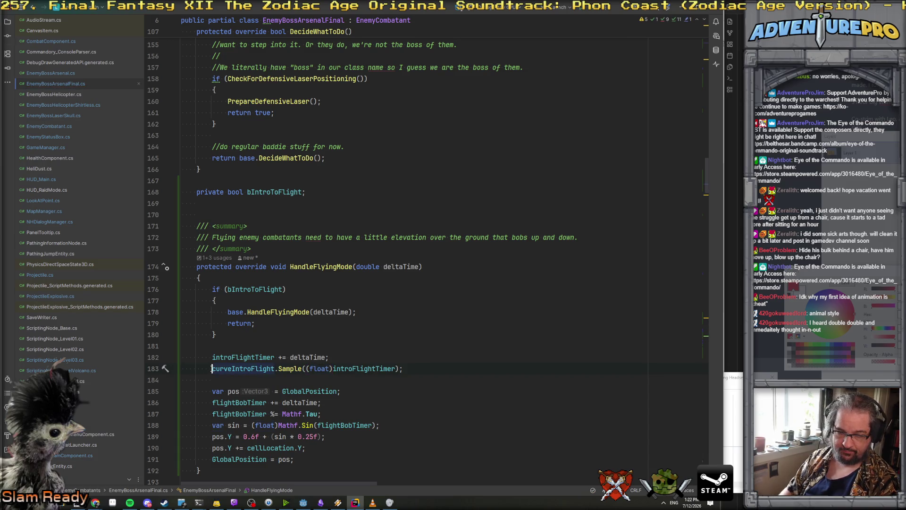
text(var )
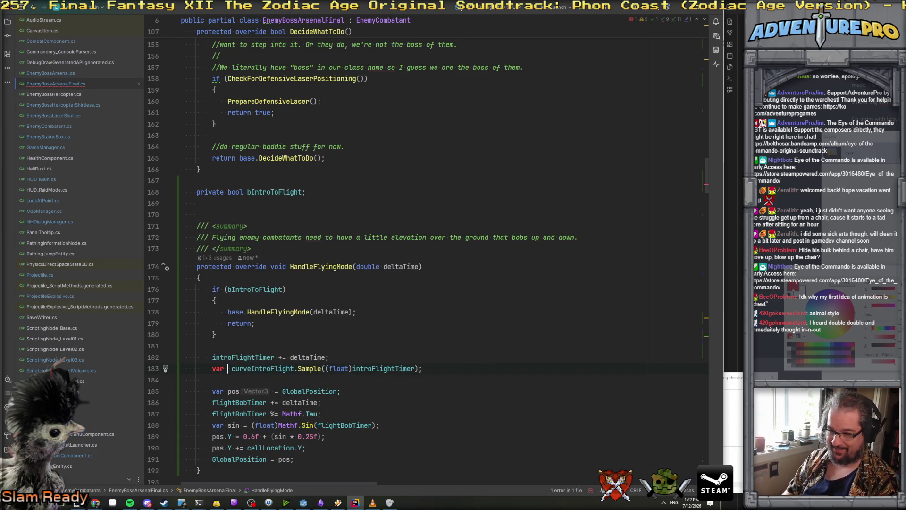
text(flightY )
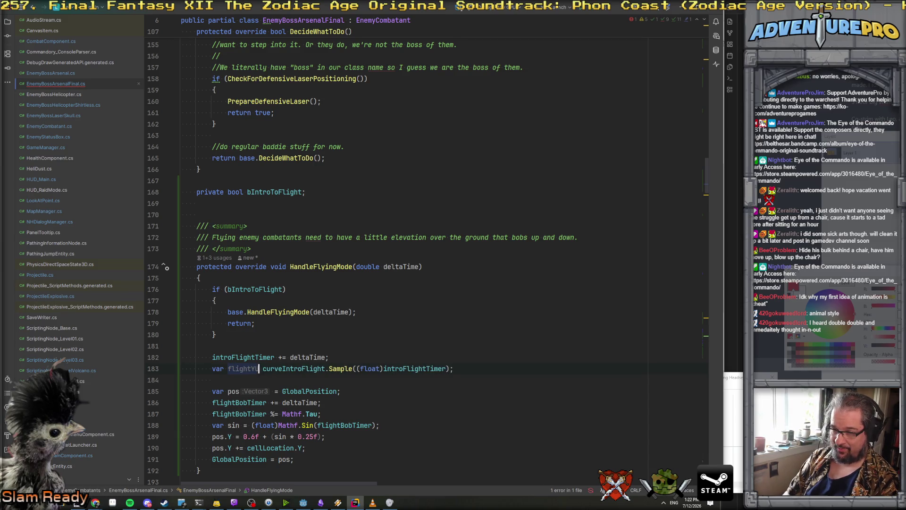
text(=)
Use flightY as the new height and delete the old bobbing calculation lines.
scroll(293, 327, down, 2)
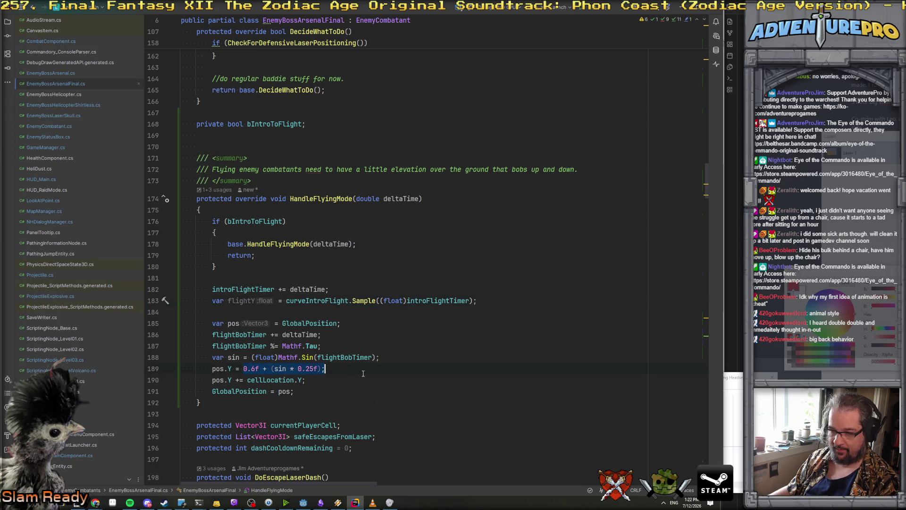
text(fl)
key(Return)
text(;)
key(Up)
key(Up)
key(Up)
key(shift+Down)
key(shift+Down)
key(shift+Down)
key(Delete)
key(Up)
key(Up)
click(181, 323)
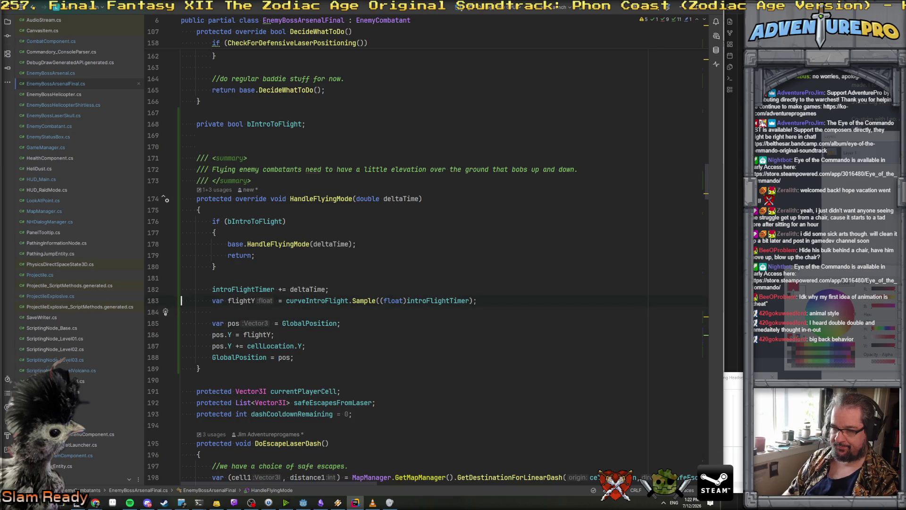
Add an 'if (introFlightTimer >= introFlightDuration)' check after GlobalPosition = pos.
click(294, 357)
key(Return)
key(Return)
text(if( i)
key(Return)
text(>= ))
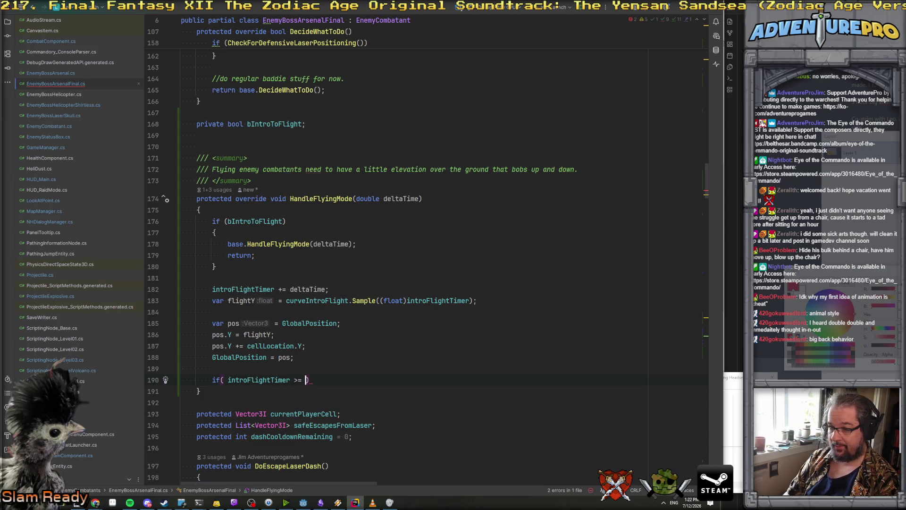
key(BackSpace)
text(= )
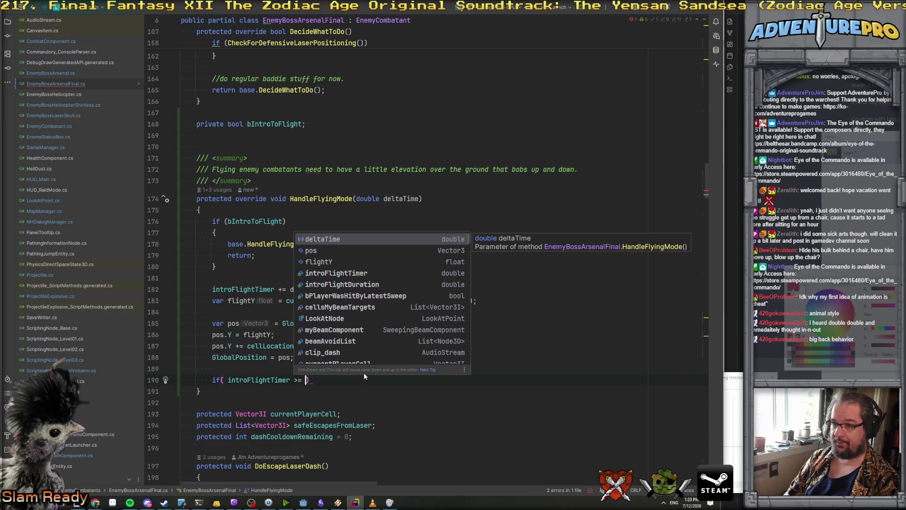
text(intro)
key(Down)
key(Return)
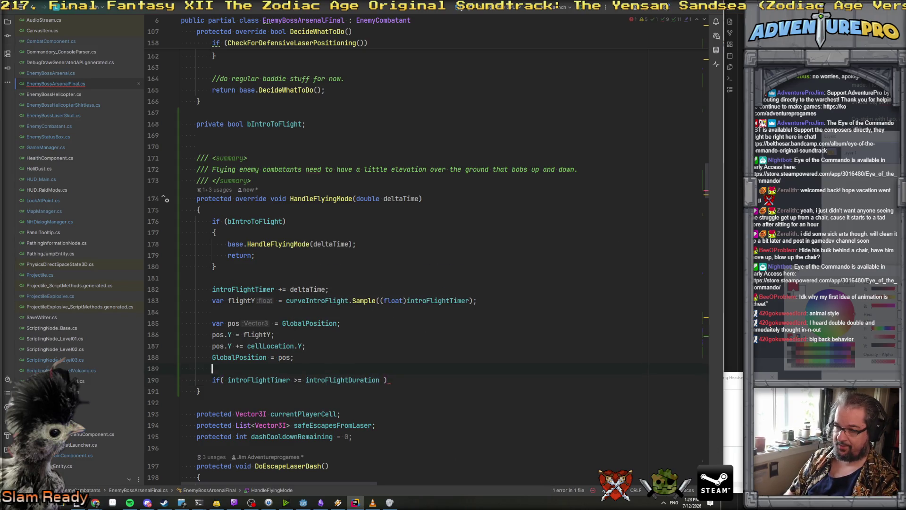
Set bIntroToFlight = false inside a braced block under that check.
key(End)
key(Return)
text({)
key(Return)
text(bI)
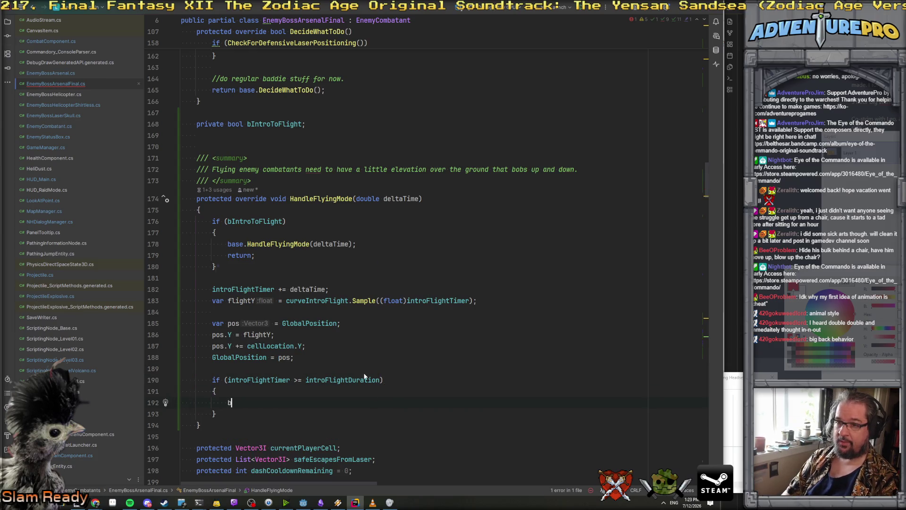
key(Return)
text(= false;)
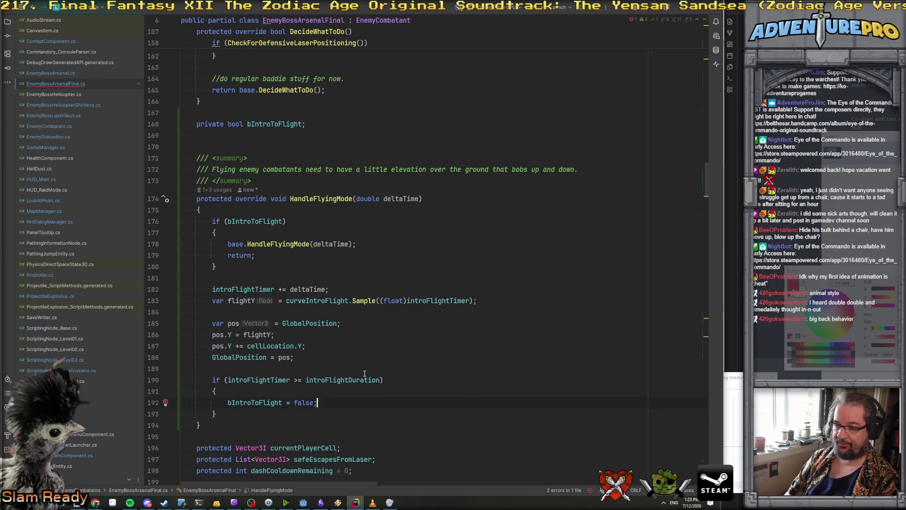
double_click(252, 221)
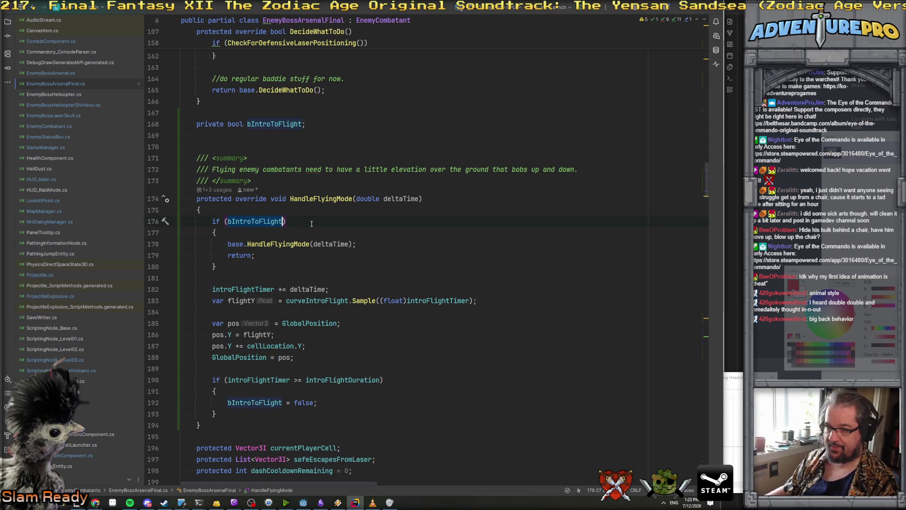
scroll(312, 224, up, 7)
scroll(316, 264, up, 5)
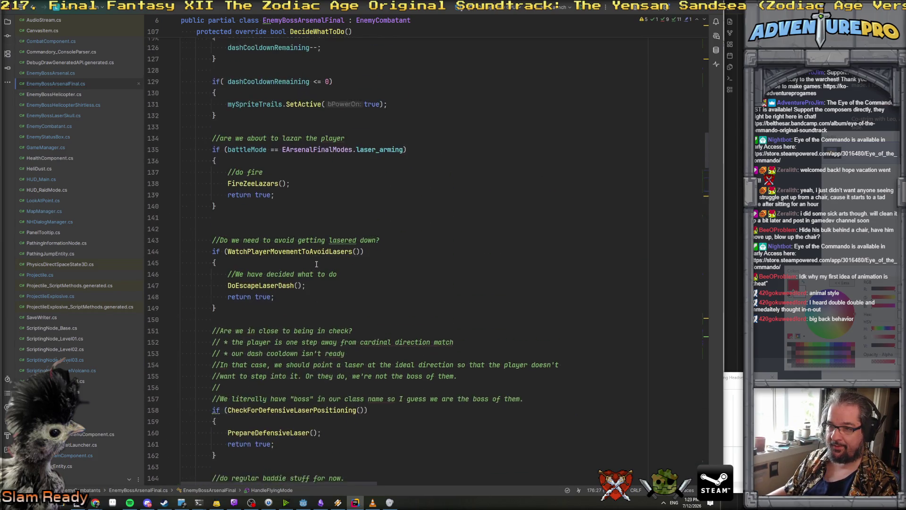
scroll(316, 263, down, 14)
scroll(316, 264, down, 8)
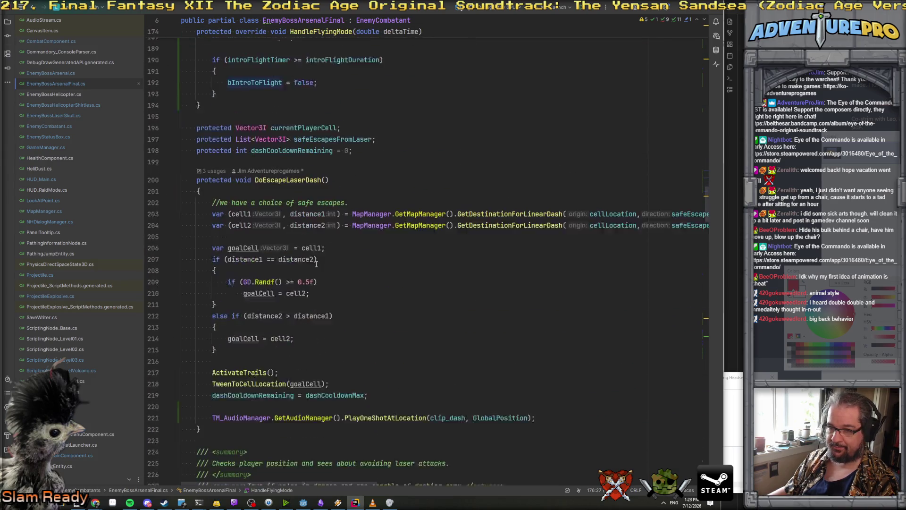
Search the file for 'mode ==' to reach the match in SetBattleMode.
key(ctrl+f)
key(Return)
key(Return)
key(Return)
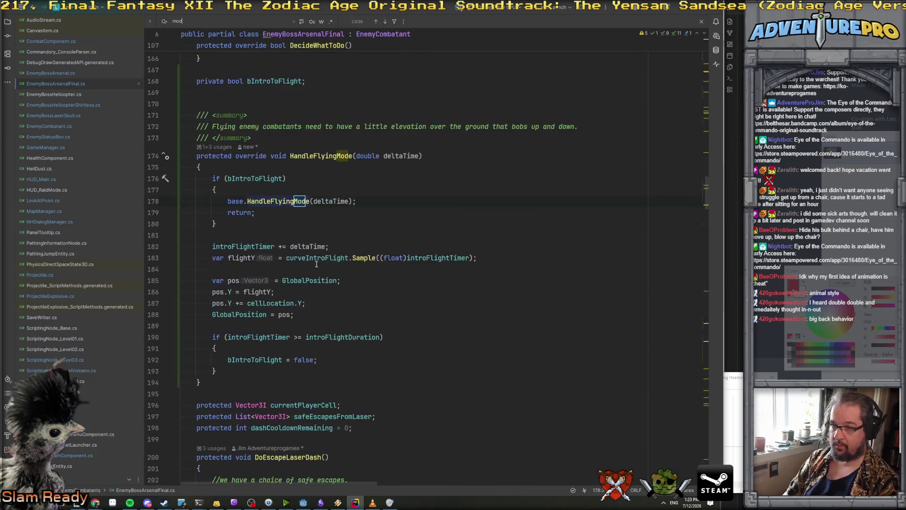
text(==)
click(318, 247)
key(F3)
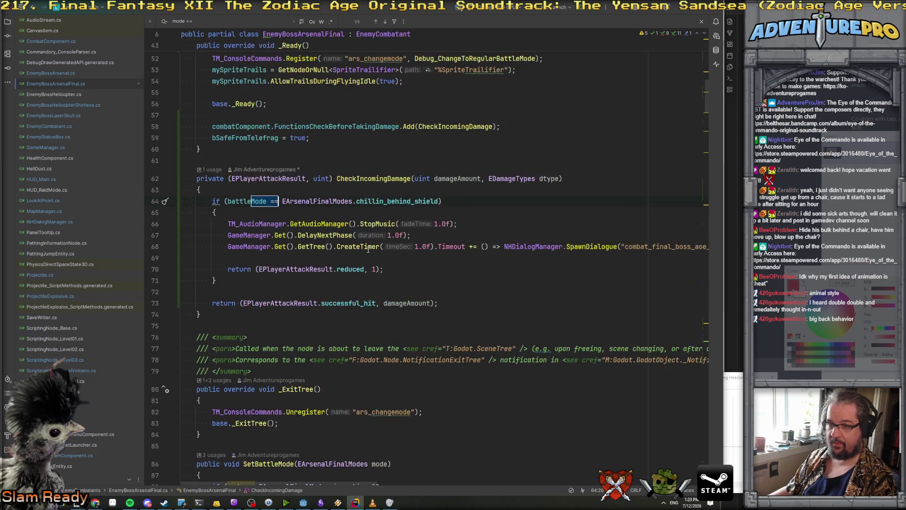
key(Return)
Add 'bIntroToFlight = true;' below bFlying = true.
click(294, 234)
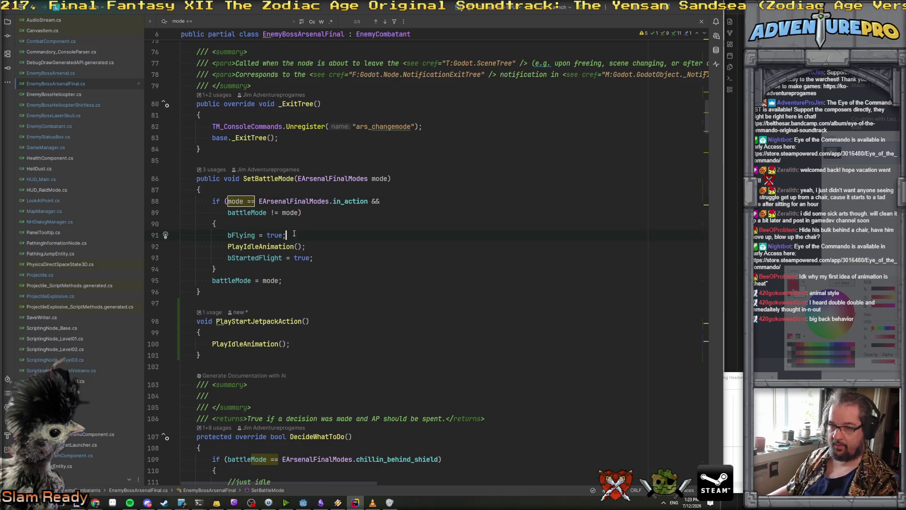
key(Return)
text(b)
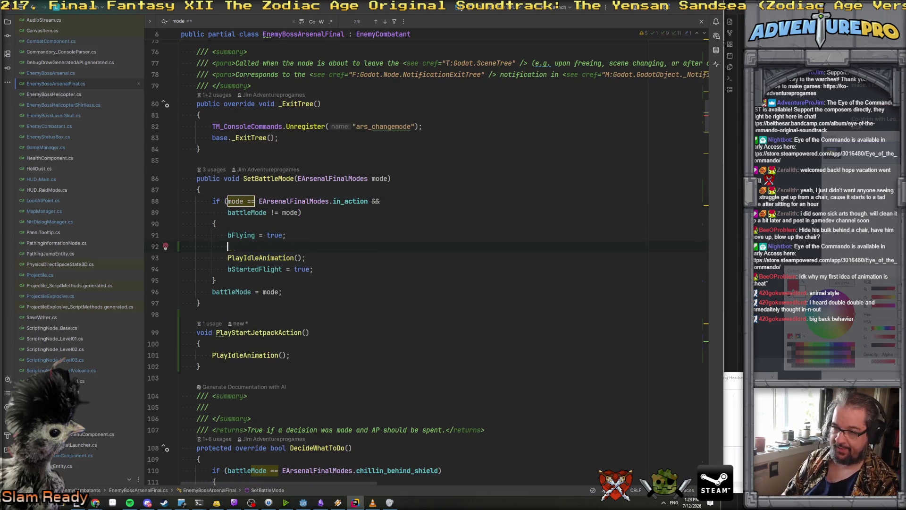
text(In)
key(Return)
text(= tr)
key(Return)
text(;)
Delete the 'bStartedFlight = true;' line.
key(Down)
key(Down)
key(Home)
key(shift+Down)
key(Delete)
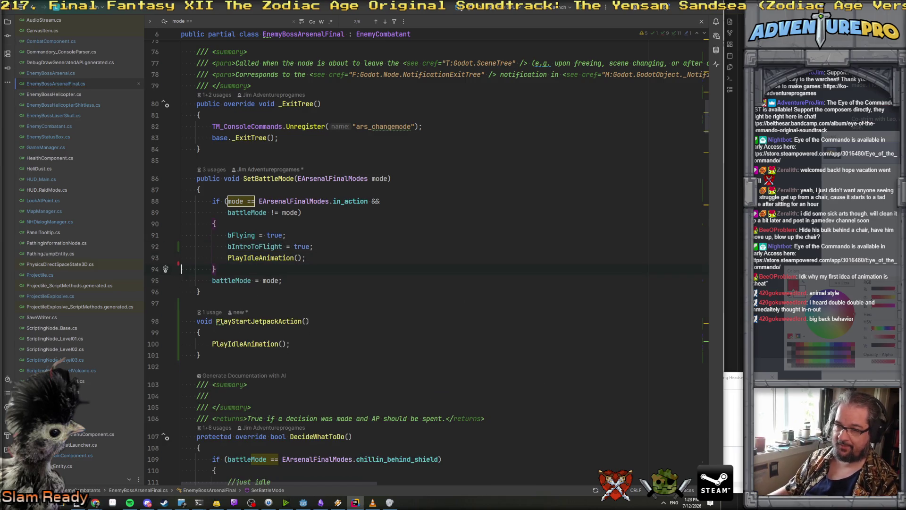
key(ctrl+Home)
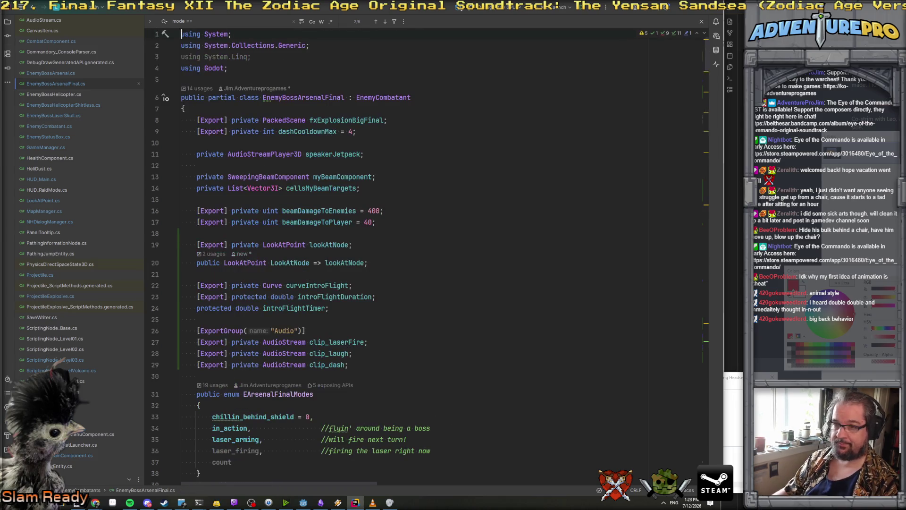
Delete the 'private bool bStartedFlight = false;' field declaration.
scroll(293, 240, down, 9)
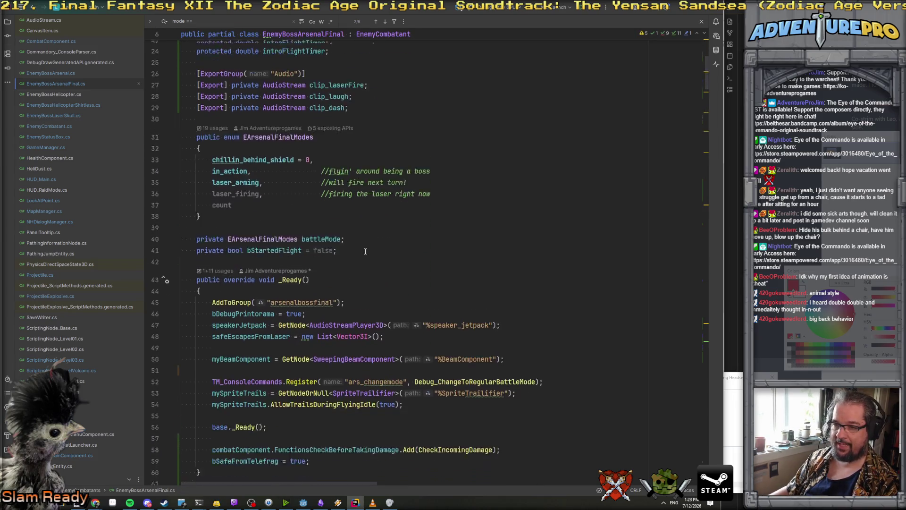
click(372, 206)
key(Home)
key(Home)
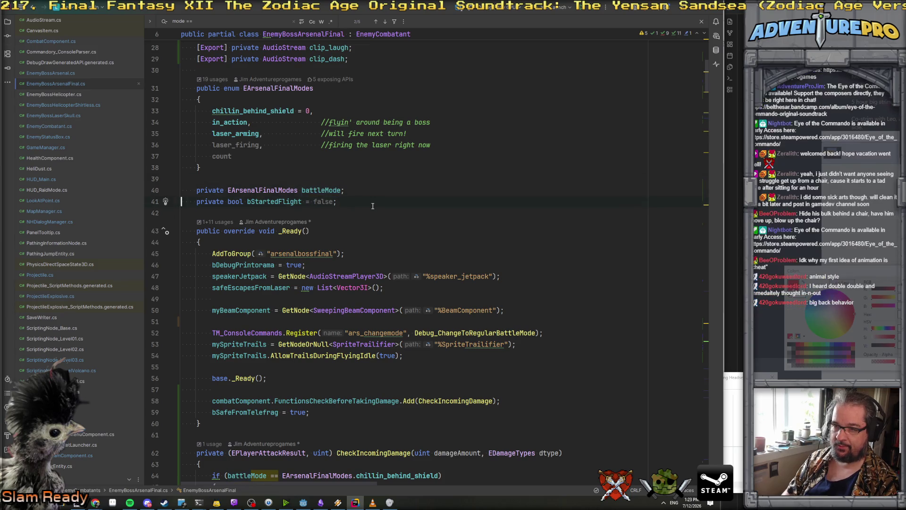
key(shift+Down)
key(Delete)
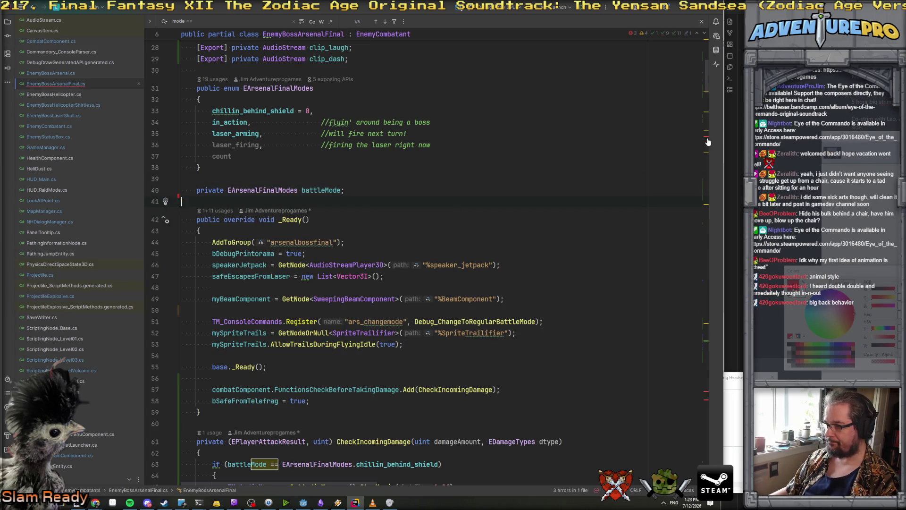
Delete the 'we should be flying now' block in DecideWhatToDo and recheck SetBattleMode's braces.
click(708, 141)
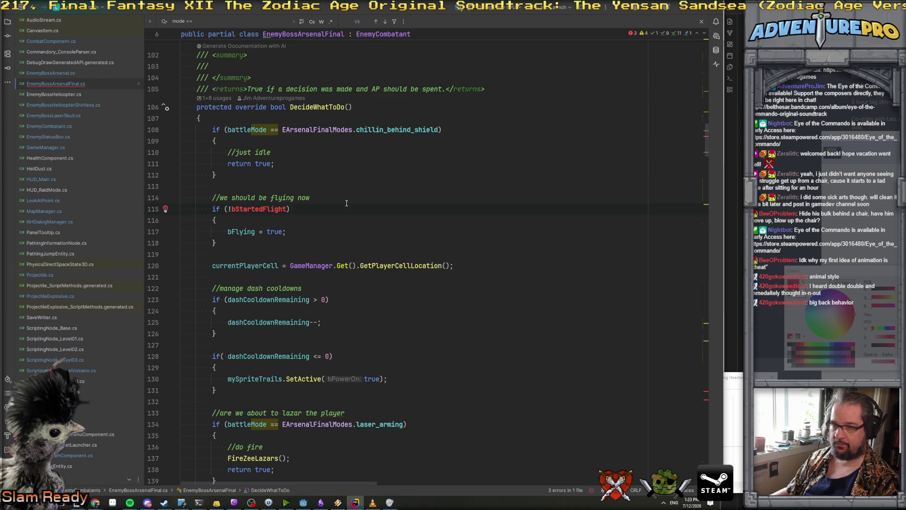
drag(240, 247, 182, 176)
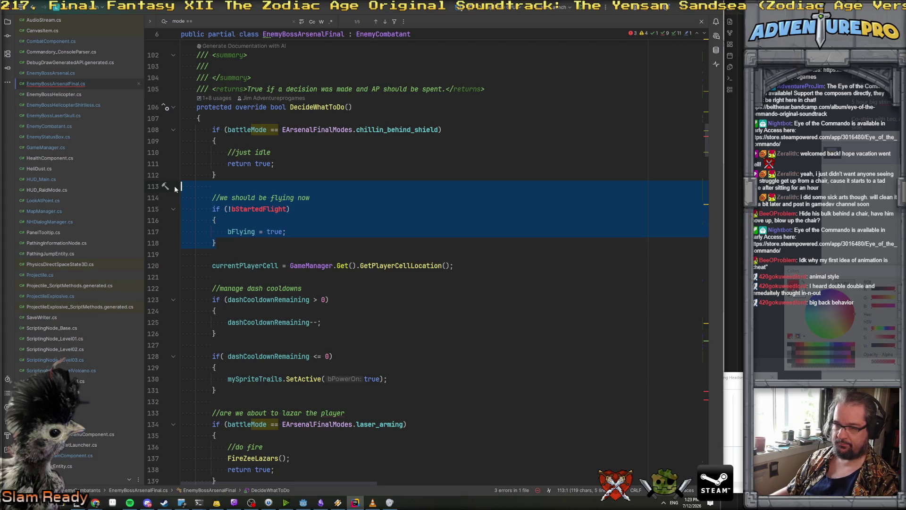
key(Delete)
key(Page_Up)
key(Page_Up)
key(Page_Up)
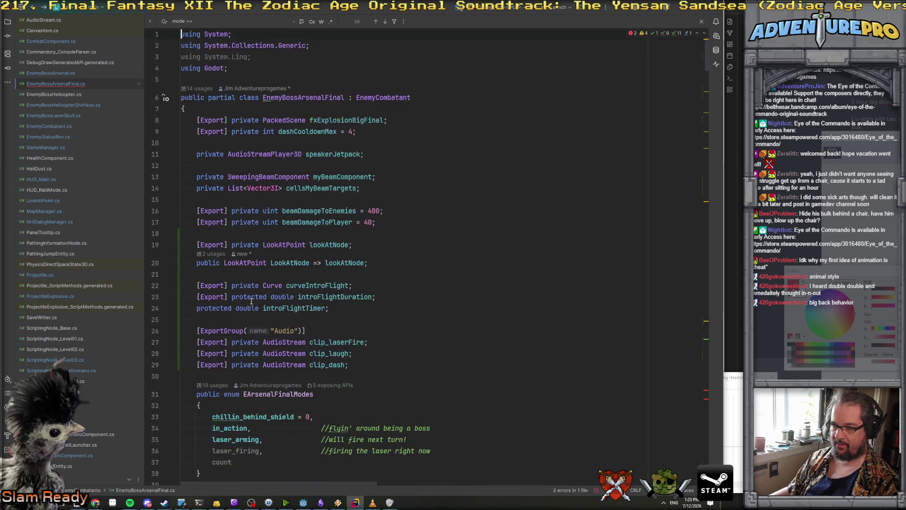
key(Page_Down)
key(Page_Down)
key(Page_Up)
key(Page_Down)
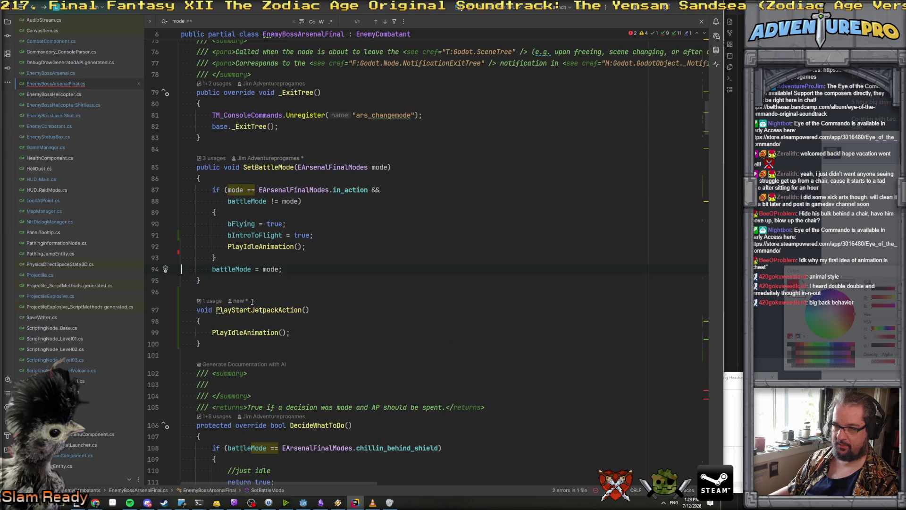
click(445, 216)
Delete the bStartedFlight save and load entries, then undo those deletions.
click(707, 394)
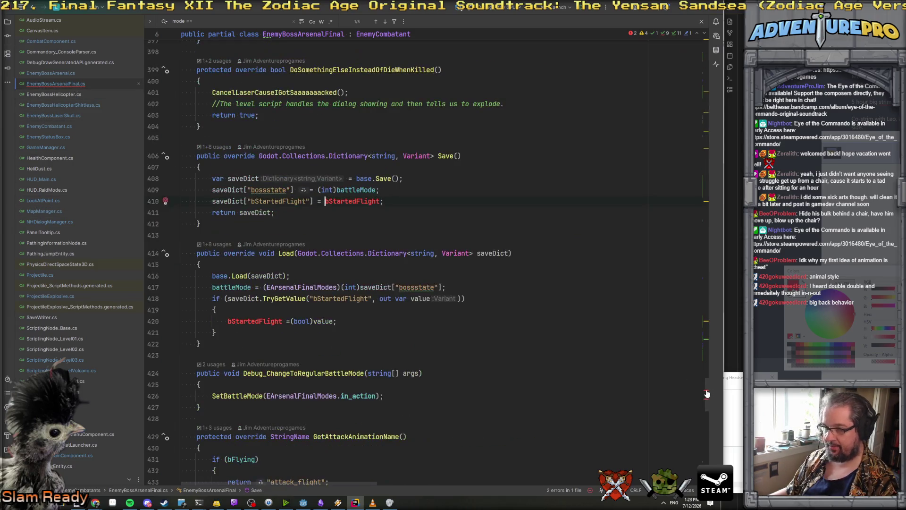
click(405, 190)
key(Right)
key(shift+Down)
key(Delete)
key(Down)
key(Down)
key(Down)
key(shift+Down)
key(shift+Down)
key(shift+Down)
key(shift+Down)
key(Delete)
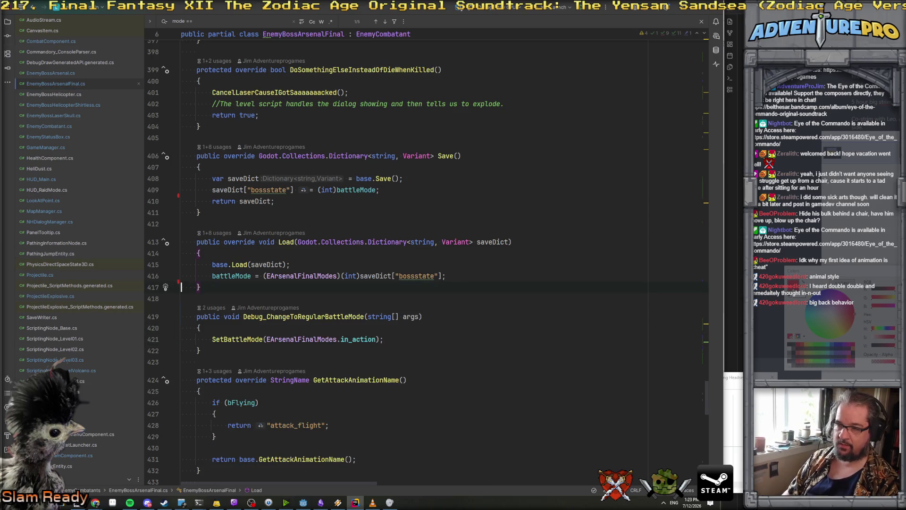
key(ctrl+z)
key(ctrl+z)
key(ctrl+z)
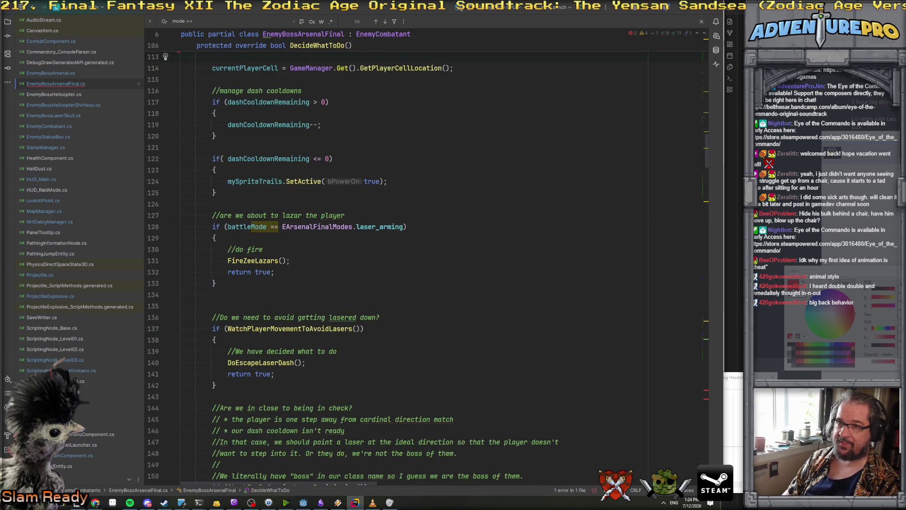
Undo the recent edits, restoring the flying-now block and the bStartedFlight field.
key(ctrl+z)
key(ctrl+z)
key(ctrl+z)
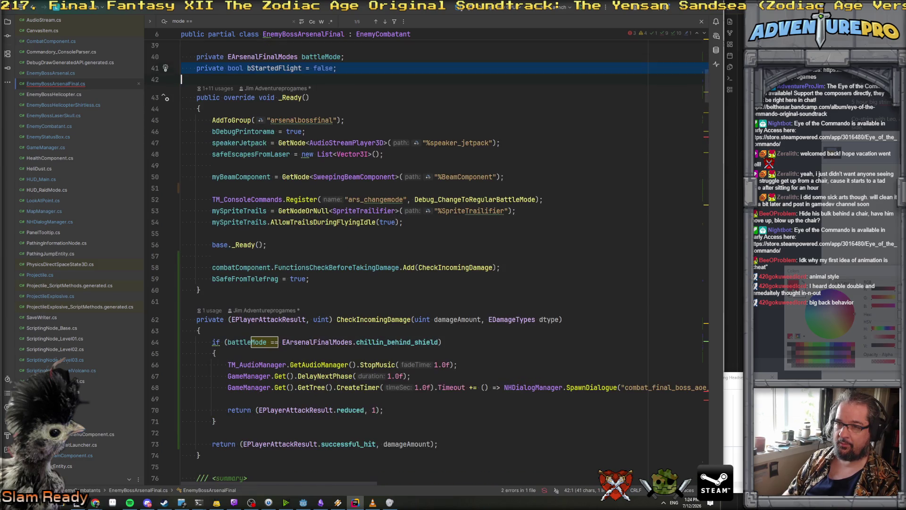
key(ctrl+z)
key(ctrl+z)
key(ctrl+z)
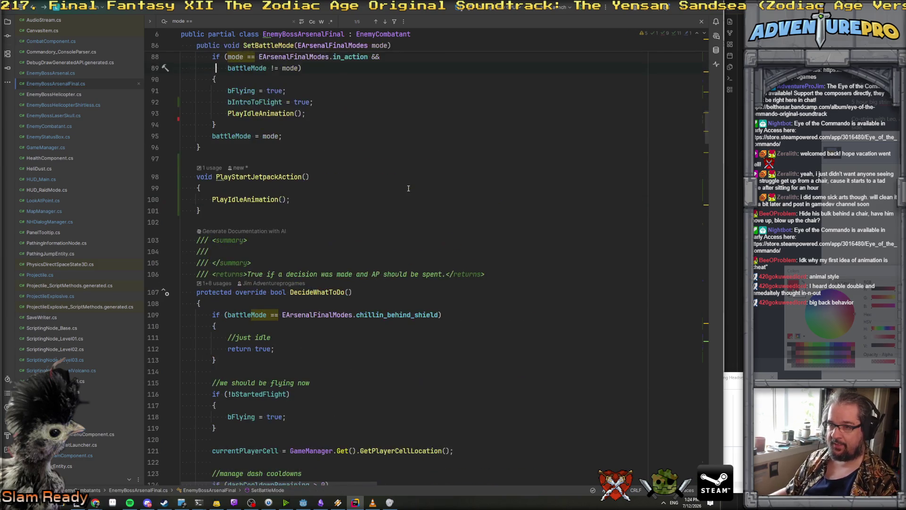
key(ctrl+z)
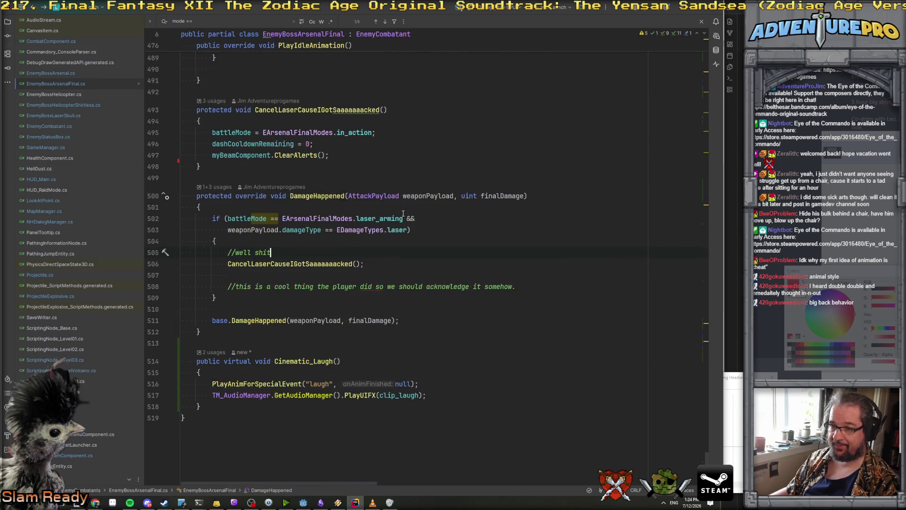
key(ctrl+z)
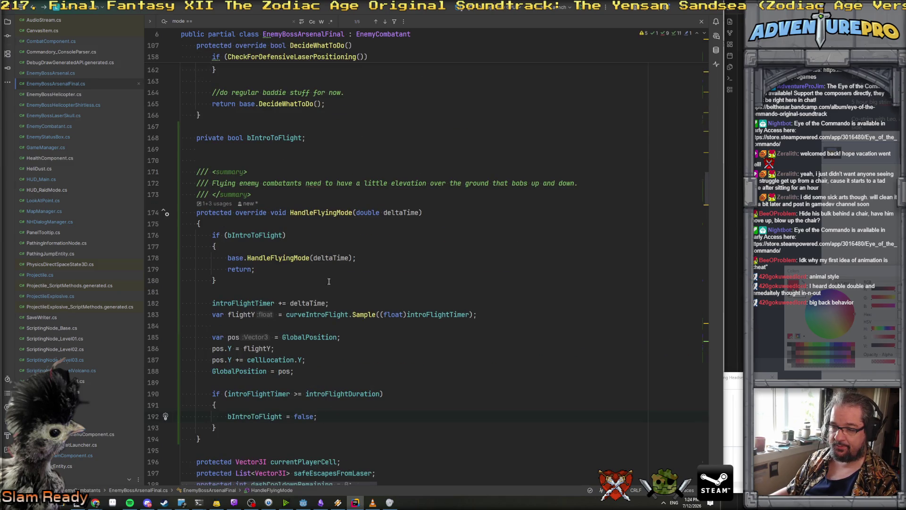
scroll(272, 236, up, 2)
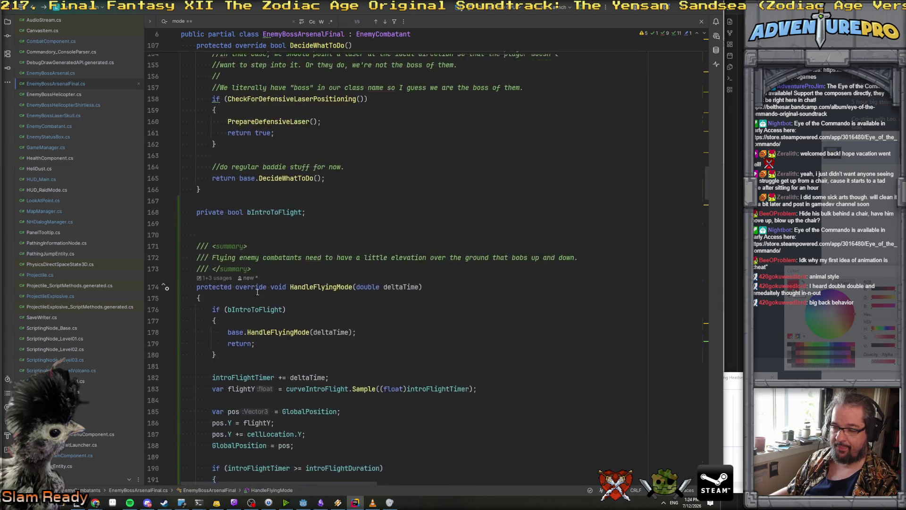
Add 'bStartedFlight = true;' below the bIntroToFlight assignment in SetBattleMode.
double_click(245, 303)
key(ctrl+f)
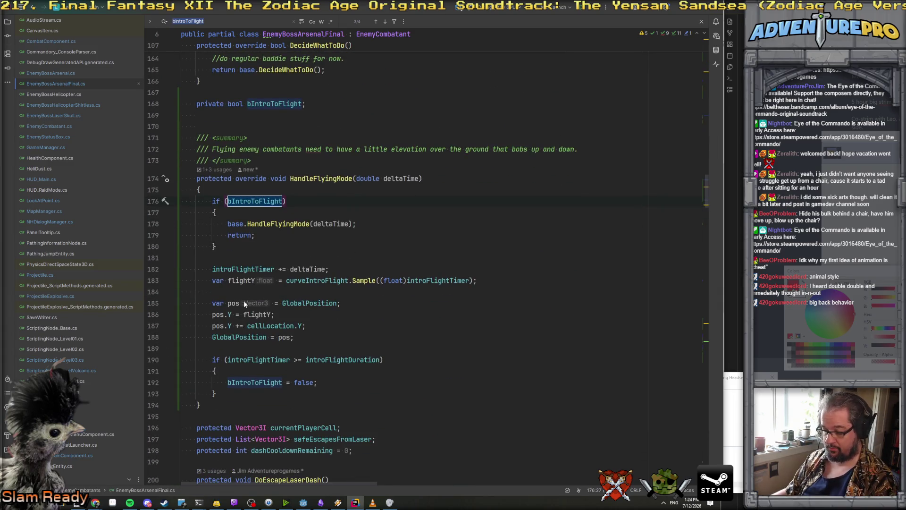
key(Return)
key(Return)
key(Return)
click(333, 204)
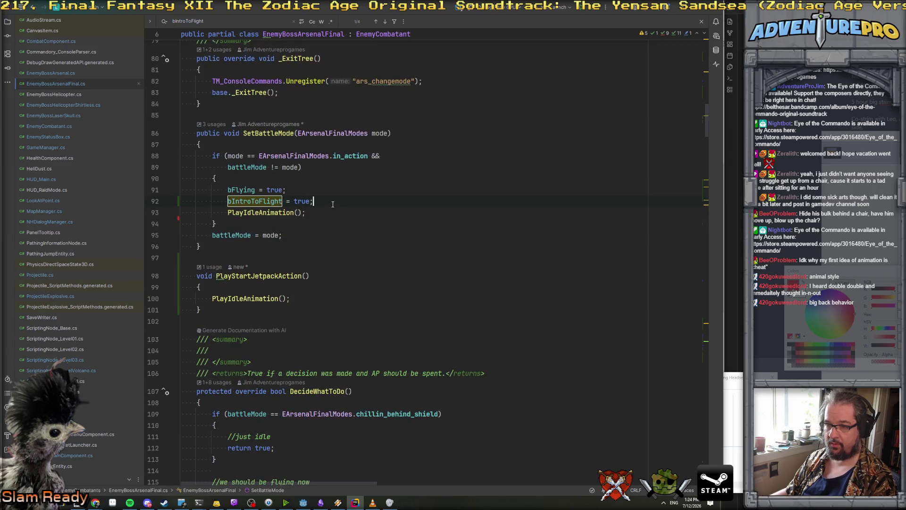
key(Return)
text(bIntroToFlight)
key(BackSpace)
key(BackSpace)
key(BackSpace)
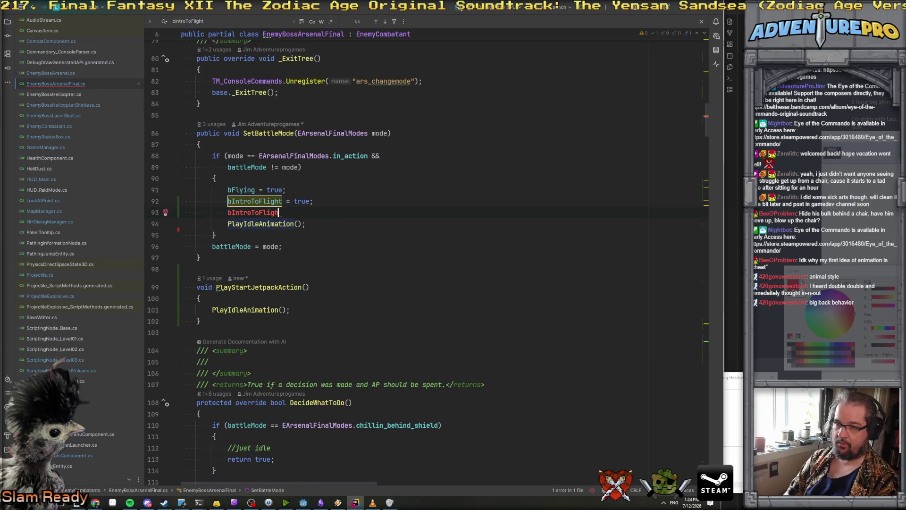
key(BackSpace)
text(S)
key(Tab)
text(= t)
key(Tab)
text(;)
Close the search and navigate back to the HandleFlyingMode method.
key(Escape)
double_click(235, 191)
key(ctrl+minus)
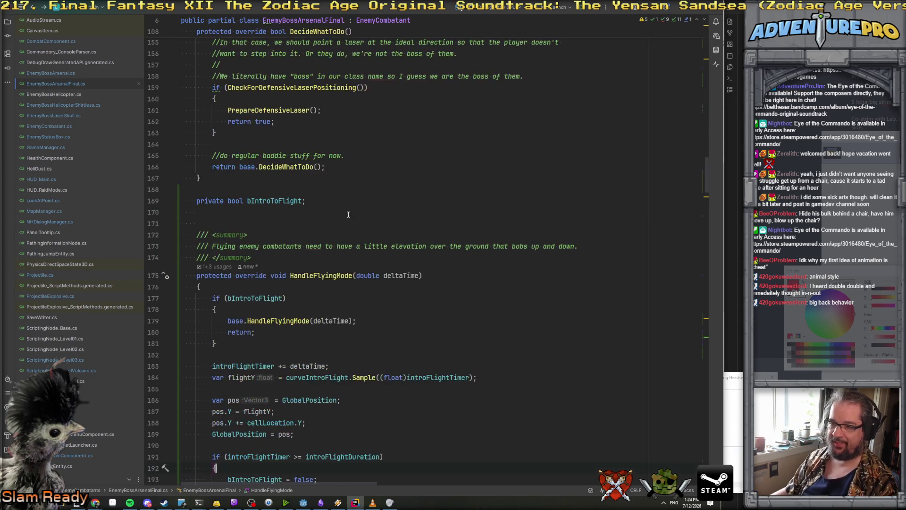
scroll(348, 233, down, 5)
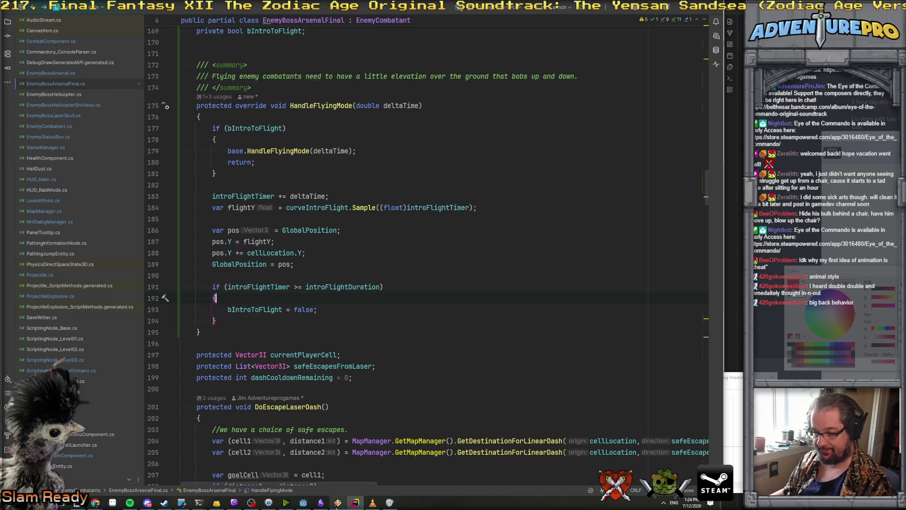
In Godot, collapse Audio, assign New Curve to Curve Intro Flight, and add a point near the right end.
mouse_move(304, 505)
click(305, 478)
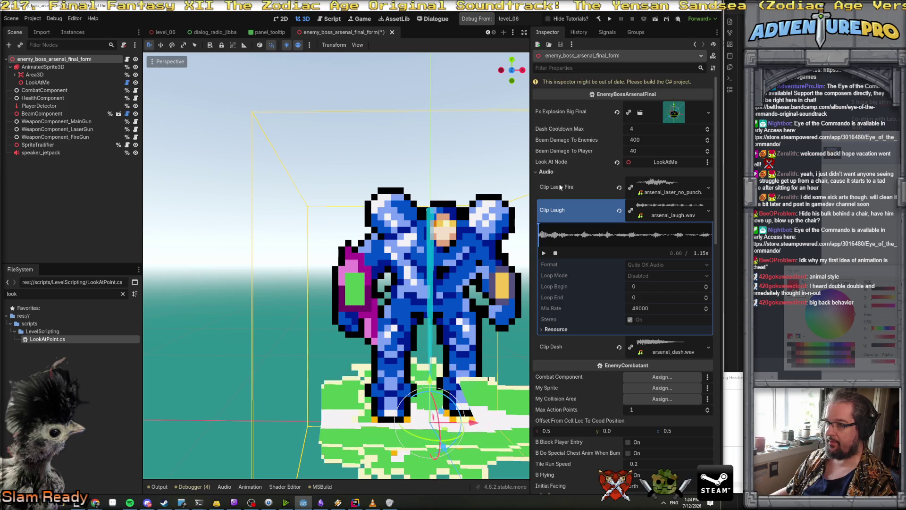
click(563, 173)
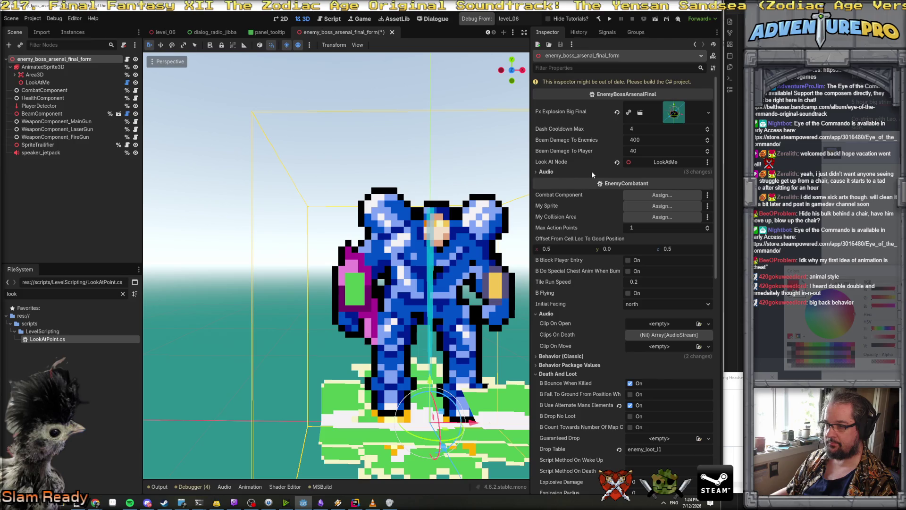
click(650, 163)
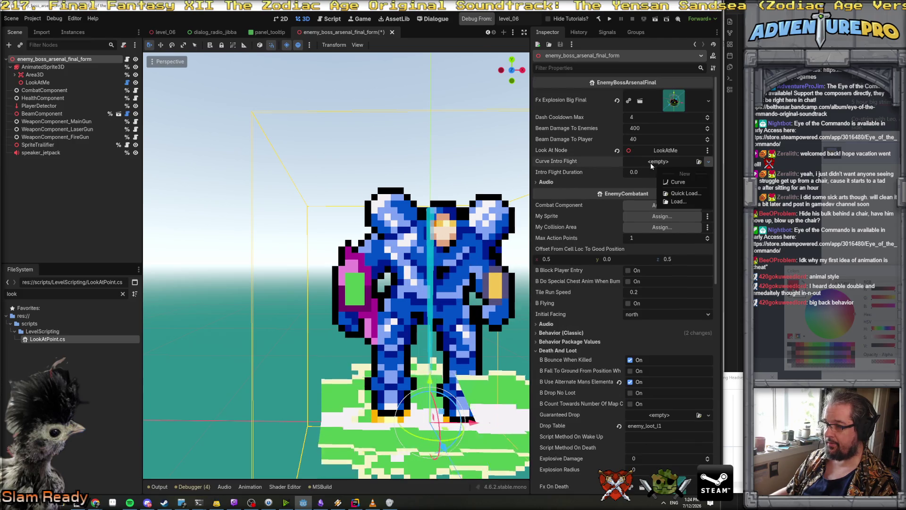
click(677, 182)
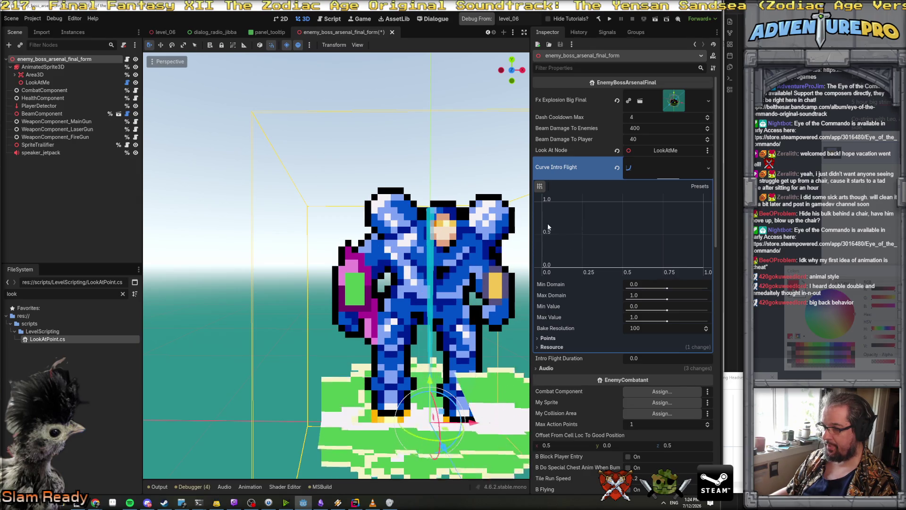
drag(543, 222, 705, 225)
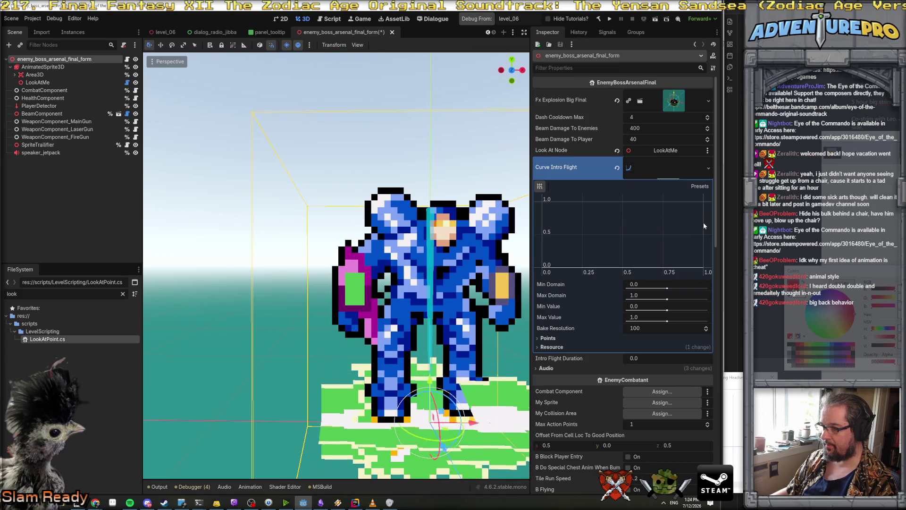
click(694, 222)
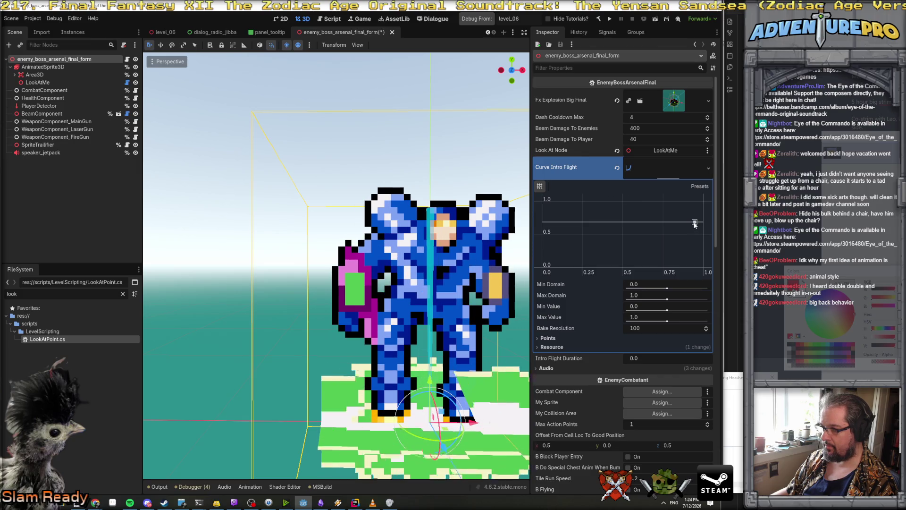
Place curve points near (0.98, 0.69) and (0.8, 0.5), plus low points around 0.07.
mouse_move(696, 221)
mouse_down()
mouse_move(703, 231)
mouse_move(676, 228)
mouse_move(687, 210)
mouse_move(662, 208)
mouse_move(657, 261)
mouse_up()
click(675, 229)
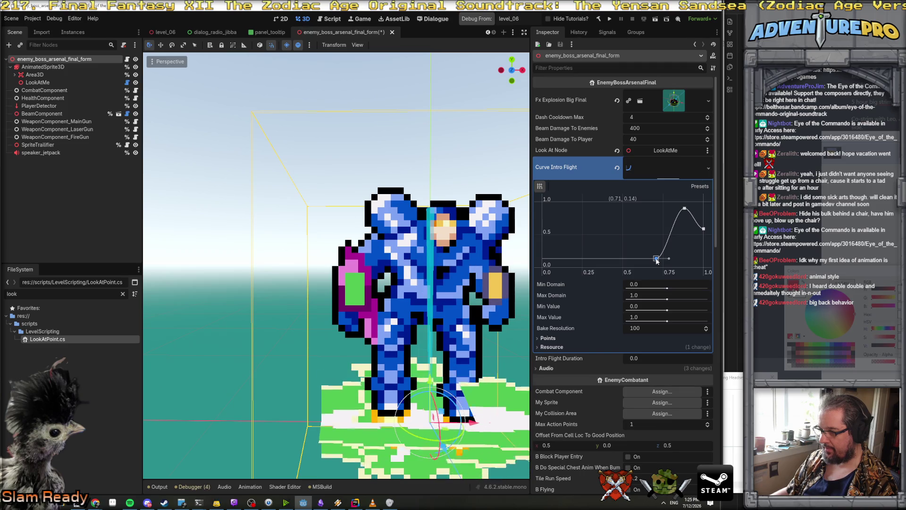
click(573, 258)
drag(574, 263, 592, 263)
click(595, 262)
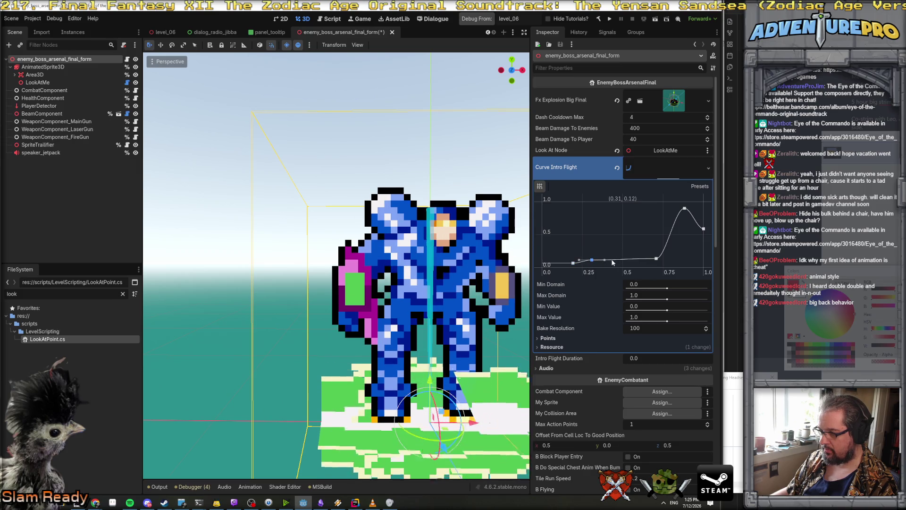
Add small low bumps at x 0.39, 0.45, 0.56, 0.64, 0.70, 0.11 and 0.06, then collapse the editor.
click(606, 264)
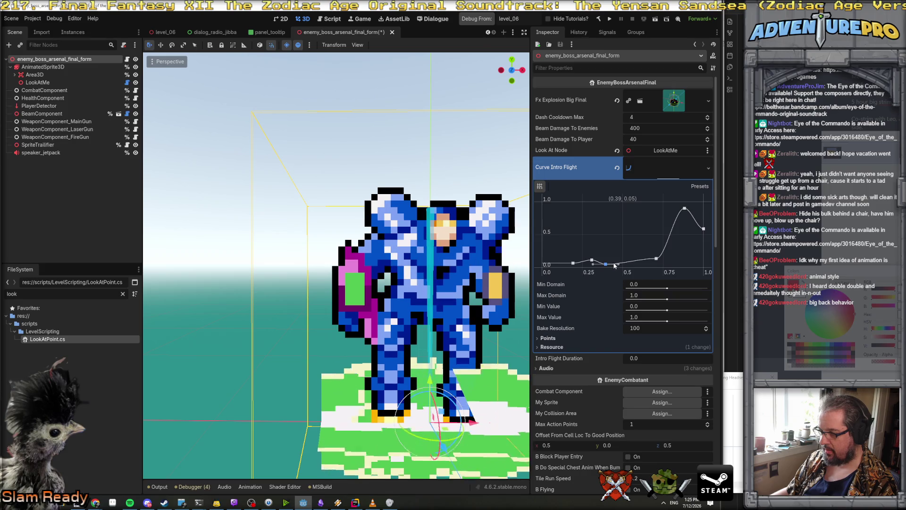
click(616, 256)
click(633, 258)
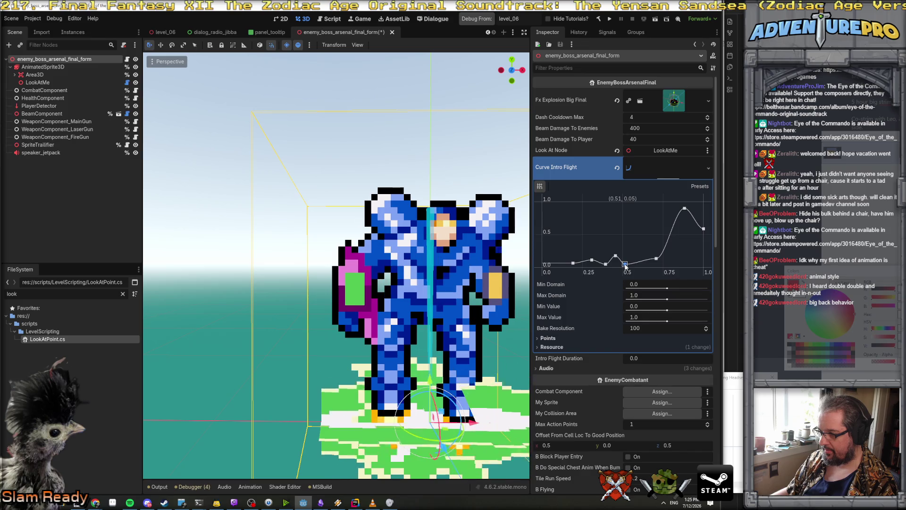
click(633, 261)
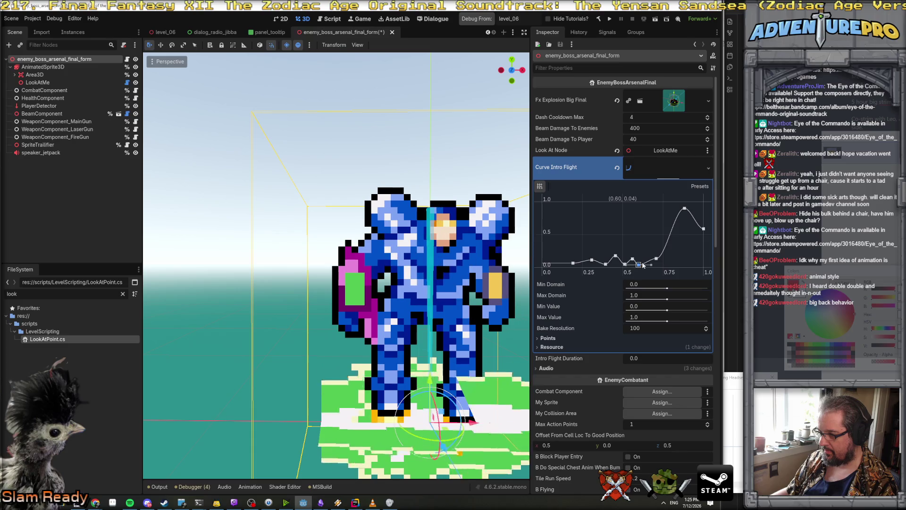
click(645, 259)
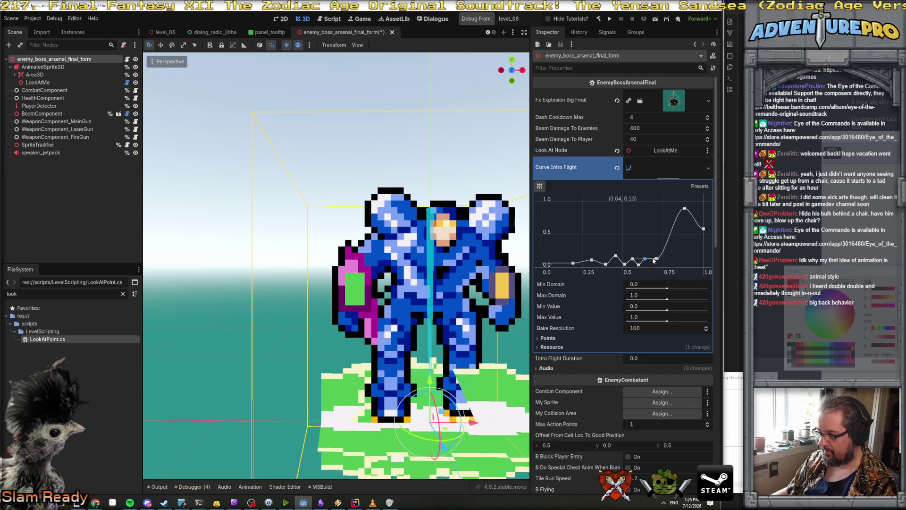
click(658, 261)
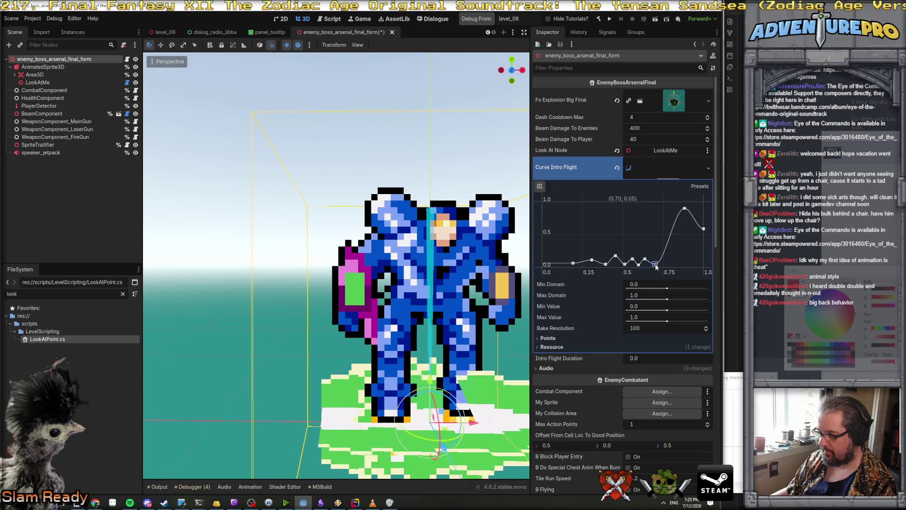
click(561, 259)
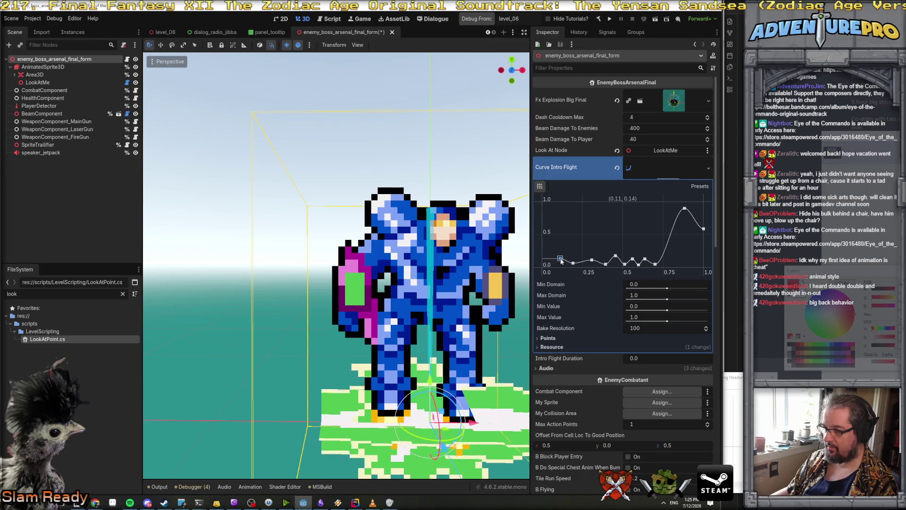
click(551, 264)
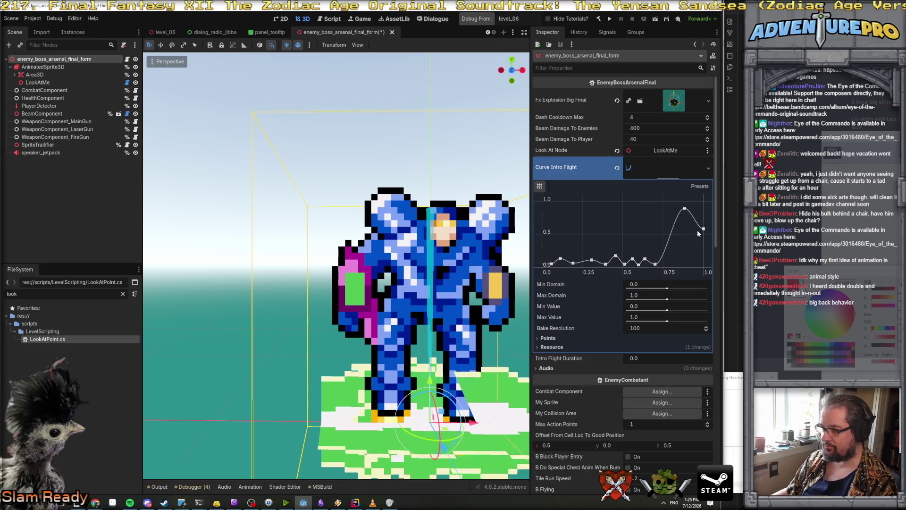
click(647, 169)
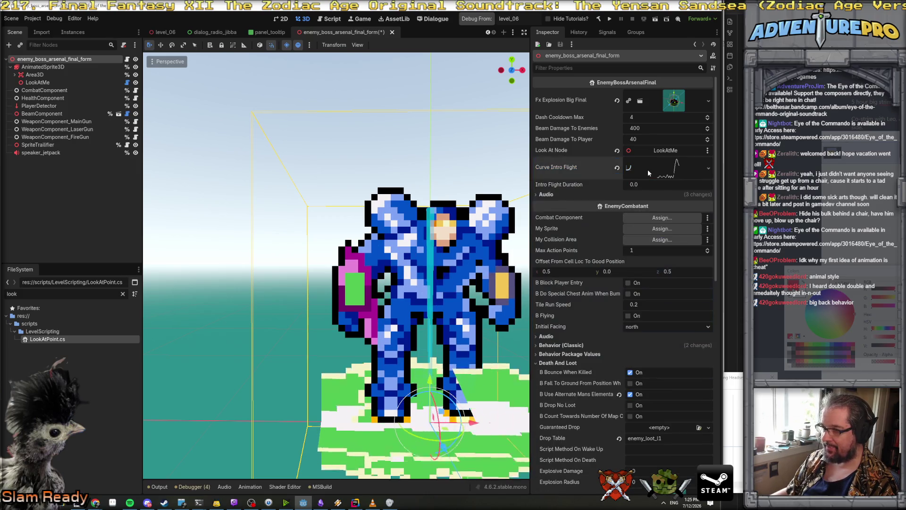
Set Intro Flight Duration to 1, save the boss scene, and switch back to Rider.
click(653, 183)
text(1)
key(Return)
key(ctrl+s)
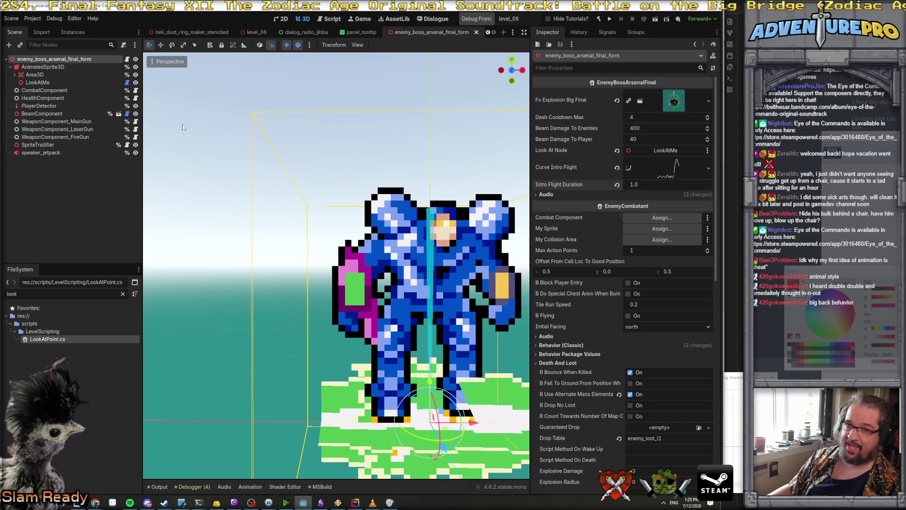
click(355, 502)
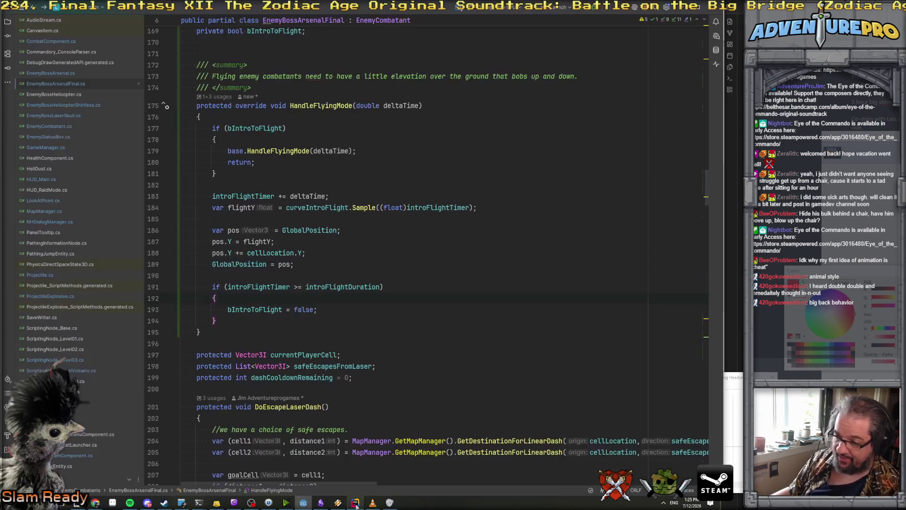
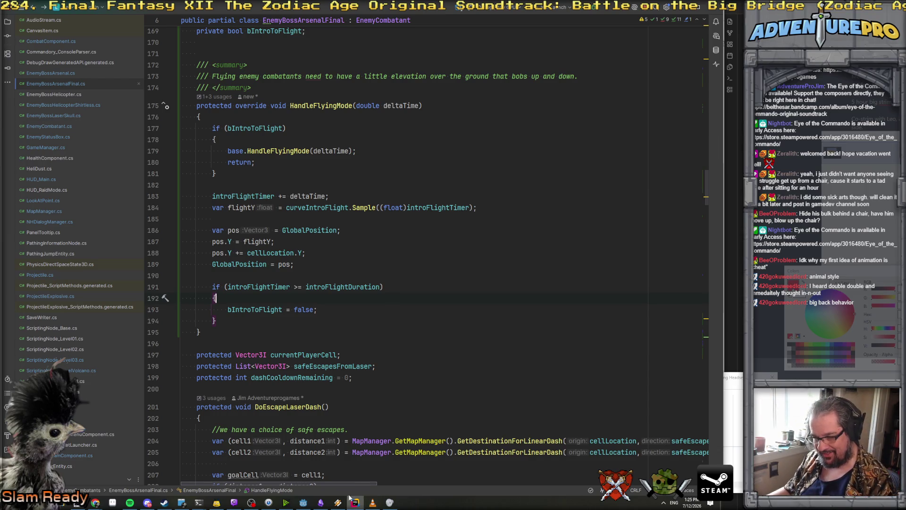
Switch to the Godot editor and start a debug run of the project with F5.
click(303, 502)
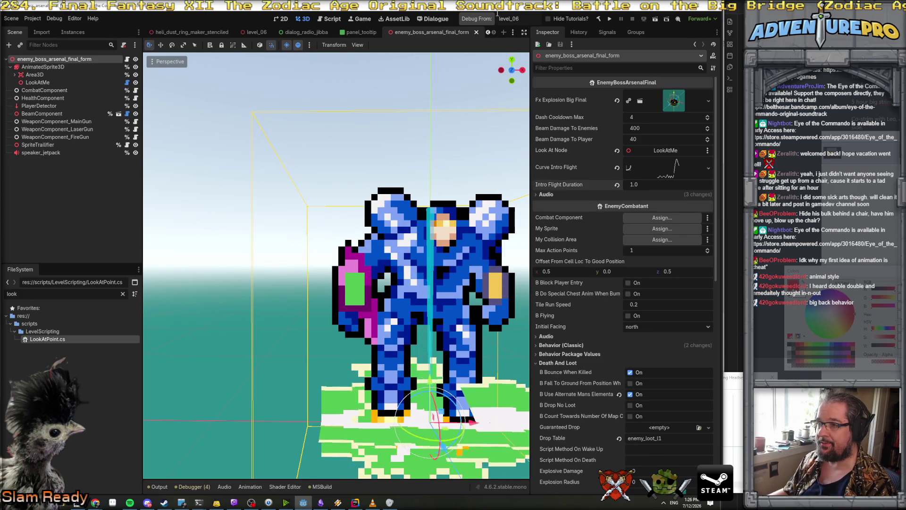
key(F5)
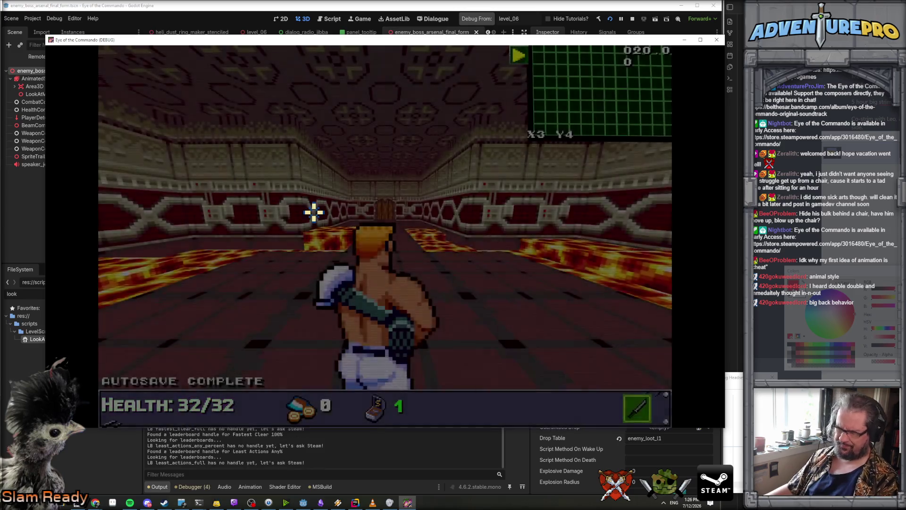
In the debug console, teleport with TP 35 65 and enable the UNDYING cheat.
key(grave)
text(TP 35 65)
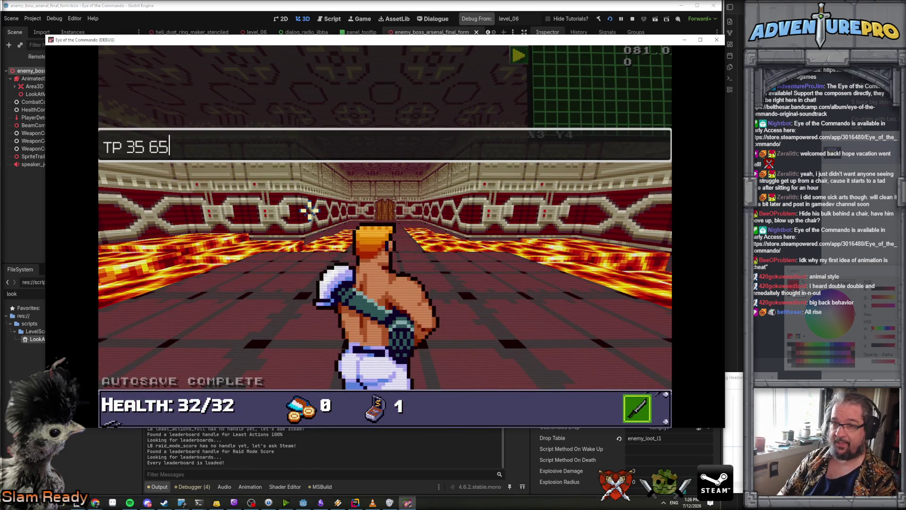
key(Return)
text(ING)
key(Return)
key(grave)
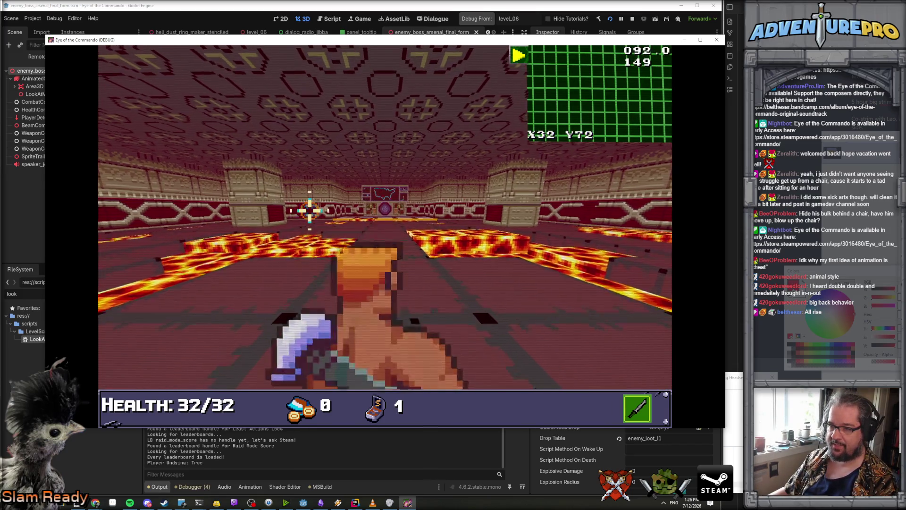
Walk toward the far wall and click through the Arsenal's dialogue until it closes.
key(s)
key(w)
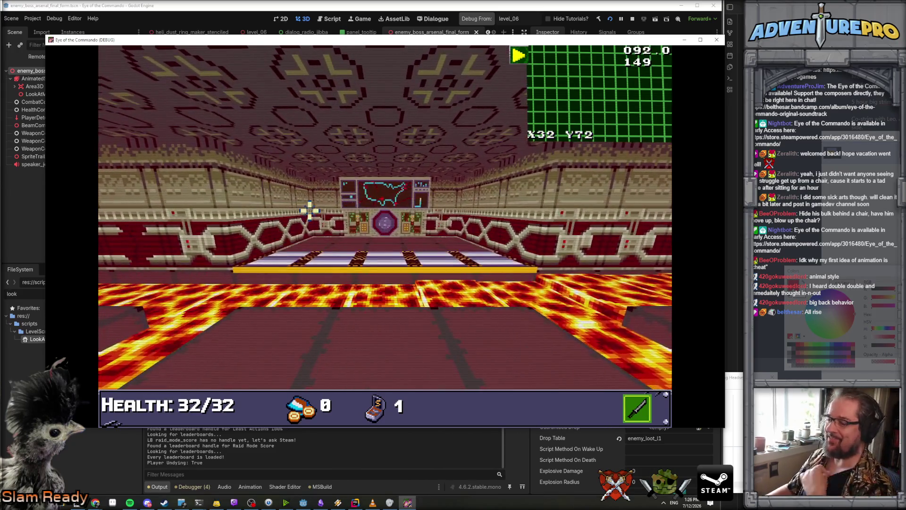
click(282, 357)
click(279, 357)
click(277, 357)
key(s)
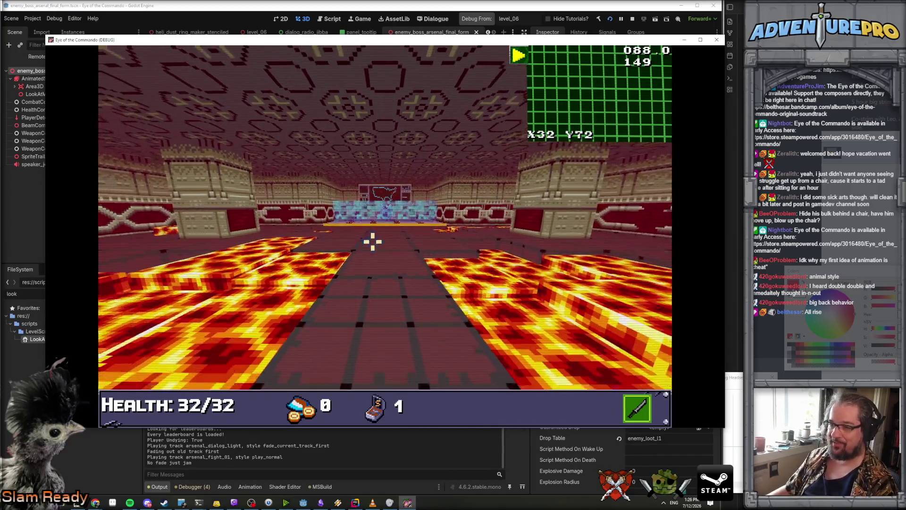
Run FREEZEMONSTERS, GIVEAMMO 99 and GIVEITEM ROCKET, then dismiss the item notice.
key(grave)
text(FREEZEMONSTE)
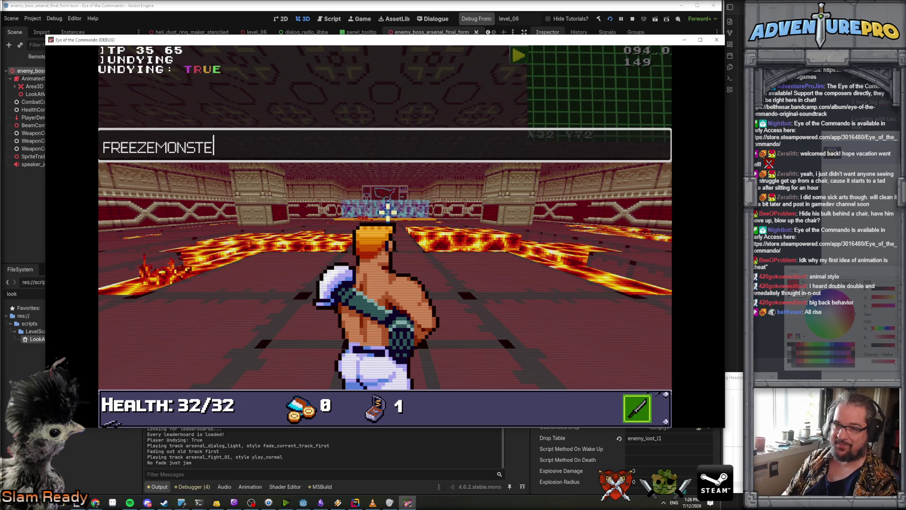
text(RS)
key(Return)
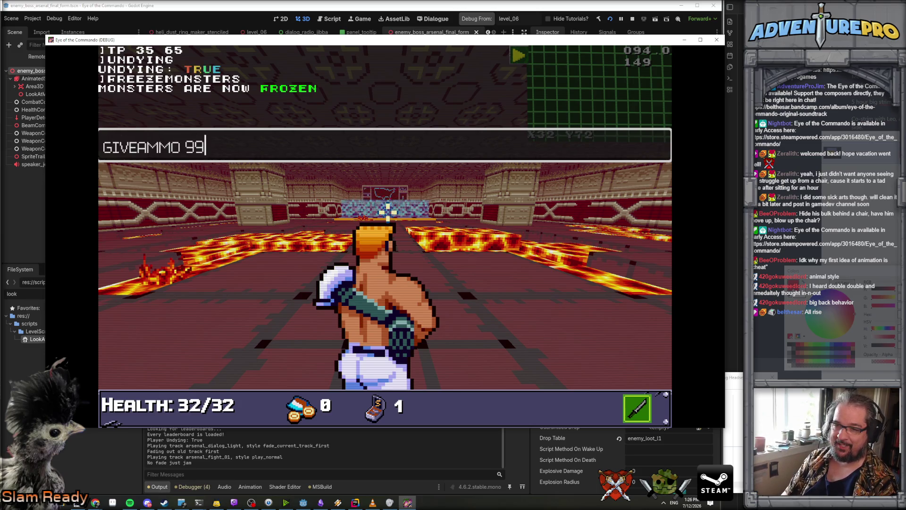
key(Return)
text(GIV)
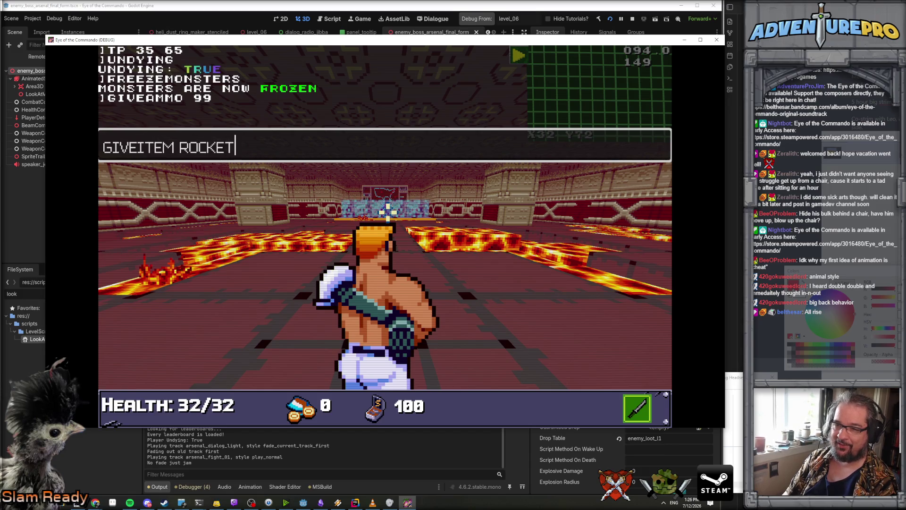
key(Return)
click(272, 187)
Put the rocket launcher in a usable slot and fire repeatedly at the Arsenal.
drag(239, 233, 152, 232)
key(Tab)
click(393, 231)
click(393, 232)
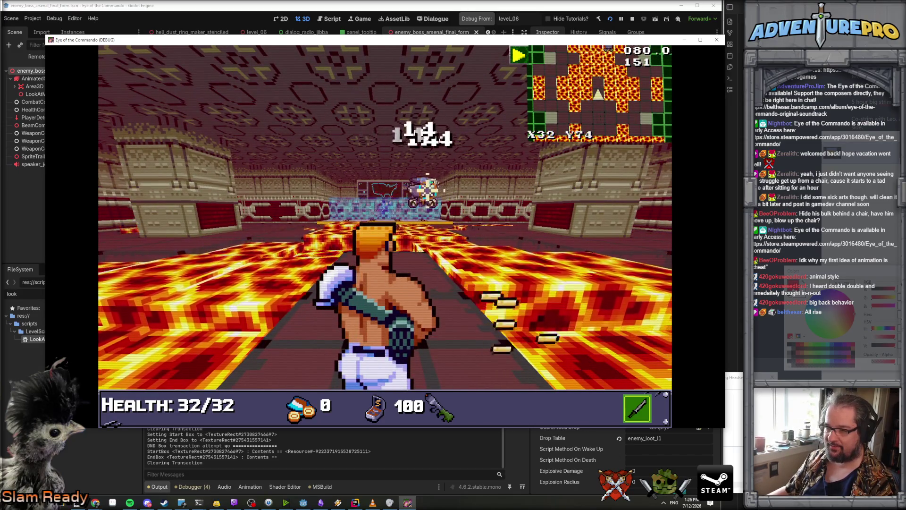
click(384, 217)
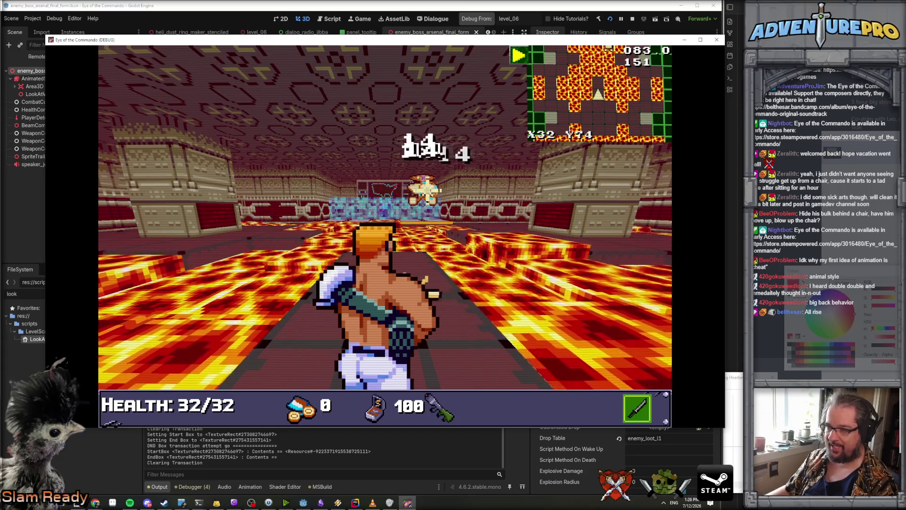
click(464, 228)
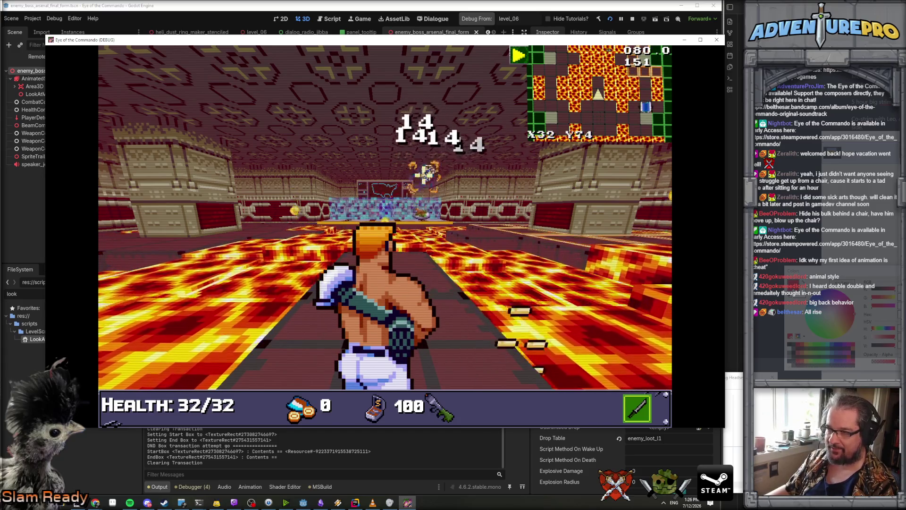
Advance on the boss, firing rockets at its barrier and blocking with the shield.
key(w)
key(w)
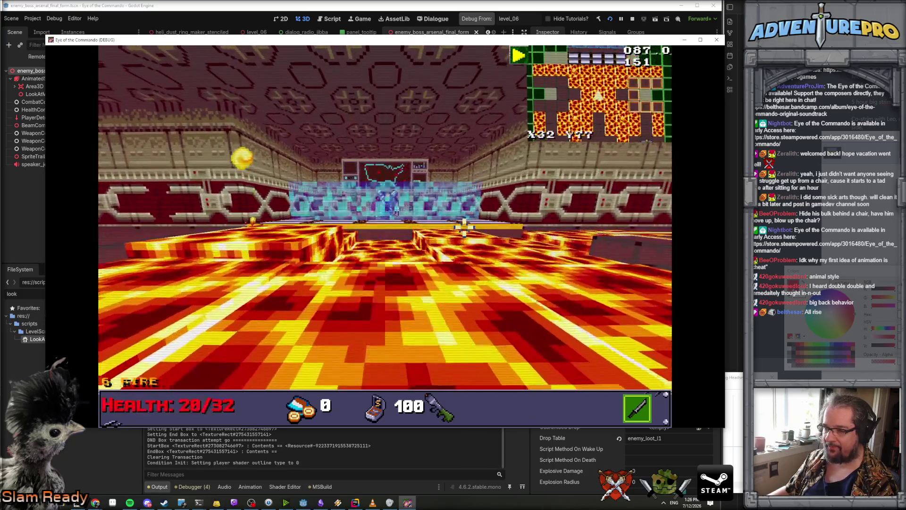
click(316, 210)
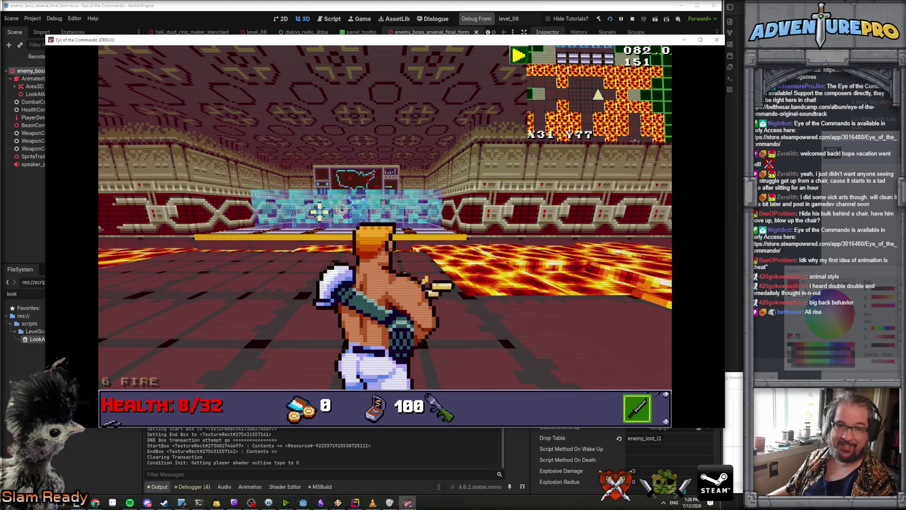
right_click(320, 212)
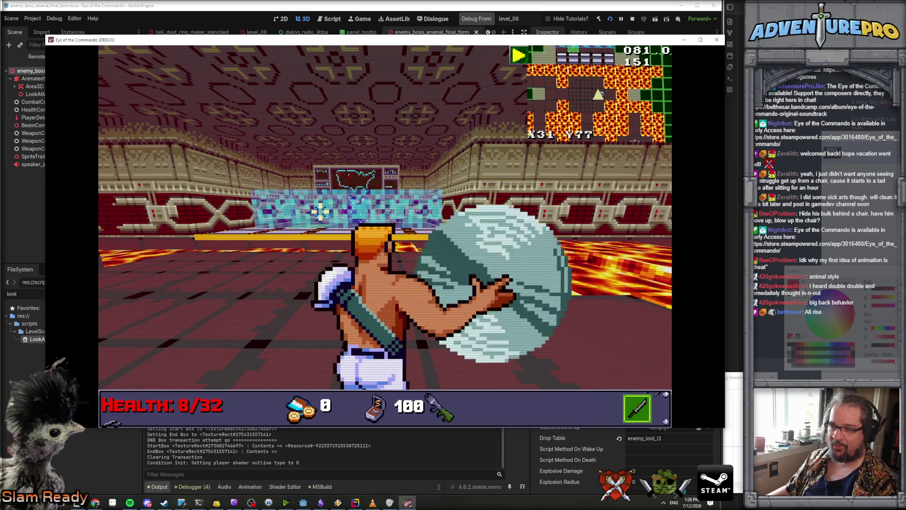
click(359, 212)
right_click(405, 217)
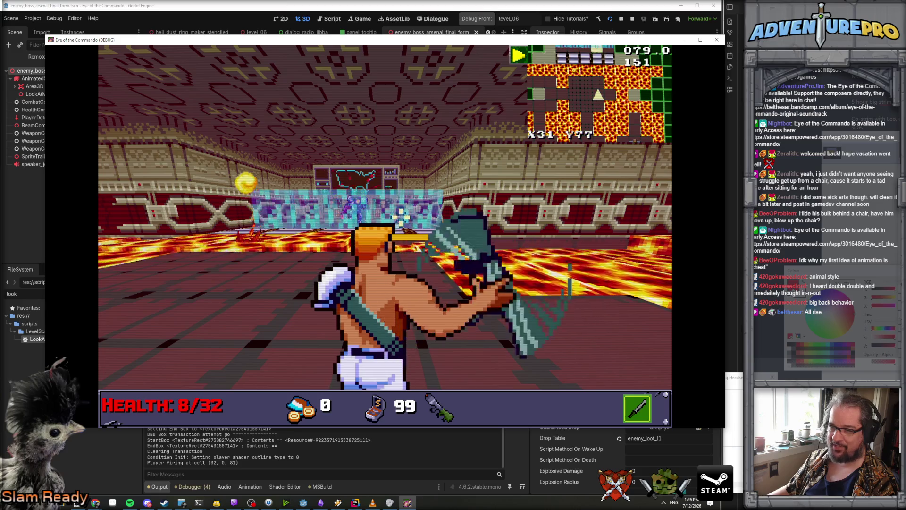
click(401, 211)
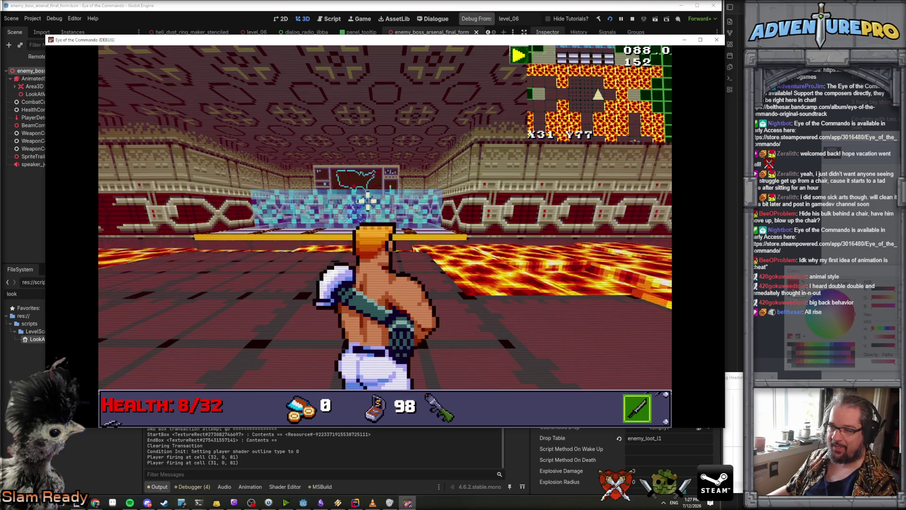
click(354, 168)
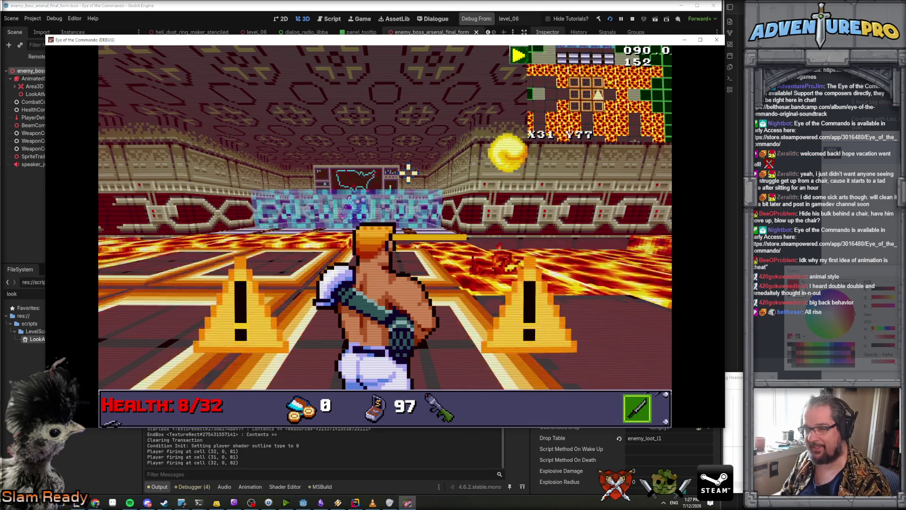
right_click(382, 169)
click(356, 180)
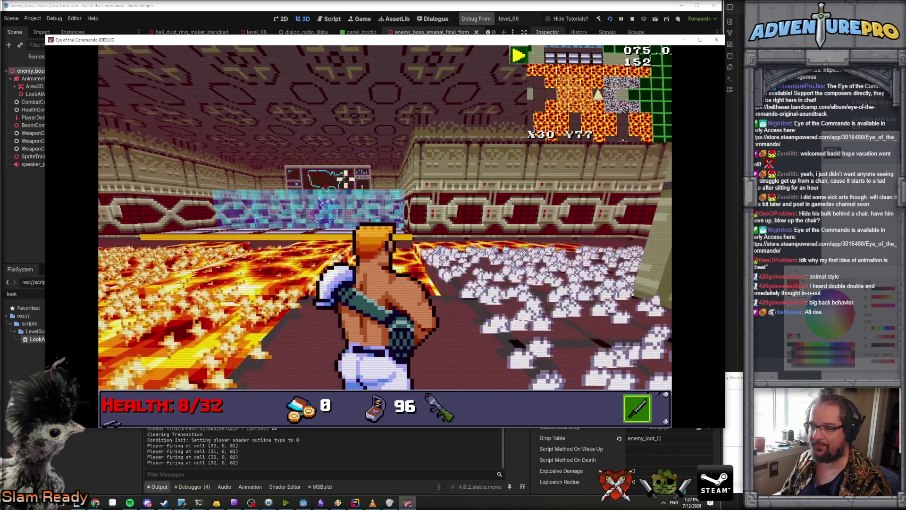
click(325, 168)
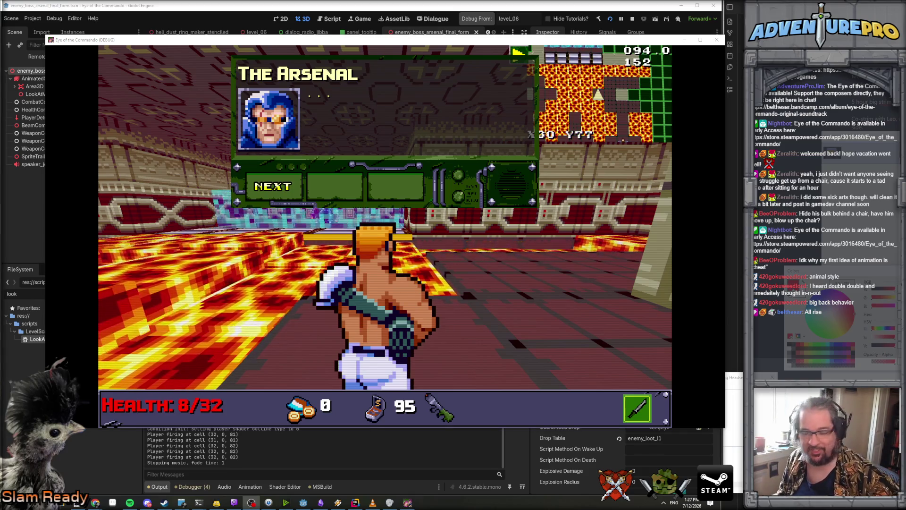
Review app levels in the Windows volume mixer, then click back into the game's dialogue.
click(663, 504)
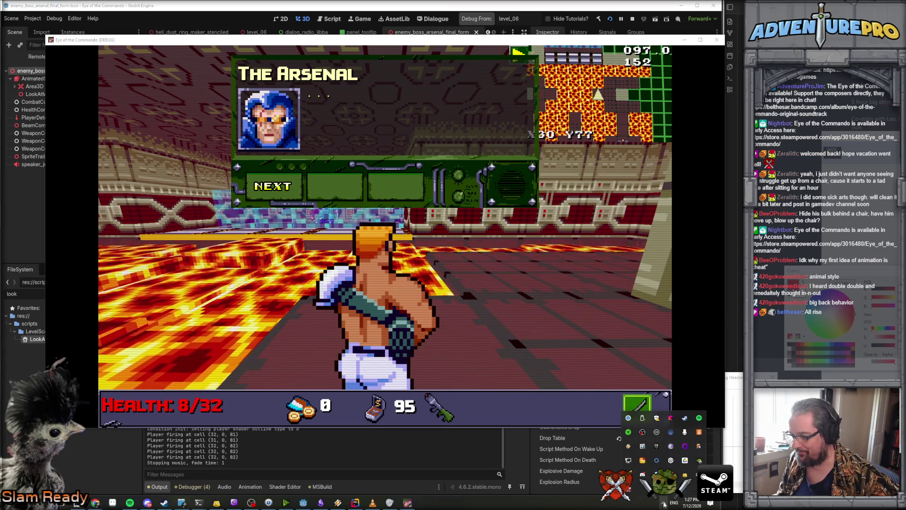
right_click(697, 474)
click(723, 437)
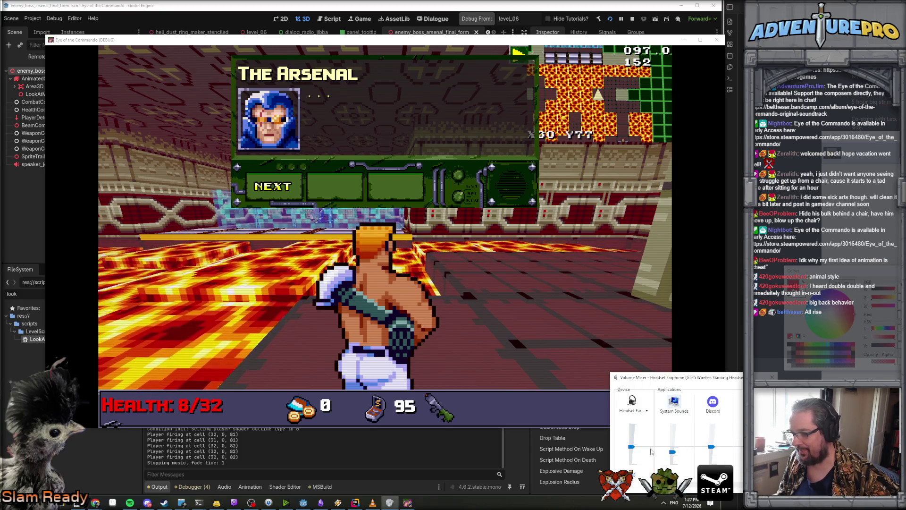
scroll(734, 486, right, 5)
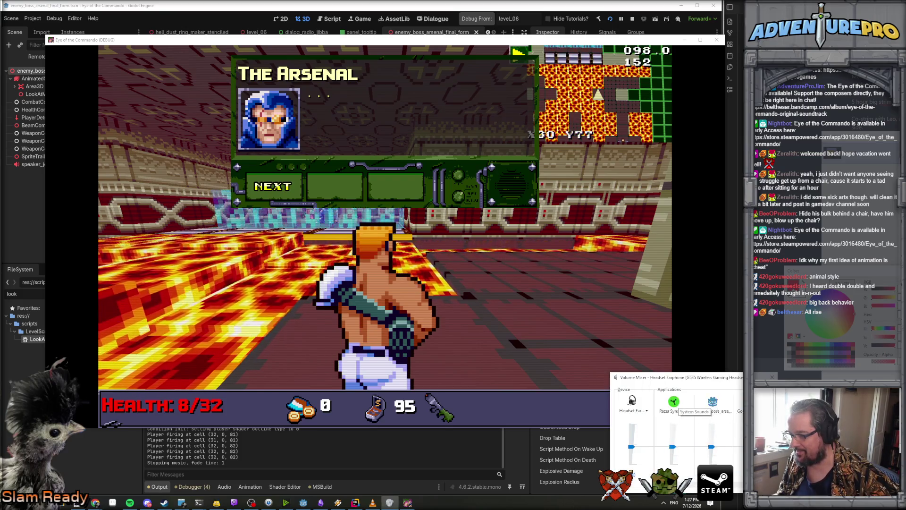
scroll(735, 486, left, 3)
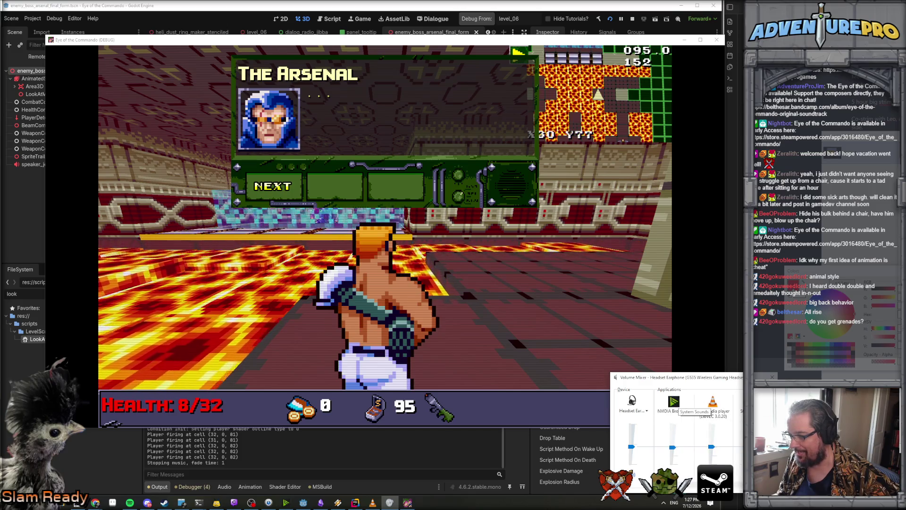
scroll(692, 485, left, 2)
scroll(692, 486, right, 2)
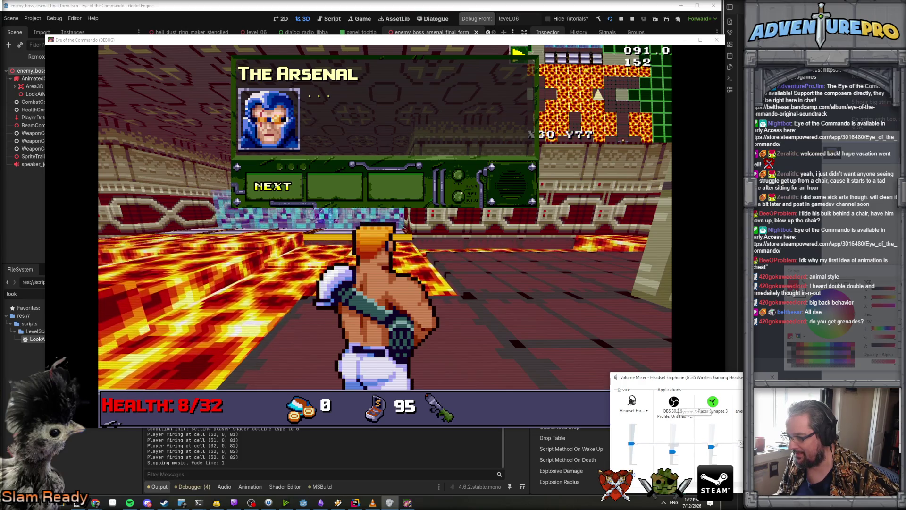
scroll(693, 485, left, 1)
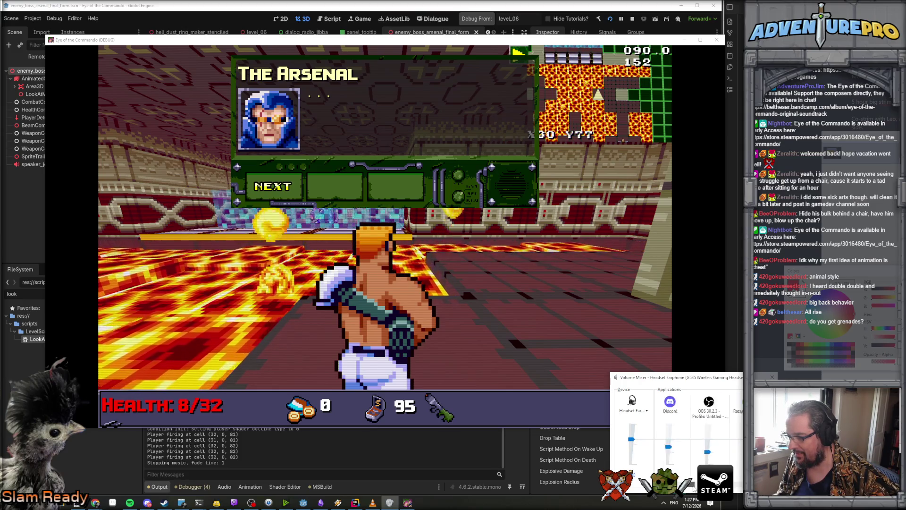
scroll(692, 485, left, 1)
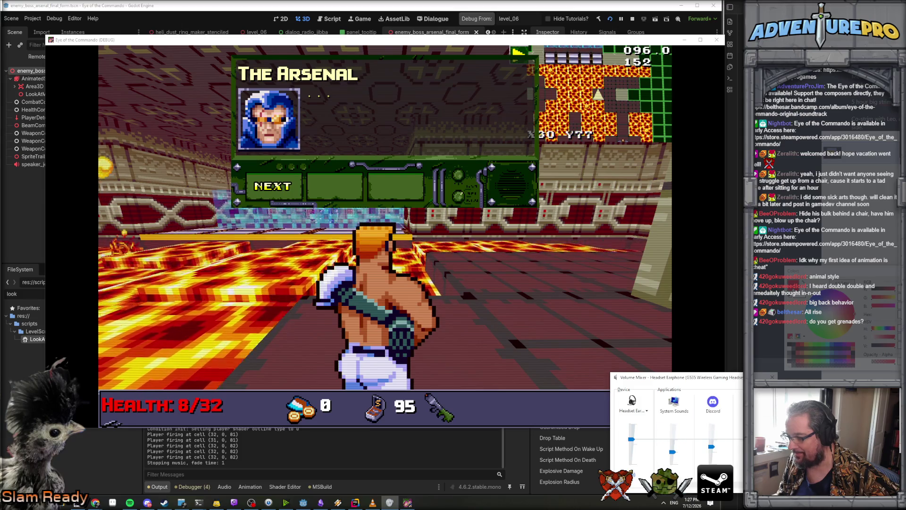
scroll(692, 485, right, 3)
scroll(692, 485, right, 4)
scroll(692, 485, right, 4)
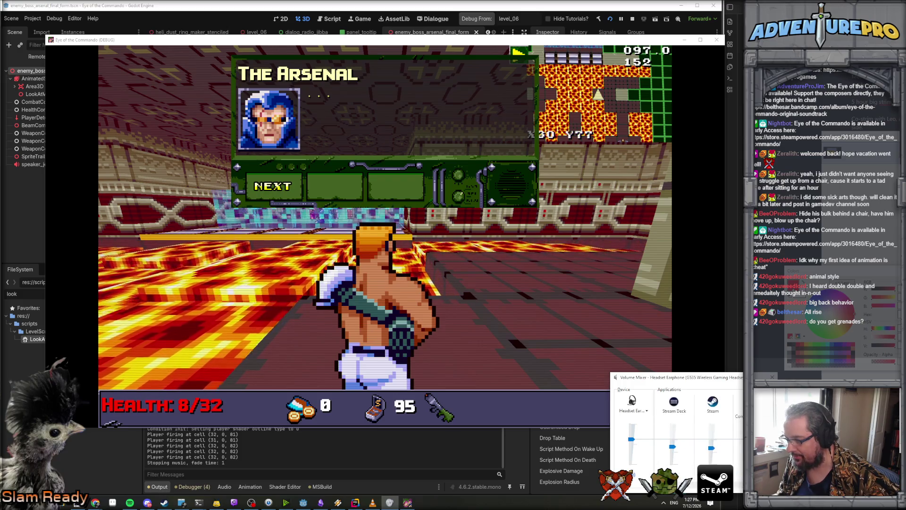
click(365, 210)
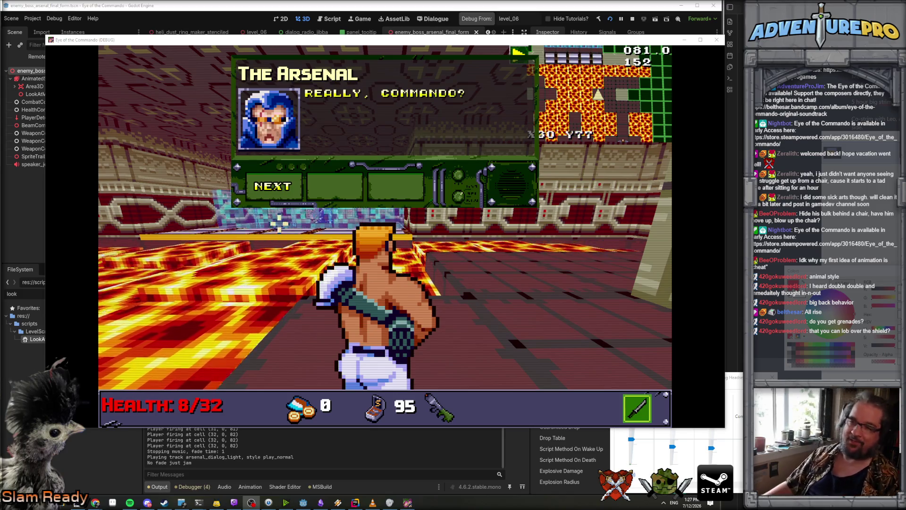
Click through the Arsenal and Control shield lines, close the dialogue, and fire once at the shield.
click(280, 185)
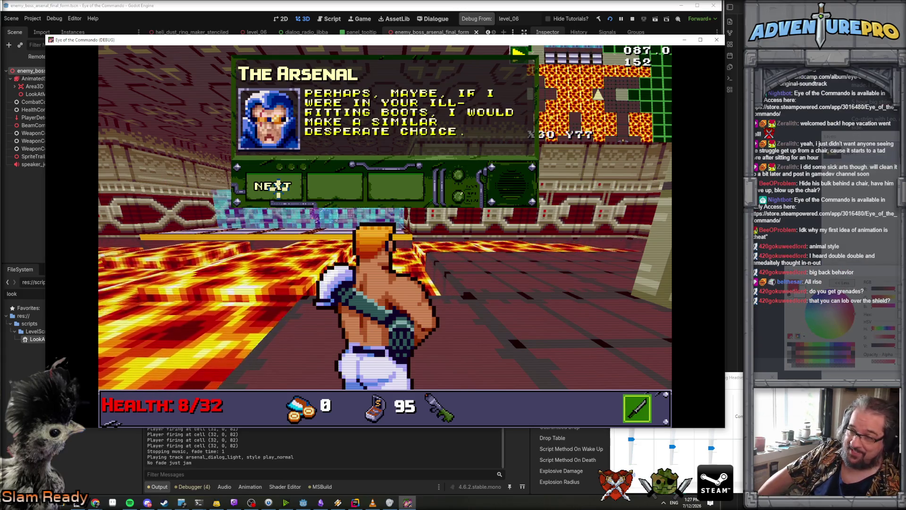
click(279, 186)
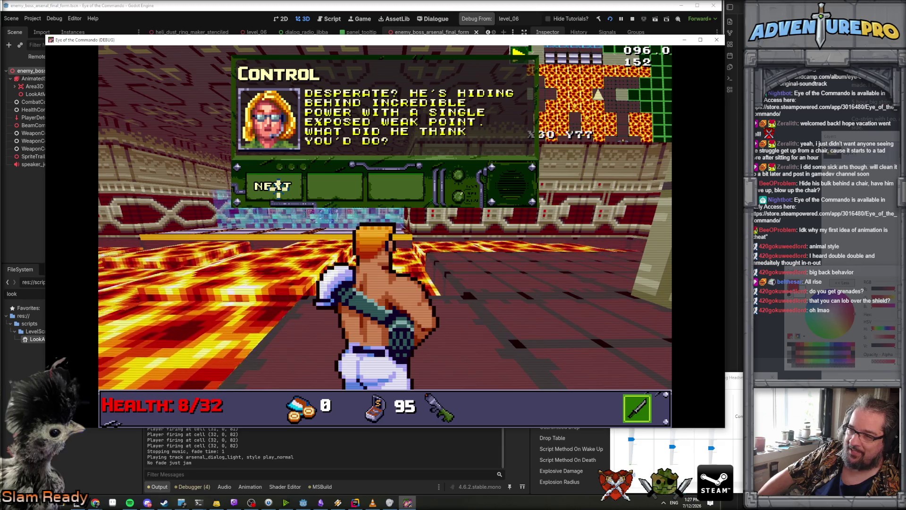
click(279, 185)
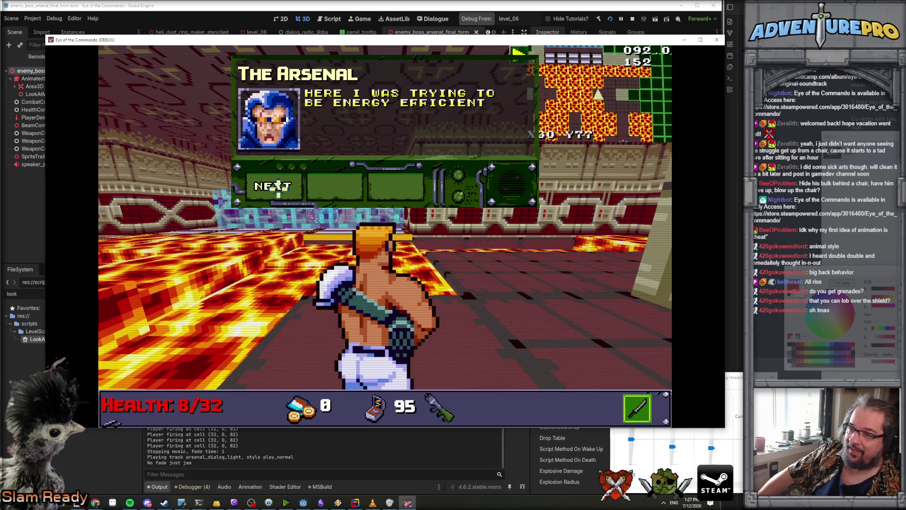
click(278, 185)
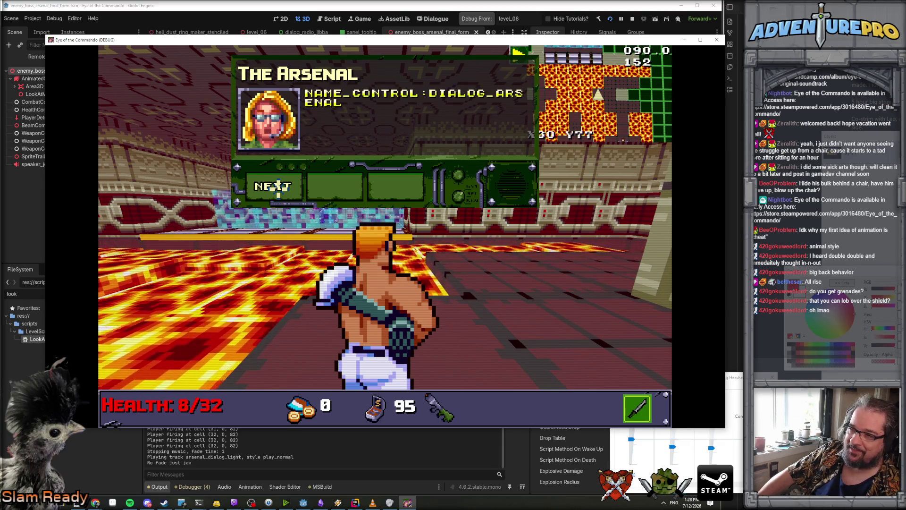
click(283, 185)
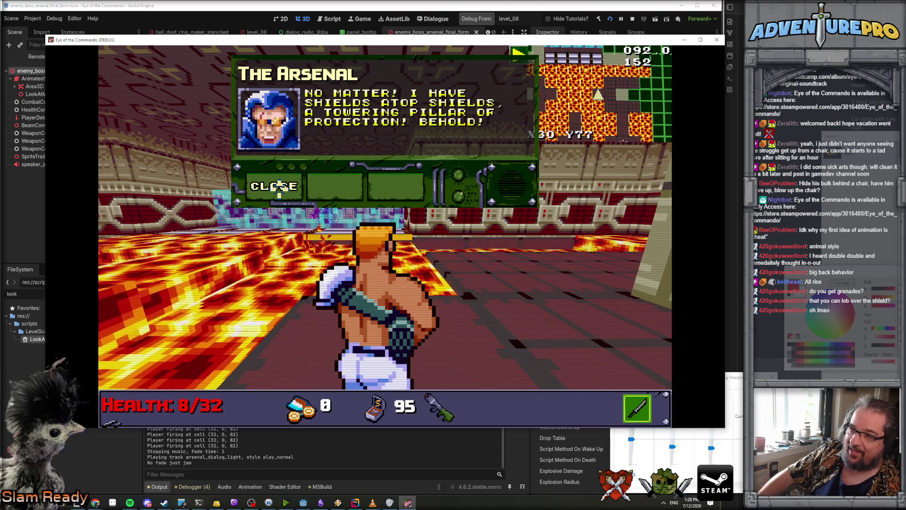
click(280, 186)
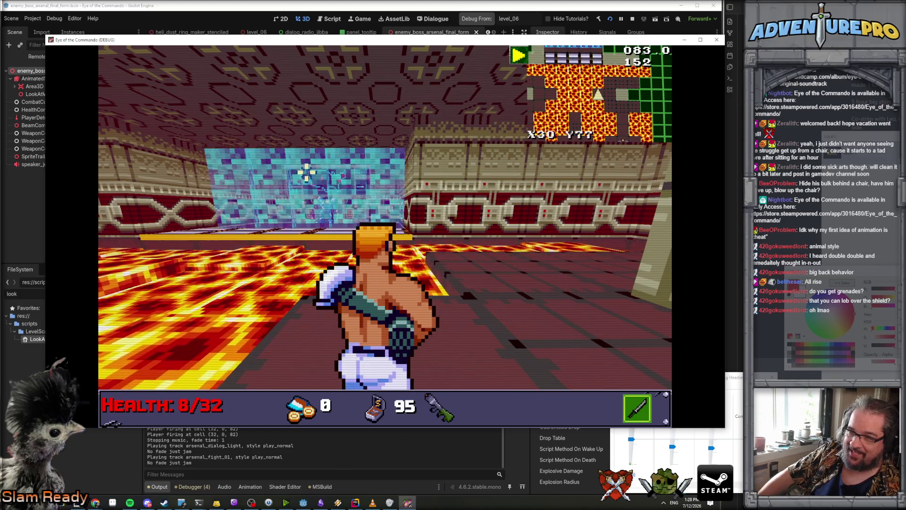
click(307, 170)
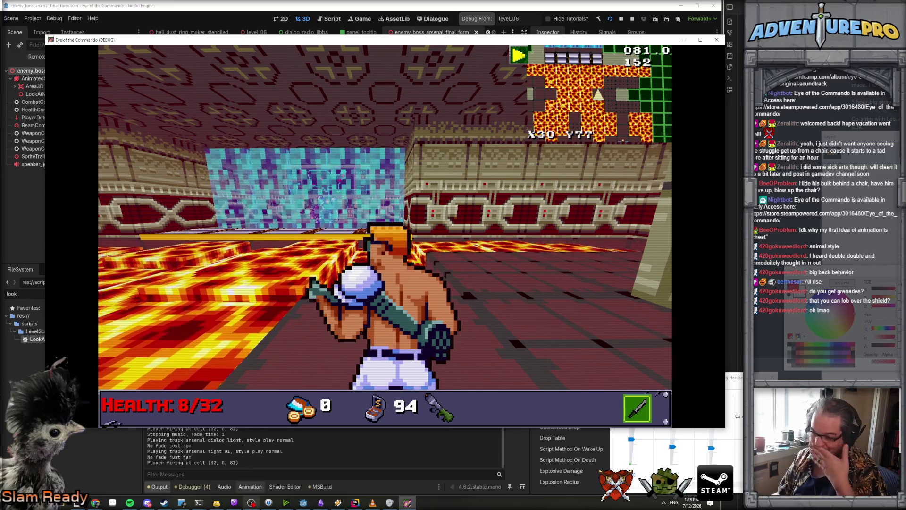
In the level_lava dialogue script, add a space after NAME_CONTROL: on line 55.
click(355, 503)
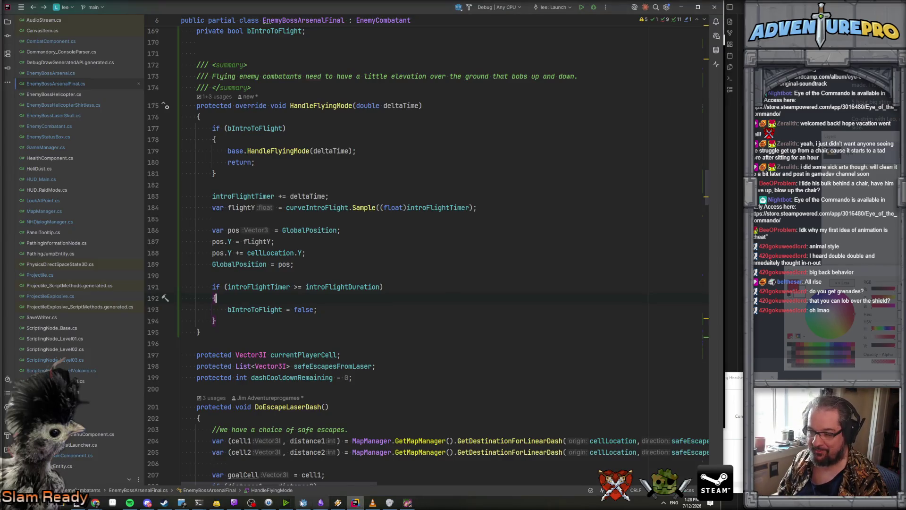
click(303, 502)
click(434, 19)
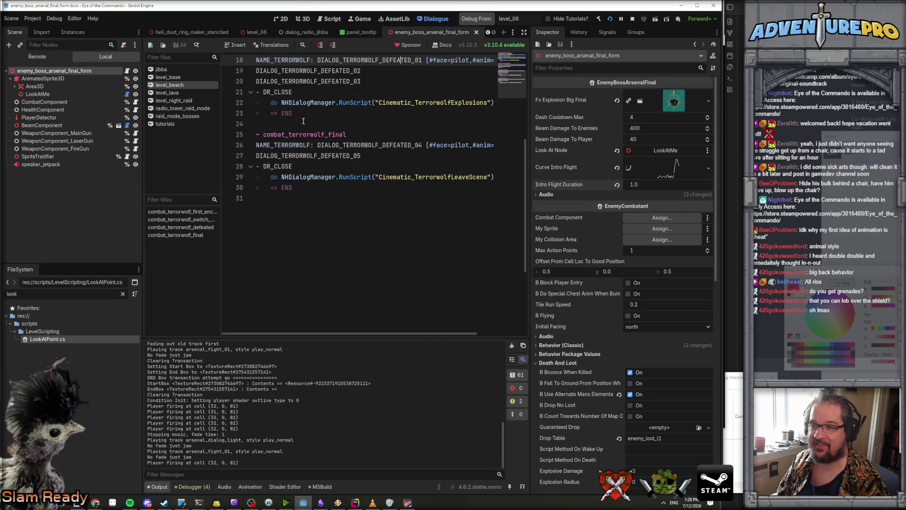
scroll(305, 121, up, 4)
scroll(328, 167, up, 2)
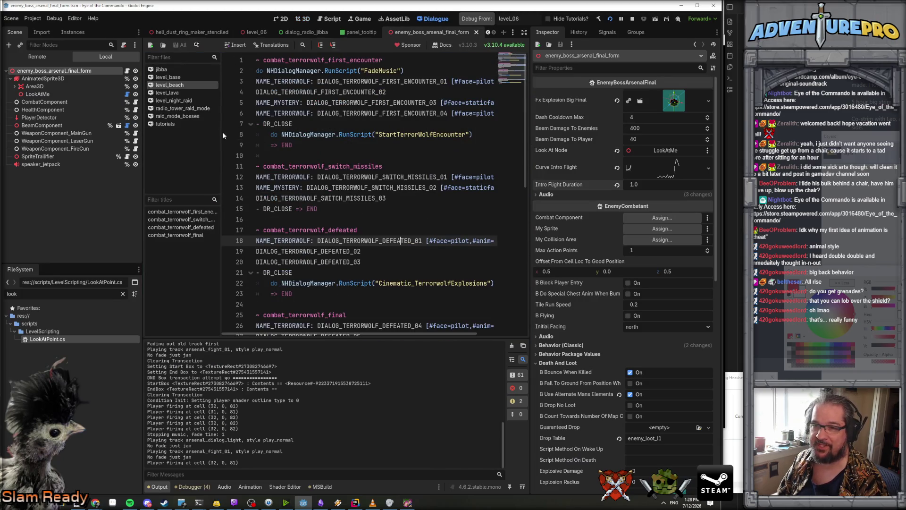
click(174, 92)
scroll(350, 236, down, 1)
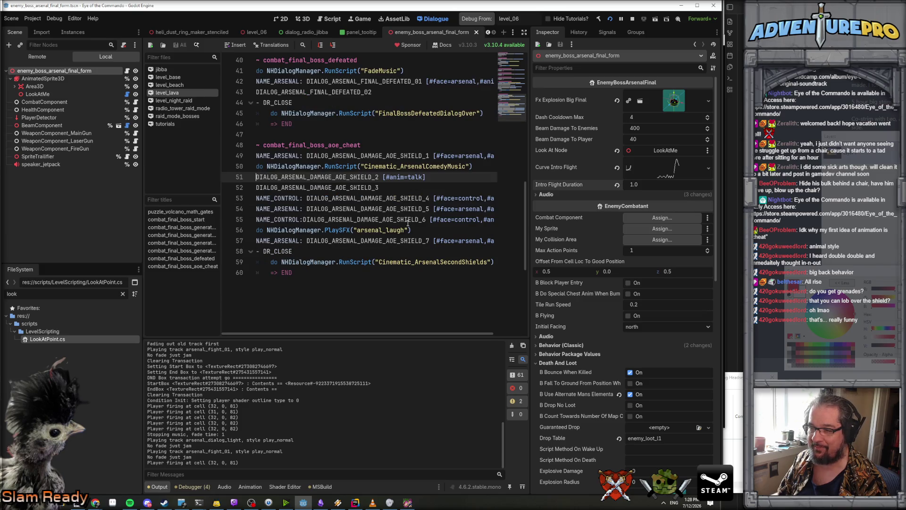
click(303, 220)
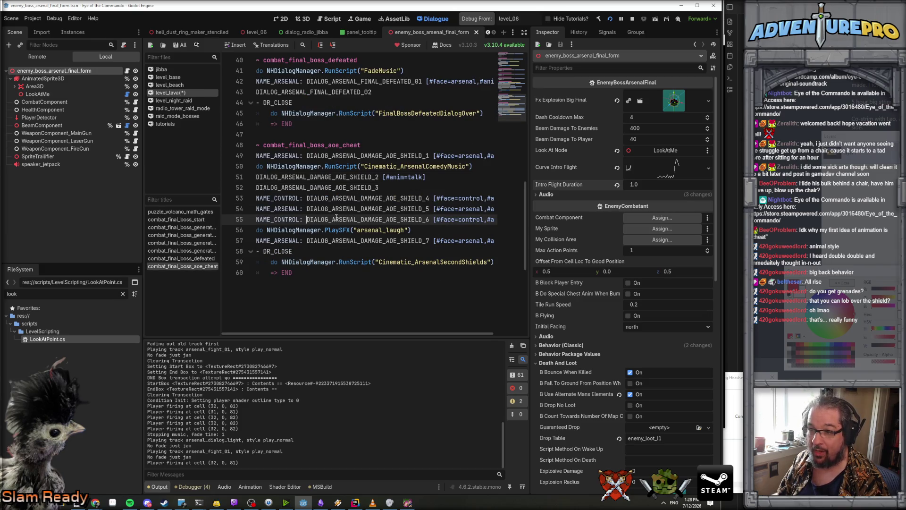
scroll(388, 220, right, 2)
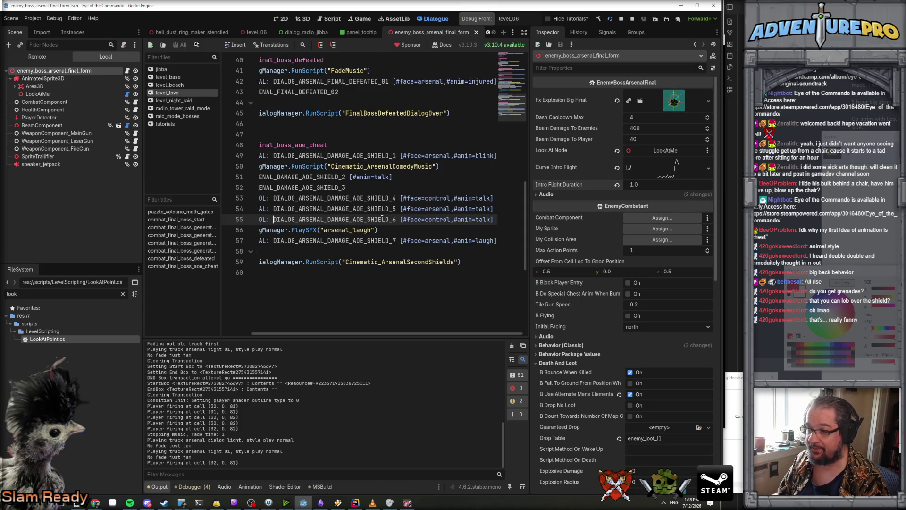
scroll(381, 218, left, 2)
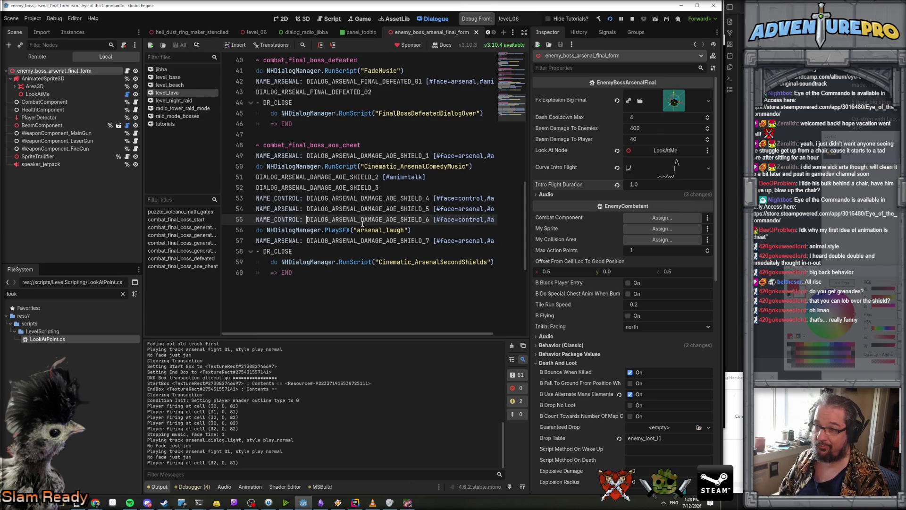
Return to the running game, open the debug console and start typing DESTROYGENERATORS.
key(alt+Tab)
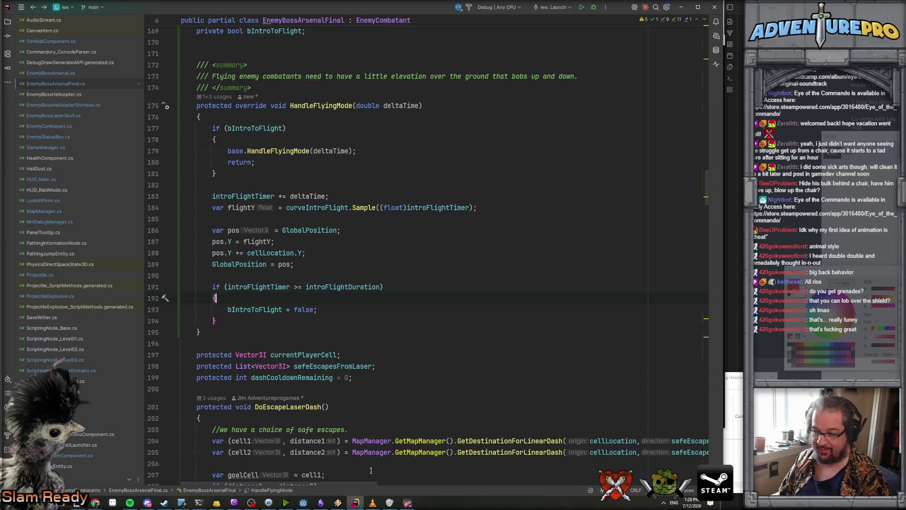
click(407, 502)
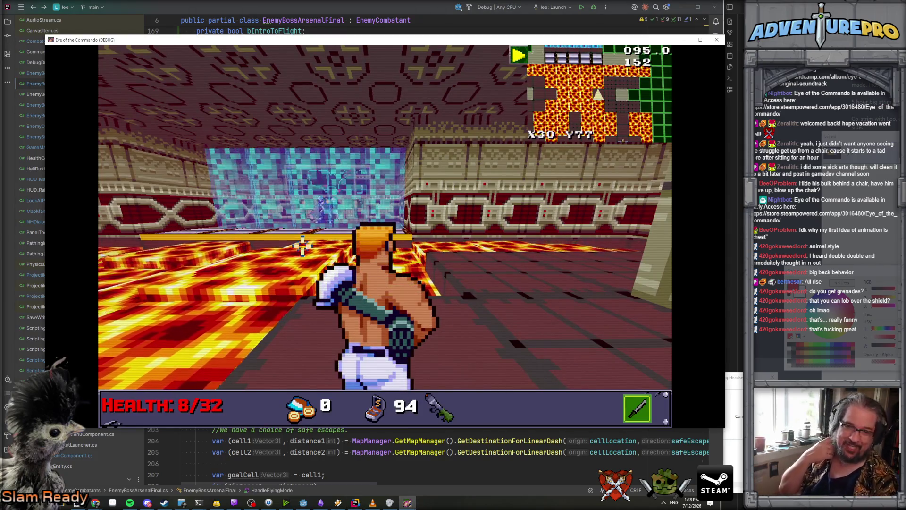
key(grave)
text(DESTROYGENERATORS)
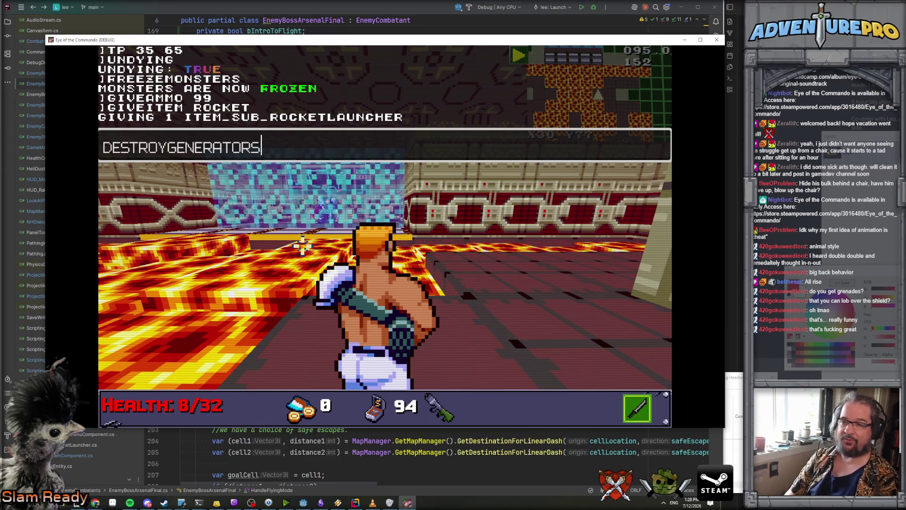
Run DESTROYGENERATORS, click through the Arsenal's taunts and Hotshot's reply, then close the game after the intro.
key(Return)
key(grave)
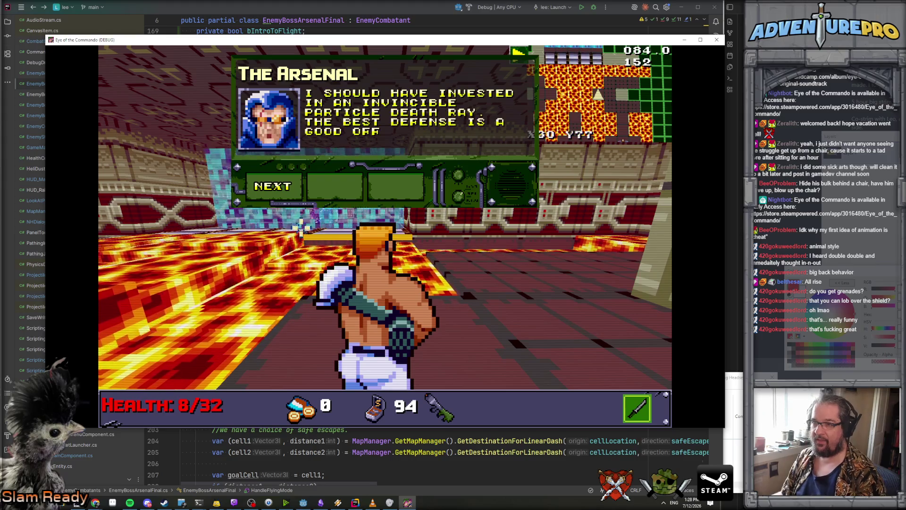
click(285, 186)
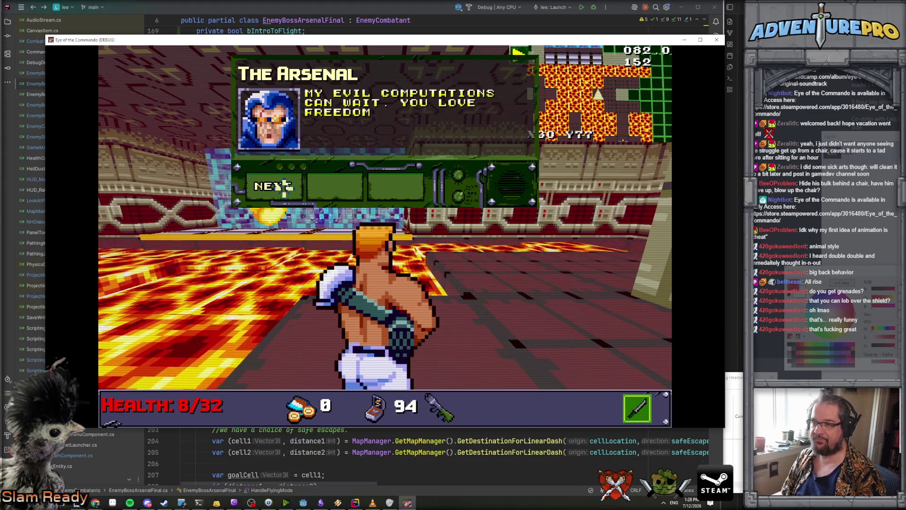
click(285, 186)
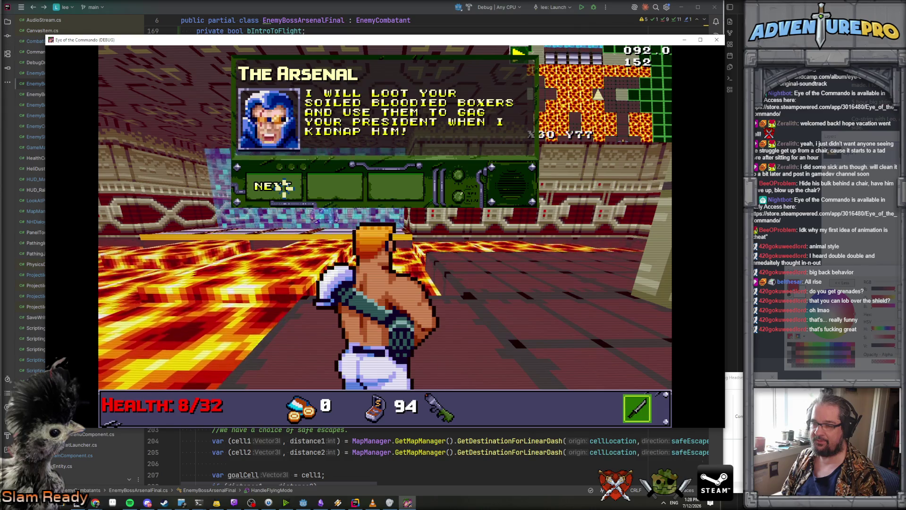
click(283, 186)
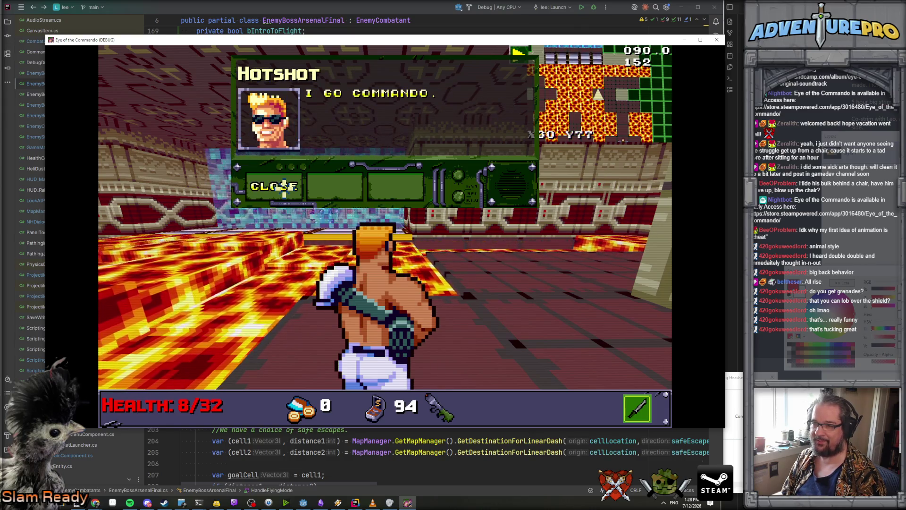
click(283, 186)
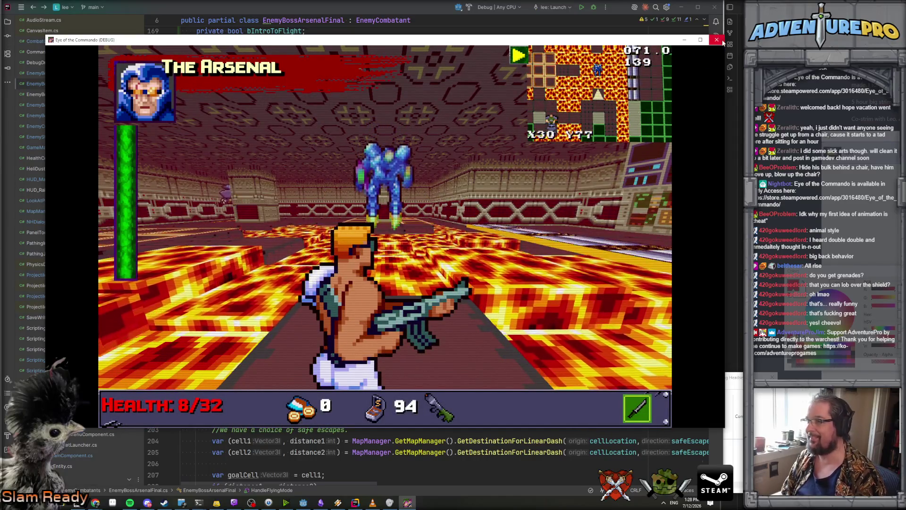
click(718, 40)
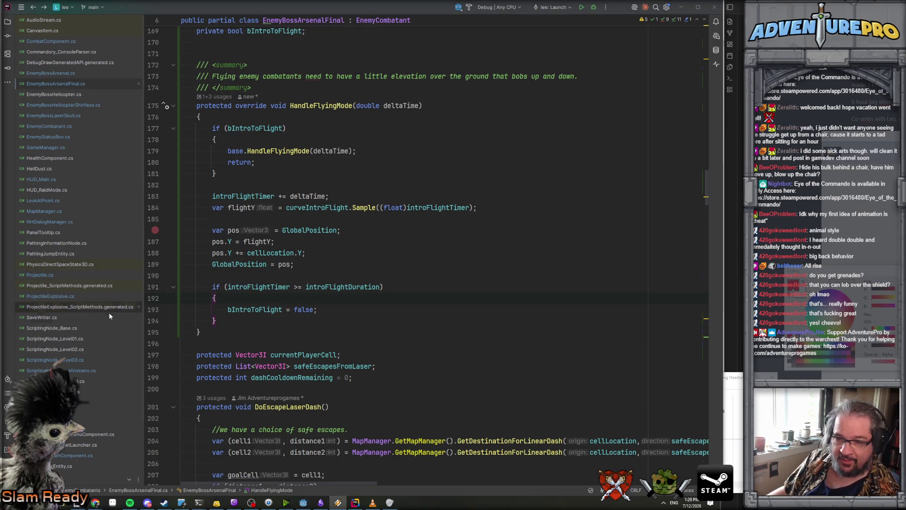
double_click(73, 323)
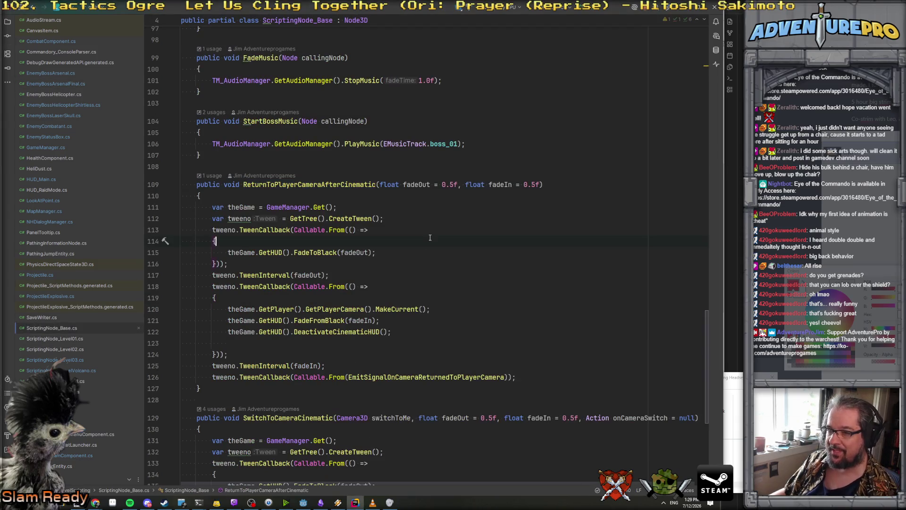
scroll(376, 214, down, 7)
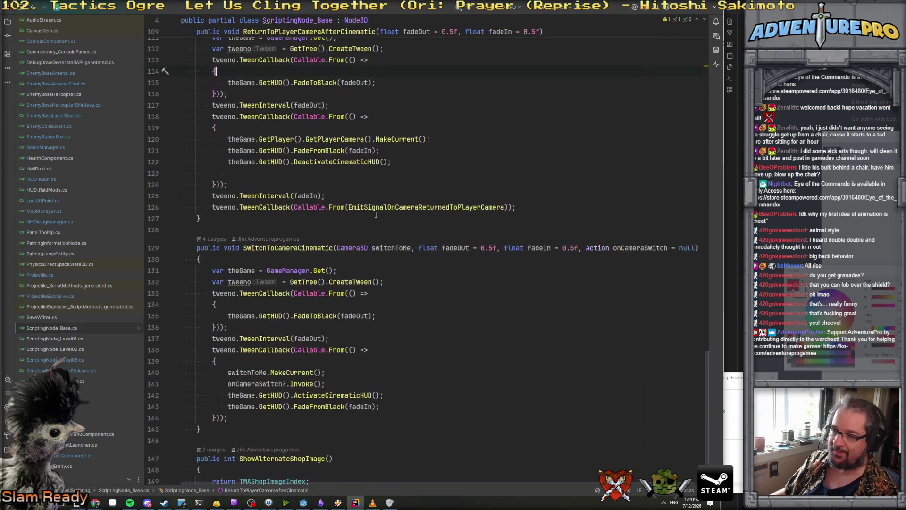
click(272, 195)
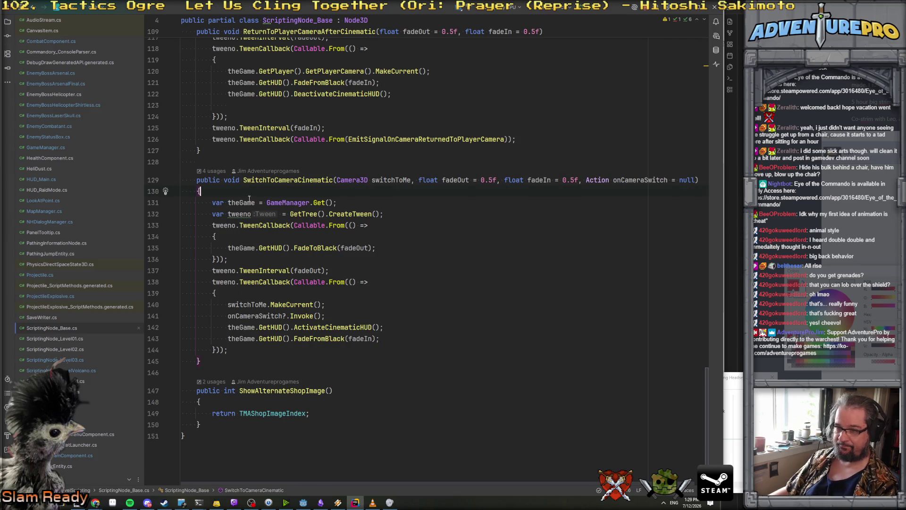
key(Return)
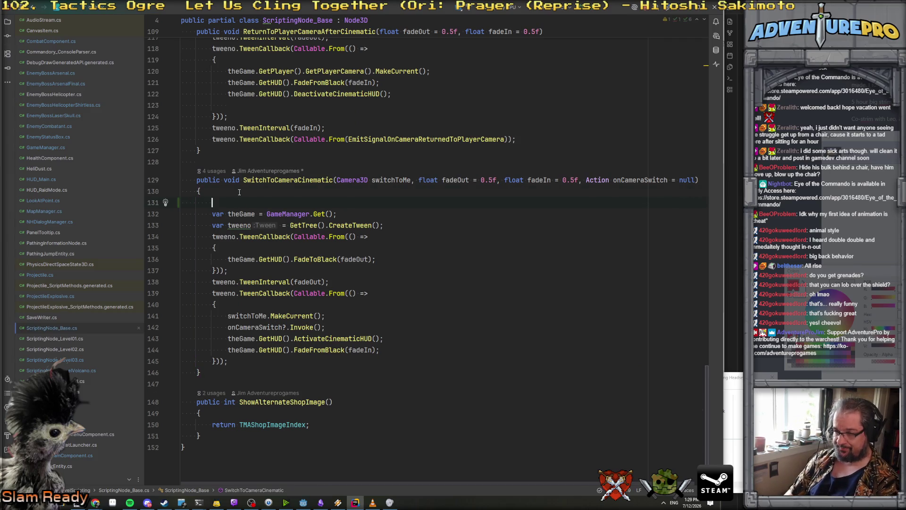
key(alt+shift+Down)
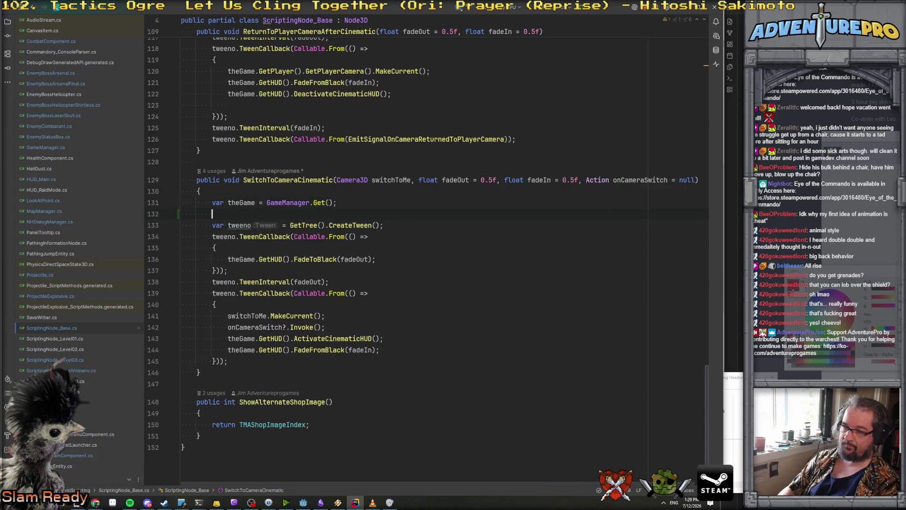
key(ctrl+f)
text(fade)
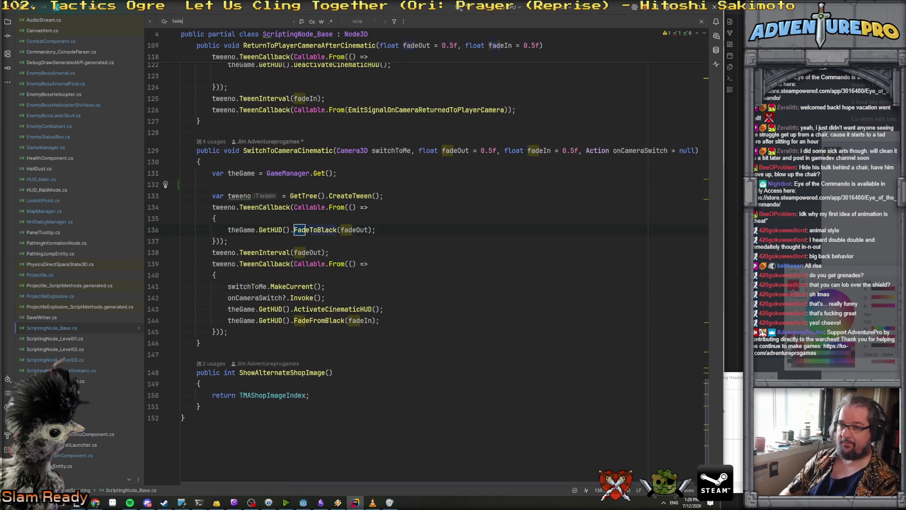
key(ctrl+shift+f)
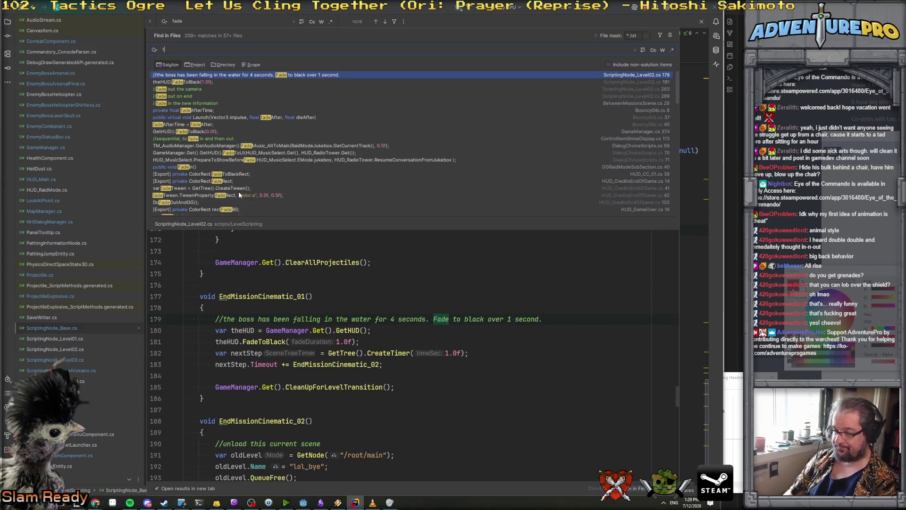
text(tweento)
key(BackSpace)
key(BackSpace)
key(BackSpace)
text(thirdperson)
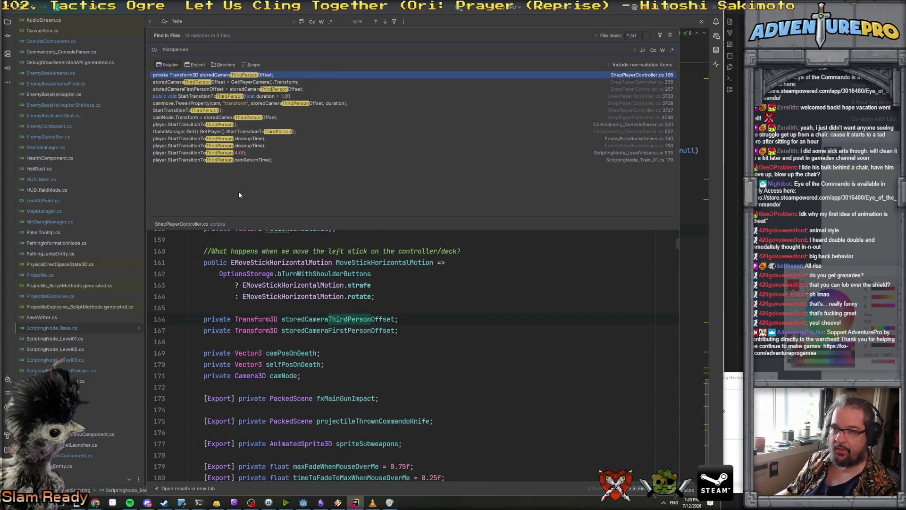
click(249, 132)
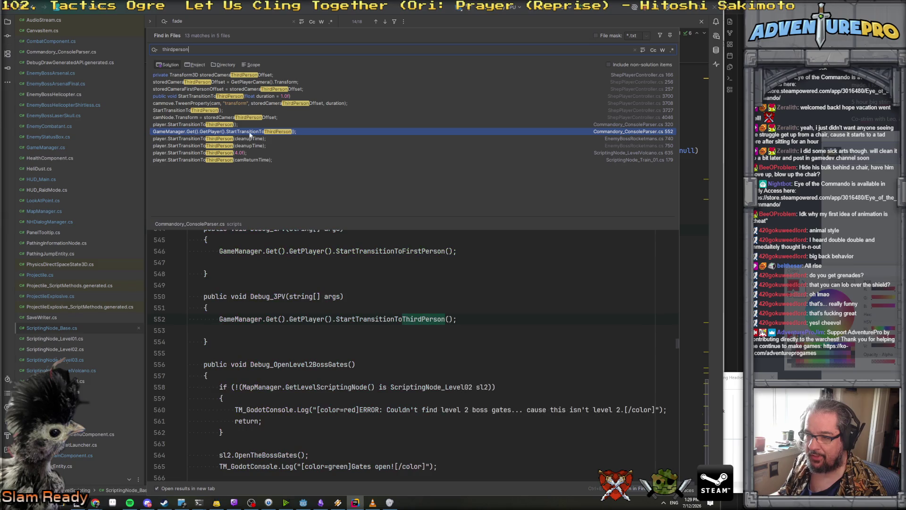
ctrl+click(376, 319)
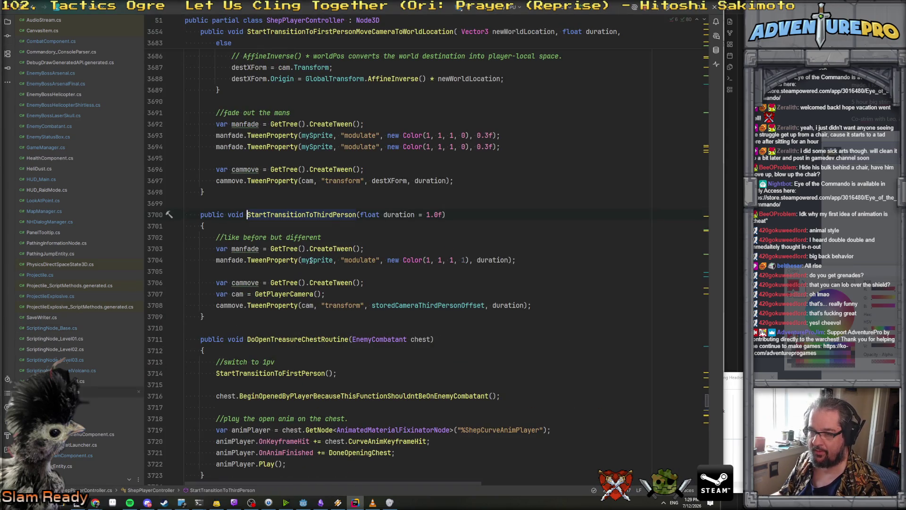
drag(215, 250, 635, 265)
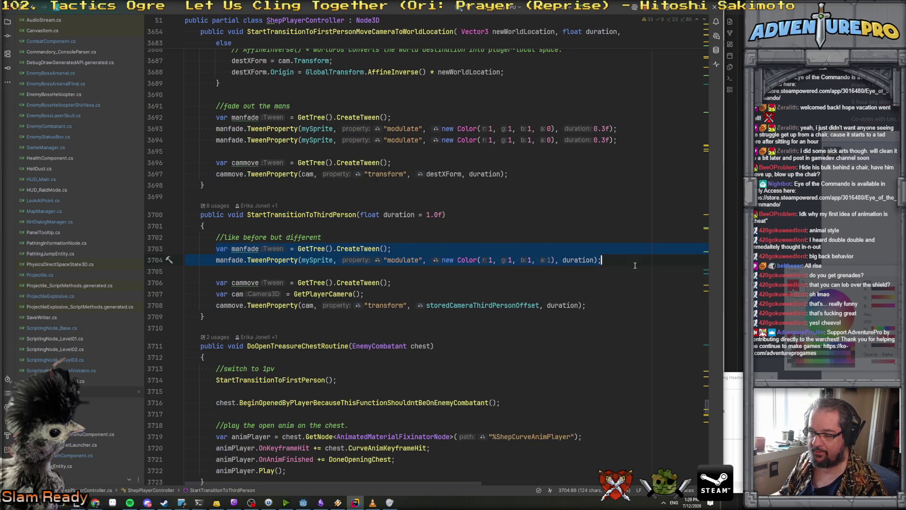
click(356, 215)
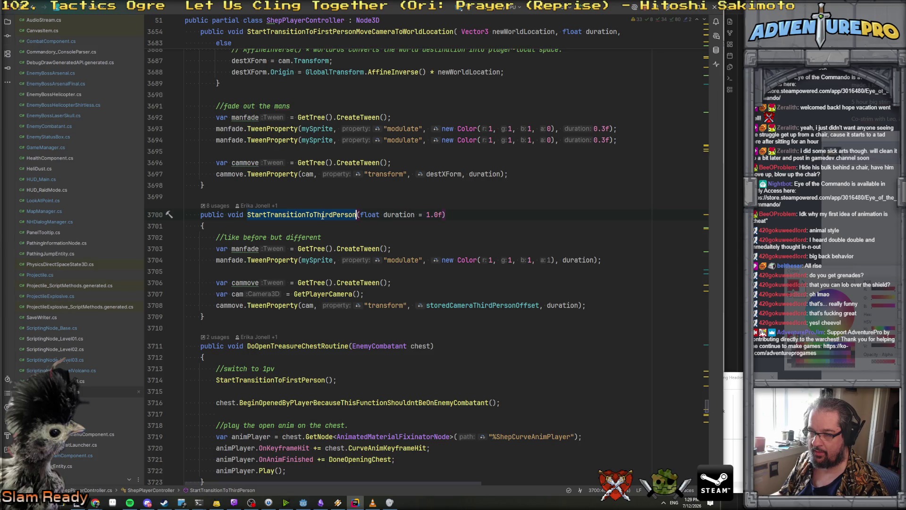
key(ctrl+Tab)
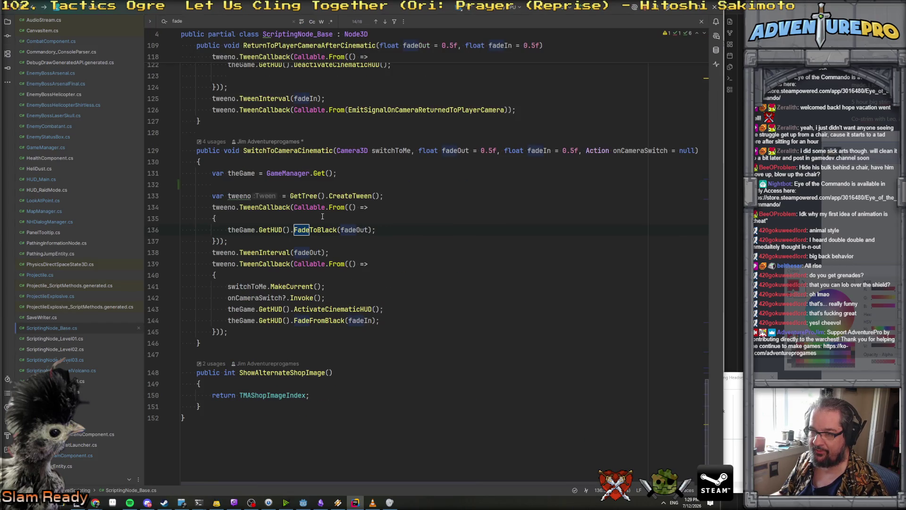
On empty line 132, write theGame.GetPlayer() using code completion.
click(305, 185)
text(StartTransitionToThirdPerson)
key(ctrl+z)
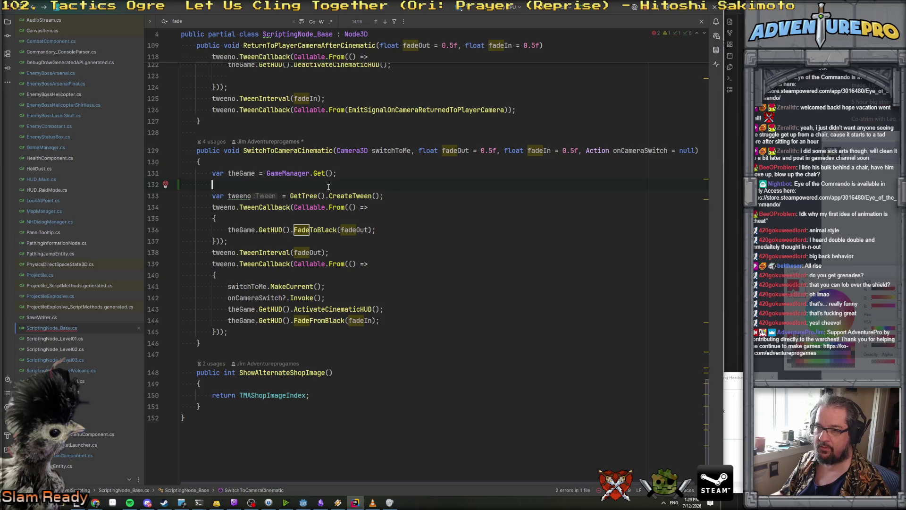
text(theGame.)
text(thep)
key(BackSpace)
key(BackSpace)
text(gte)
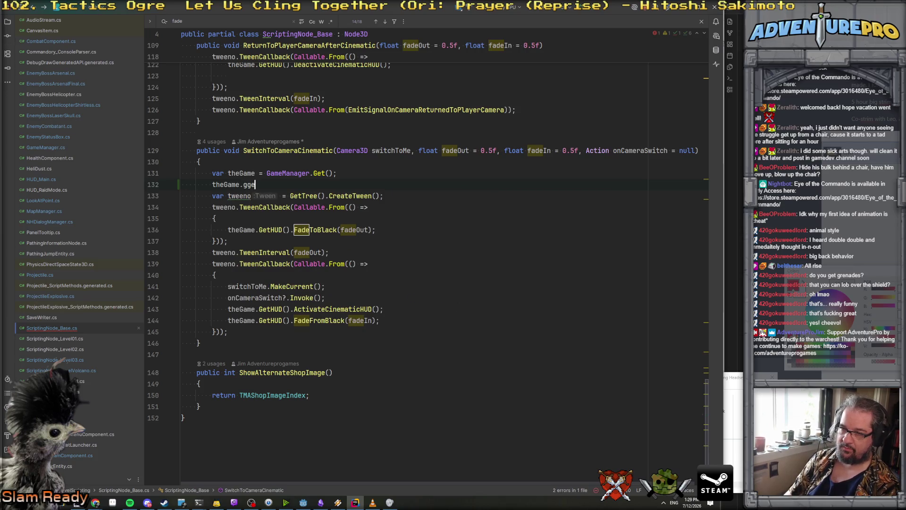
text(getp)
key(Return)
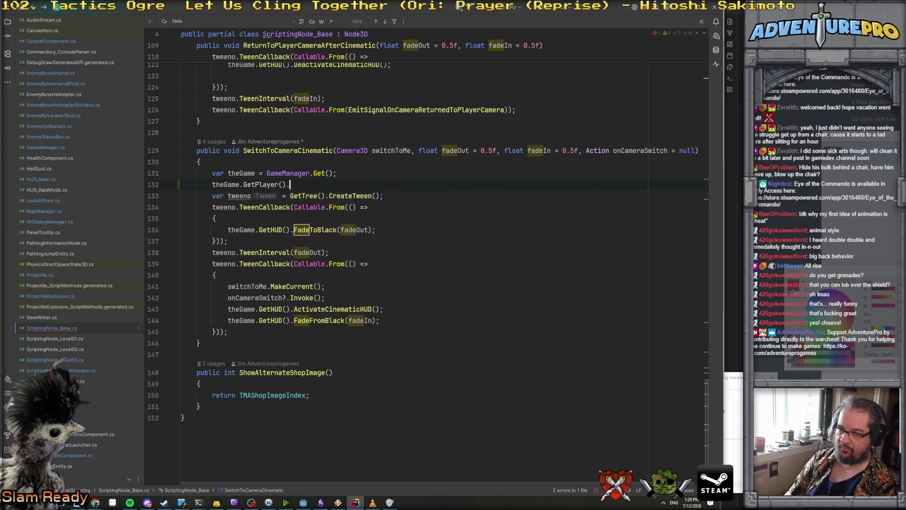
Complete it as ?.StartTransitionToThirdPerson(0.01f); with a blank line before the fade tween.
text(?.Start)
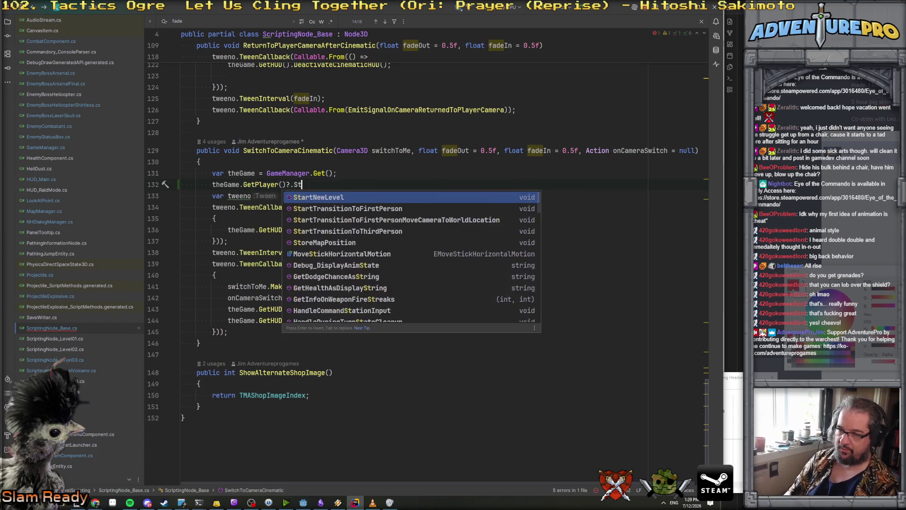
key(Down)
key(Down)
key(Down)
key(Return)
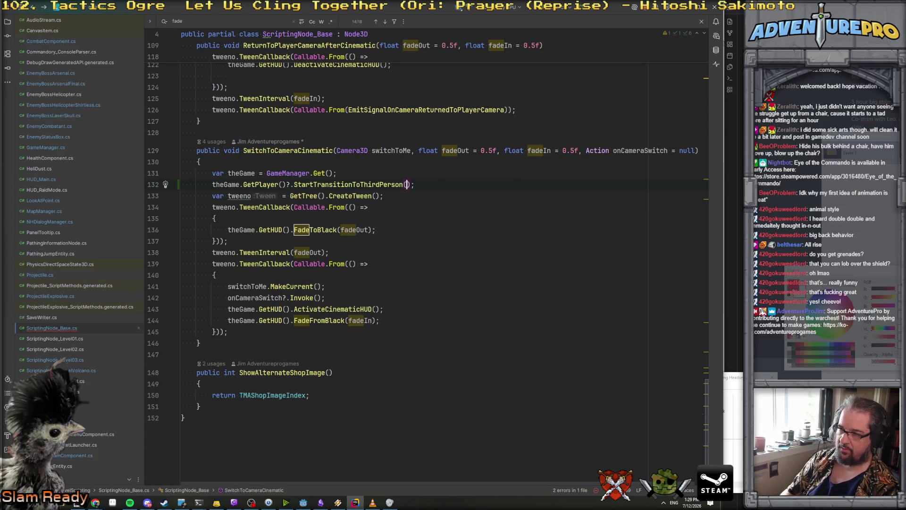
text(0.0f))
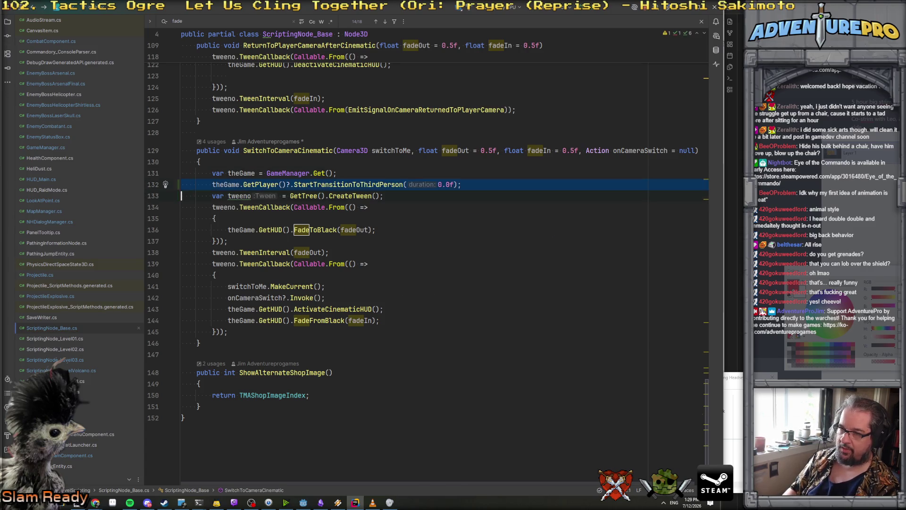
key(Down)
key(Home)
key(Return)
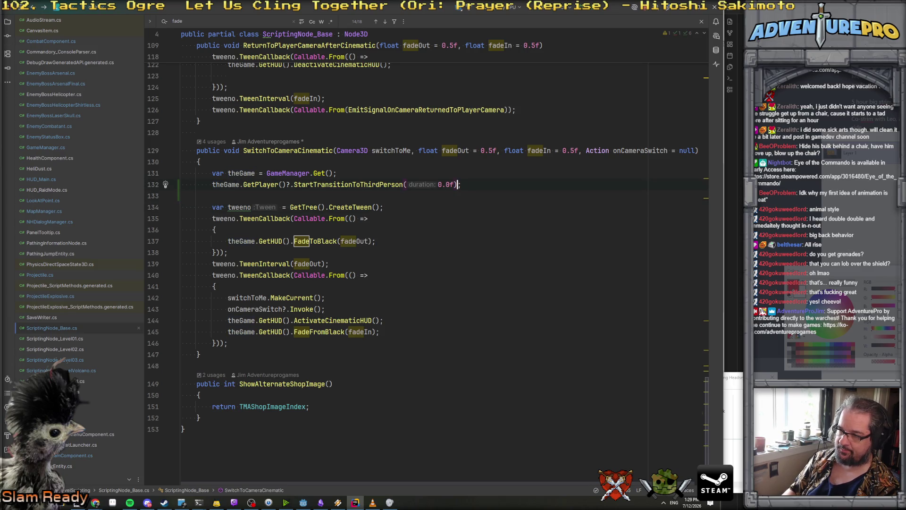
key(shift+Up)
key(ctrl+c)
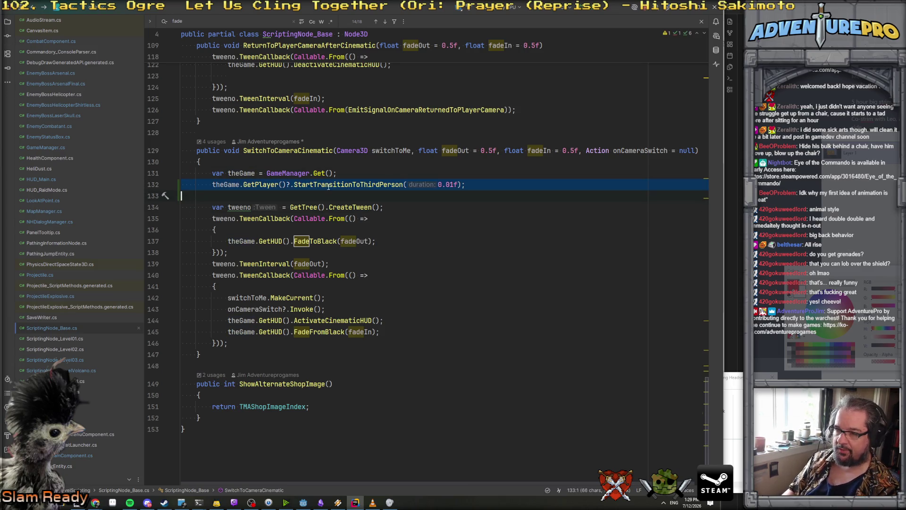
scroll(328, 187, up, 5)
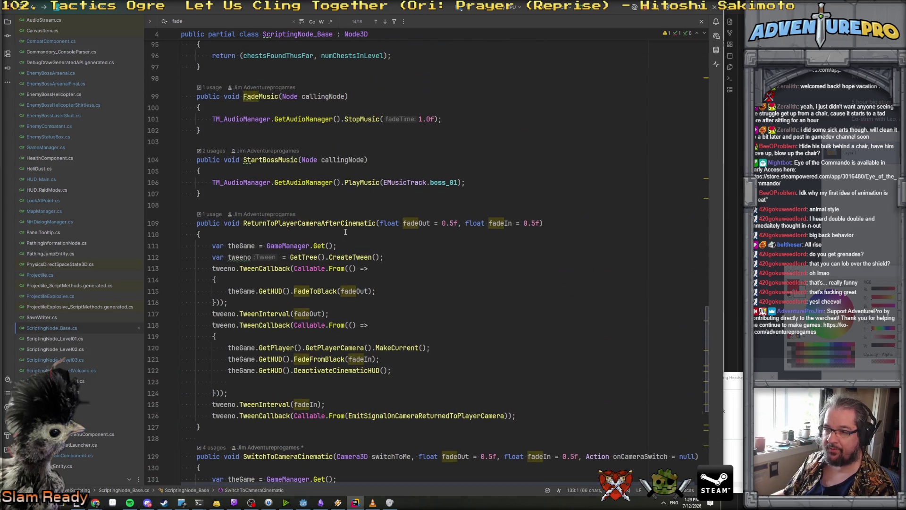
Paste the third-person call into ReturnToPlayerCameraAfterCinematic.
scroll(345, 231, down, 3)
click(264, 133)
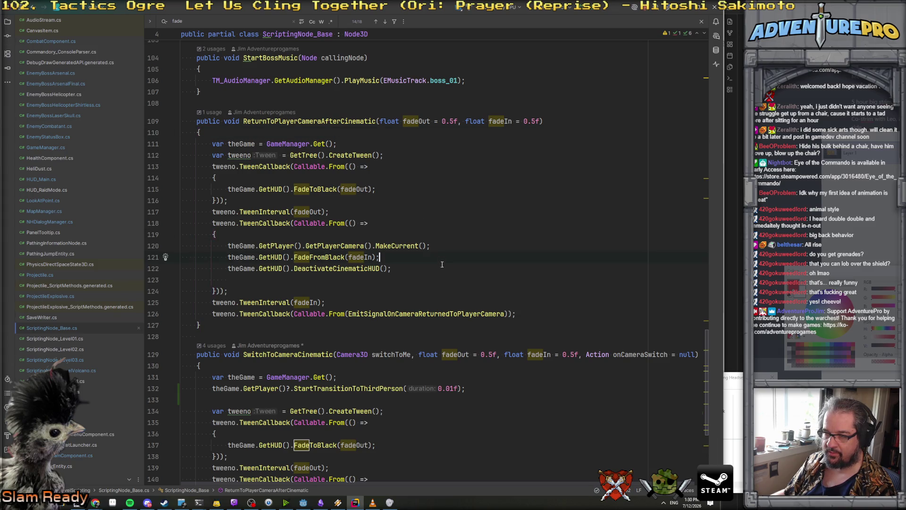
key(Return)
key(ctrl+v)
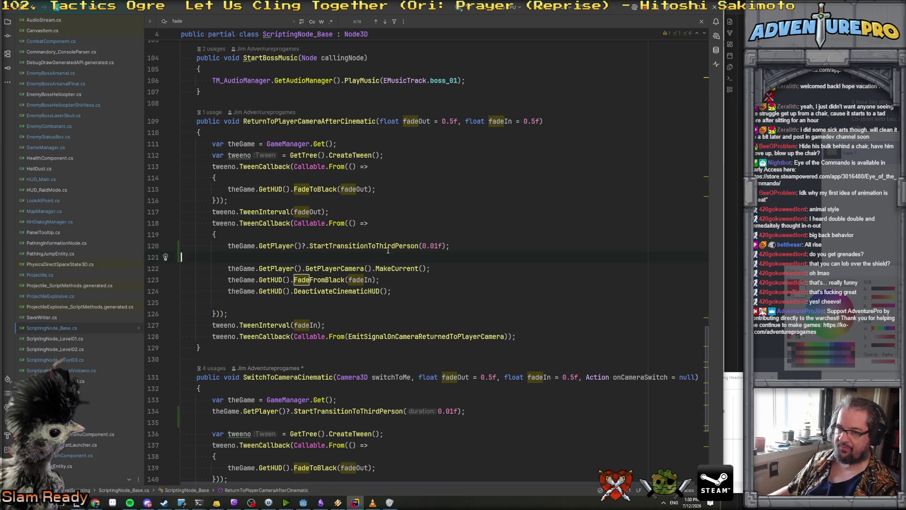
Change the pasted call to StartTransitionToFirstPerson(0.0f, 0.0f) without the null-conditional.
click(302, 245)
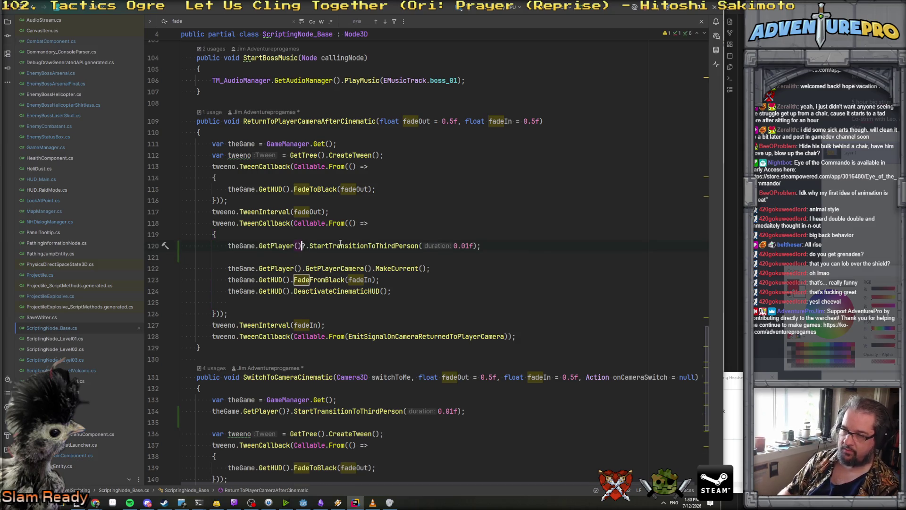
key(Delete)
double_click(370, 245)
text(Firs)
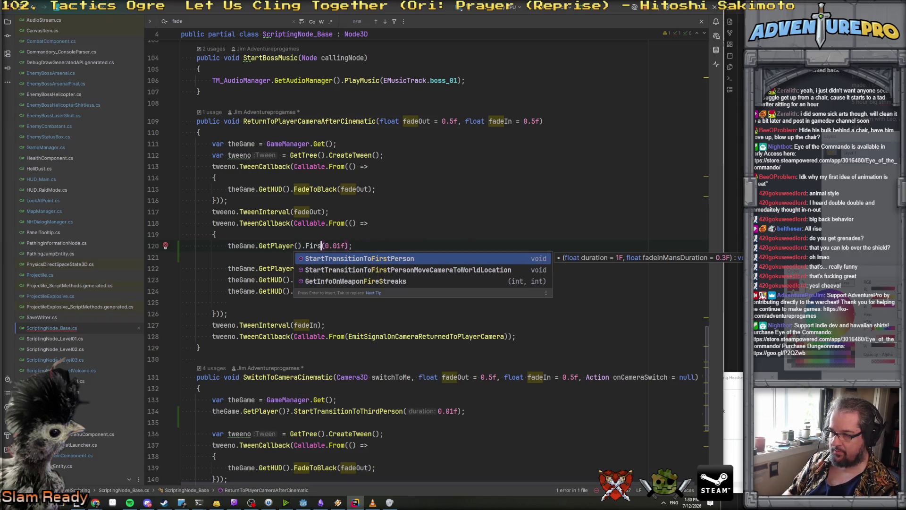
key(Return)
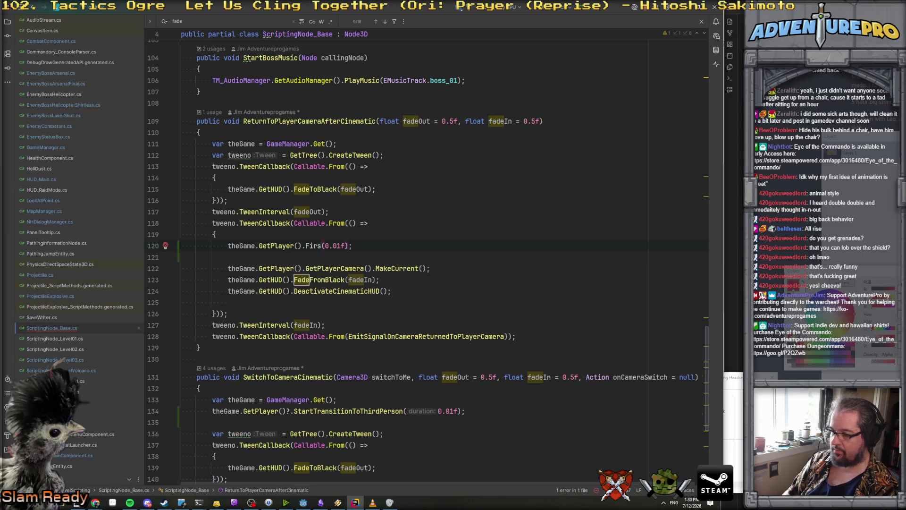
key(Right)
key(Right)
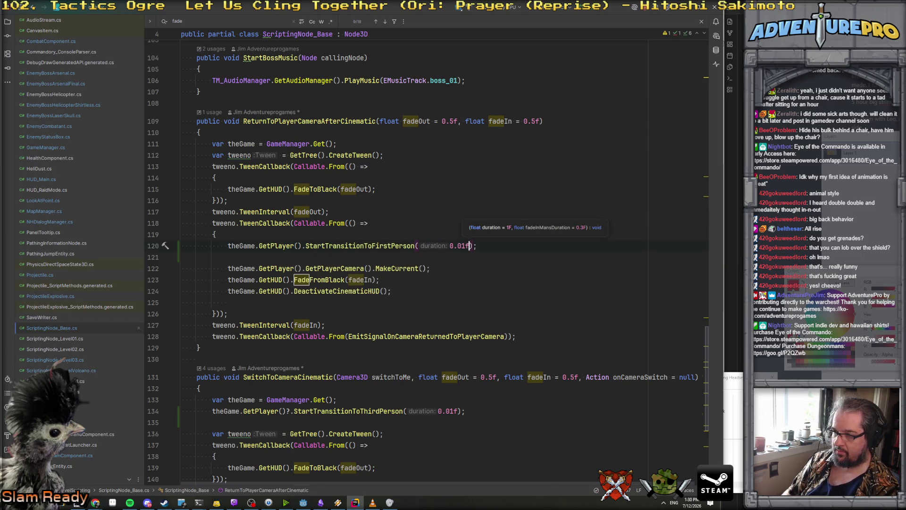
key(BackSpace)
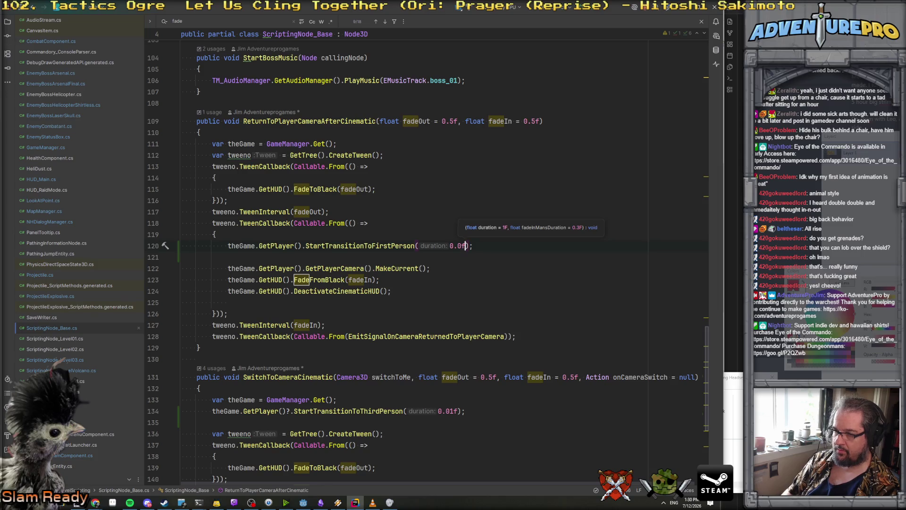
text(,)
key(Escape)
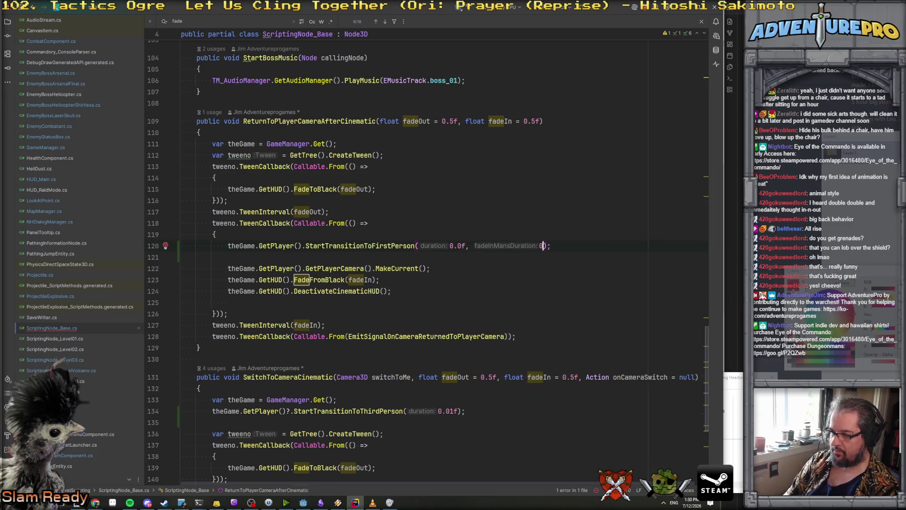
text(-./)
text(0.0f)
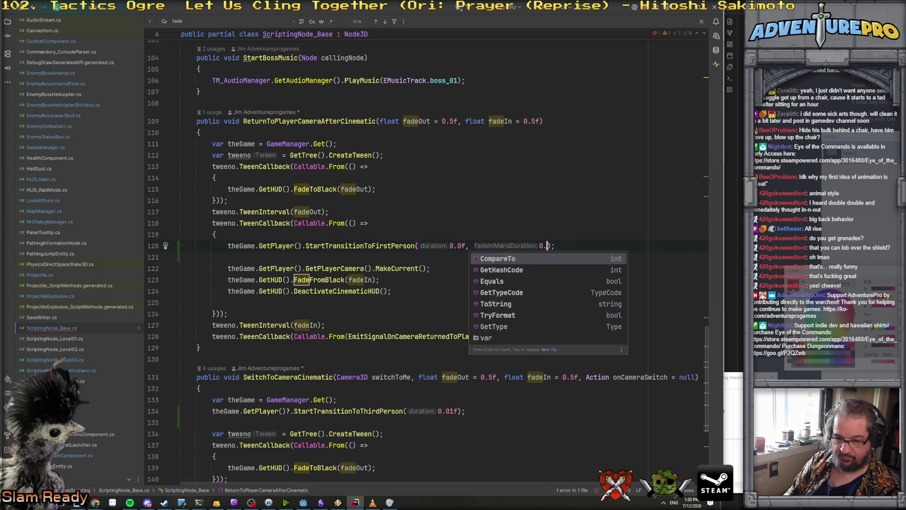
key(Home)
key(Home)
Move the first-person call below MakeCurrent, remove the leftover blank line, and jump to its definition.
key(shift+Down)
key(ctrl+shift+Down)
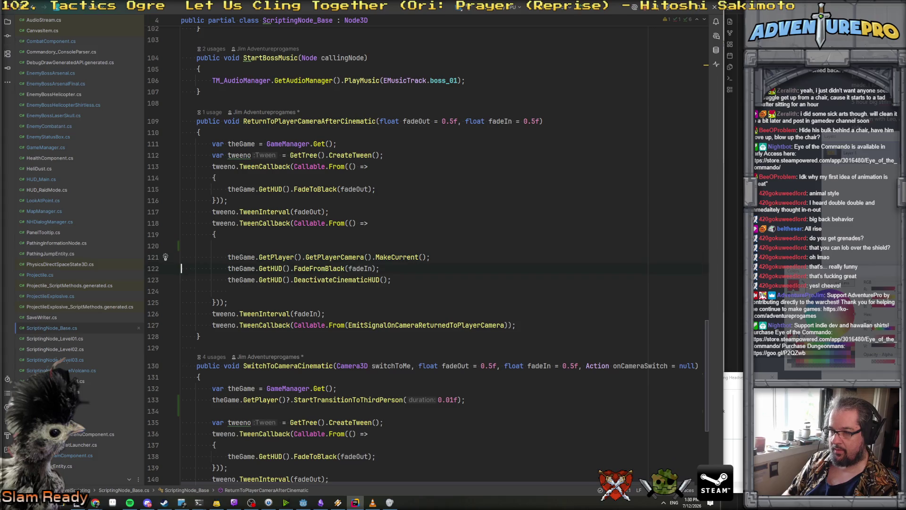
key(Down)
key(Delete)
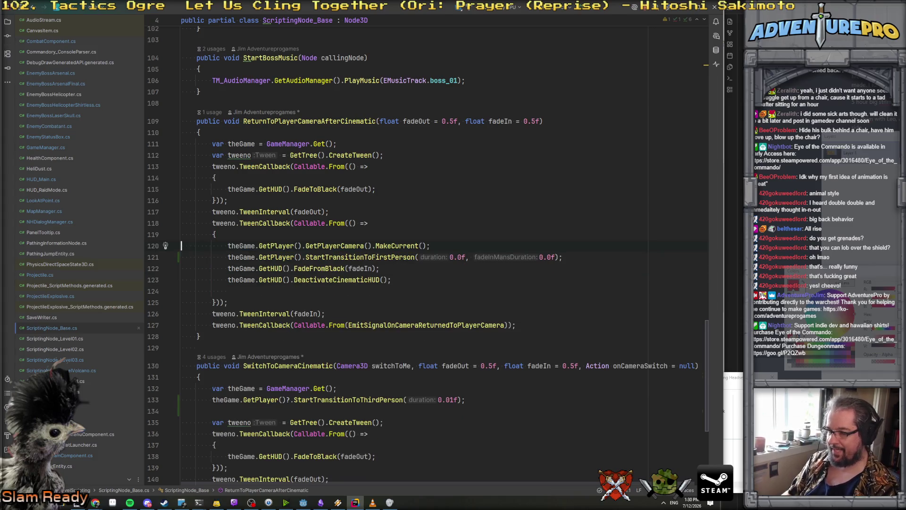
ctrl+click(373, 256)
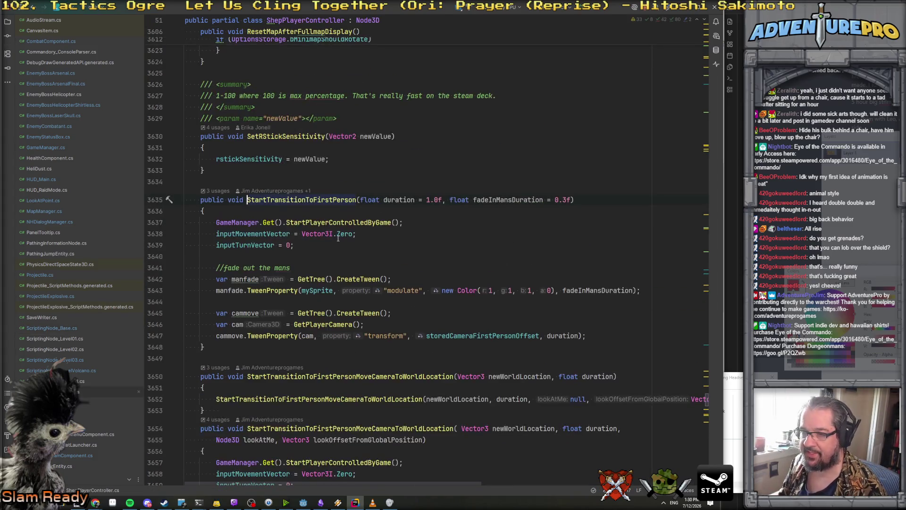
Review the StartPlayerControlledByGame and StartTransitionToFirstPerson code, then move below SetRStickSensitivity.
click(345, 222)
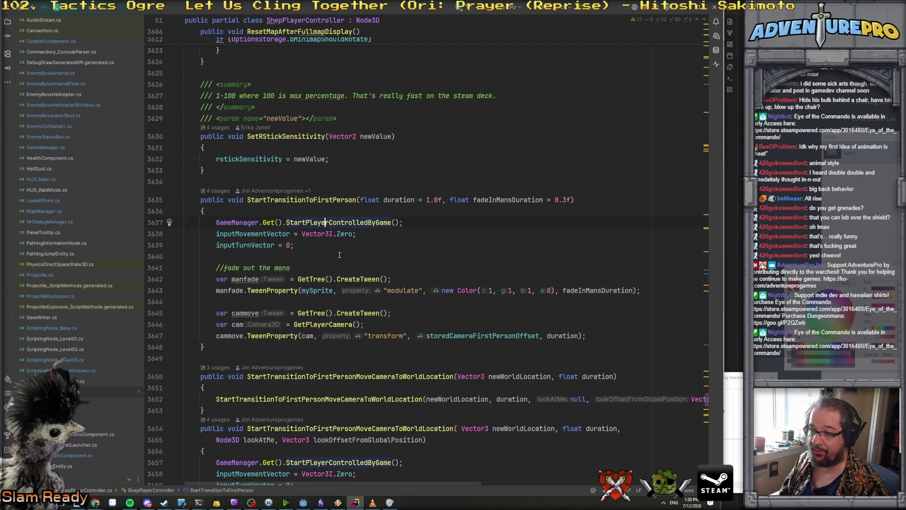
scroll(339, 254, down, 2)
click(232, 282)
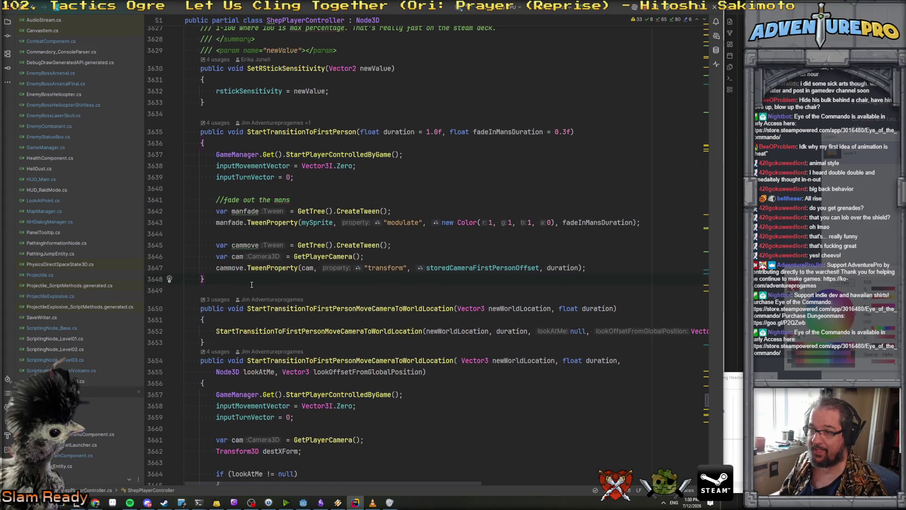
mouse_move(273, 211)
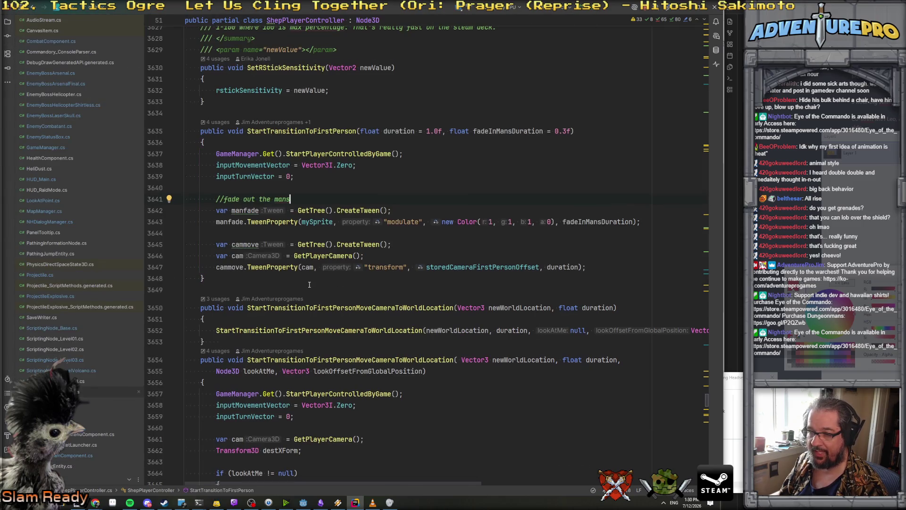
scroll(309, 284, down, 1)
click(255, 250)
scroll(268, 272, up, 4)
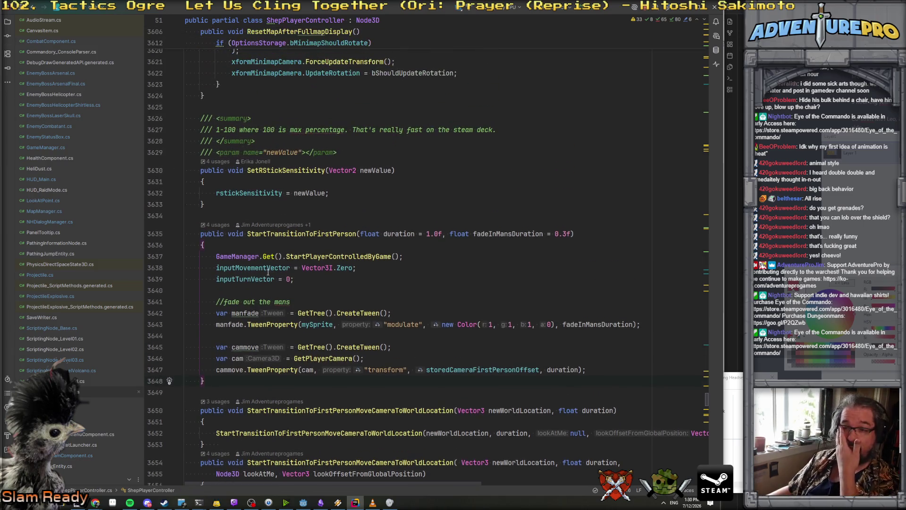
click(263, 193)
click(263, 203)
Write a new public void FadeMans(float newAlpha, float duration) method with an empty body.
key(Return)
key(Return)
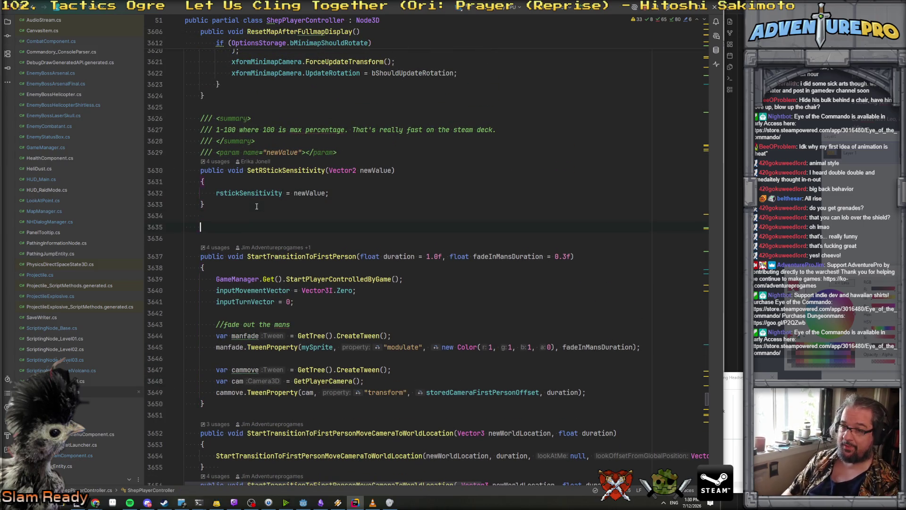
text(public void FadeMansToC)
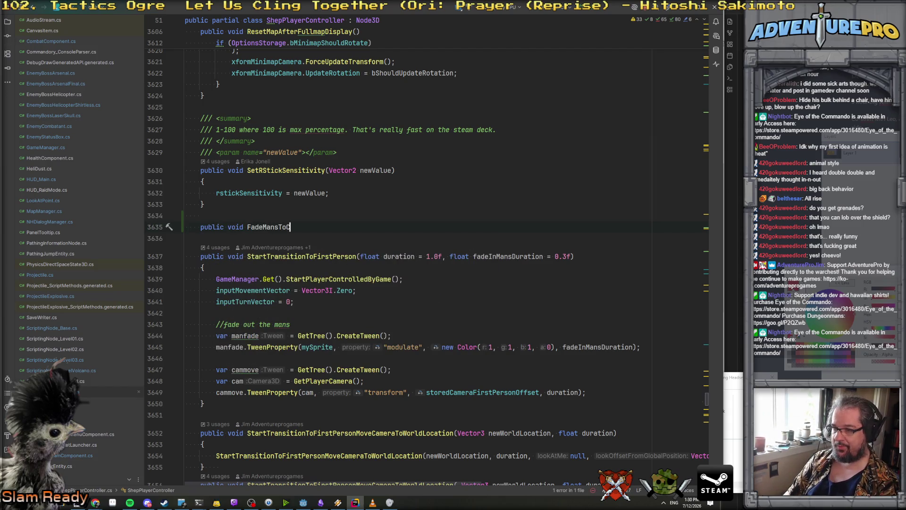
text(olor(flo))
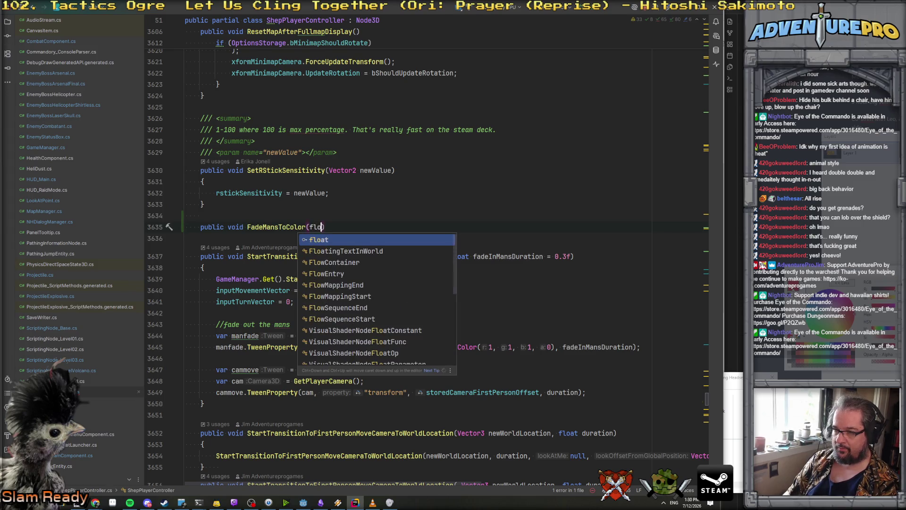
key(BackSpace)
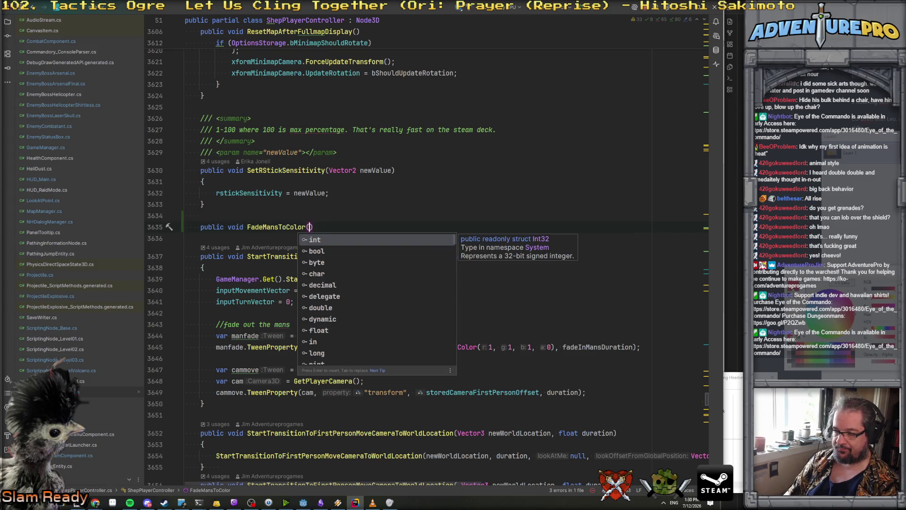
text(Color new)
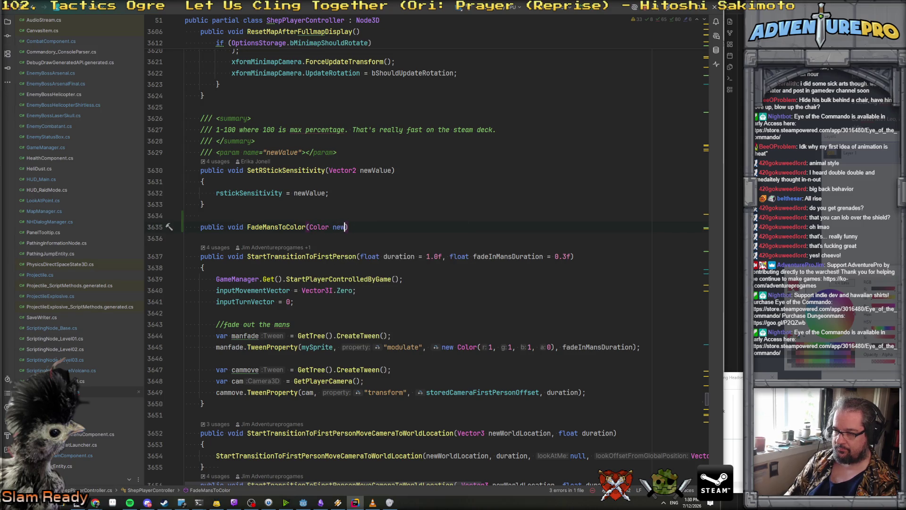
key(BackSpace)
key(BackSpace)
key(BackSpace)
key(BackSpace)
key(BackSpace)
text((f)
text(loat newAlph)
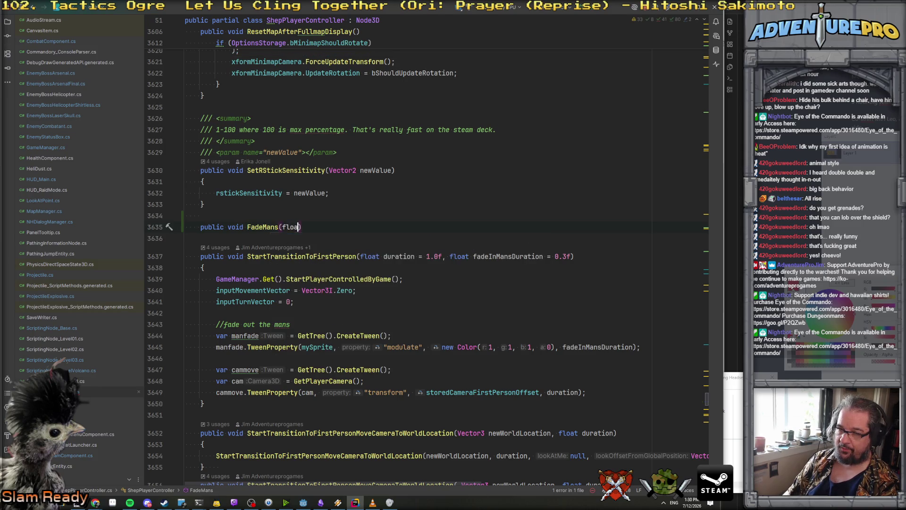
text(a, float duratio)
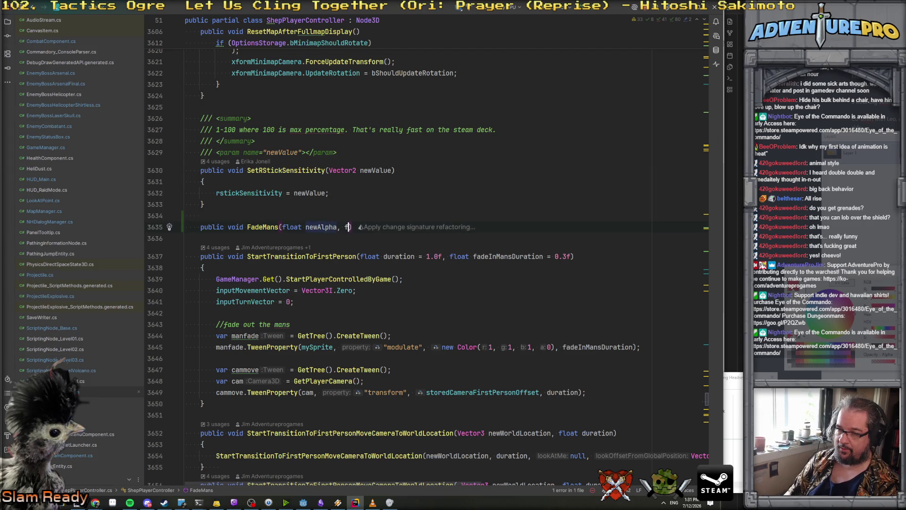
text(n)
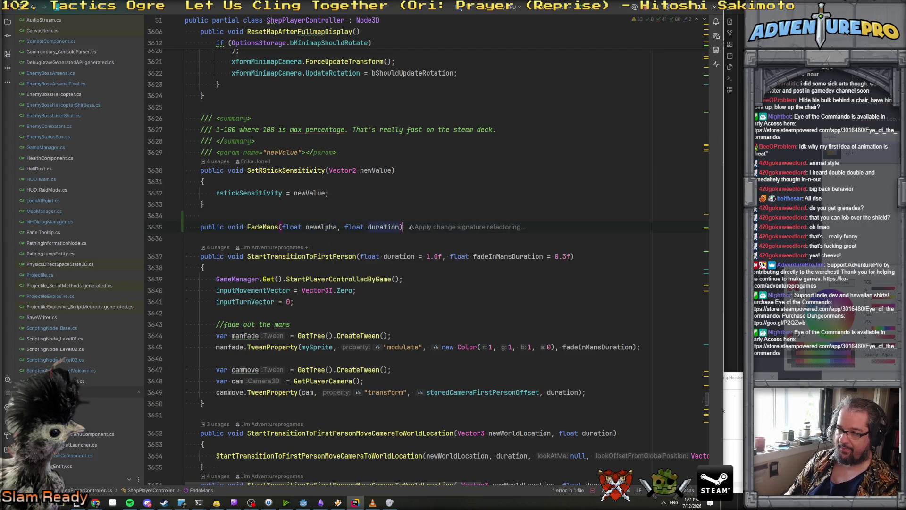
key(End)
key(Return)
text({)
key(Return)
Copy the fade-out tween lines into FadeMans, replacing alpha 0 with newAlpha and fadeInMansDuration with duration.
scroll(425, 236, down, 3)
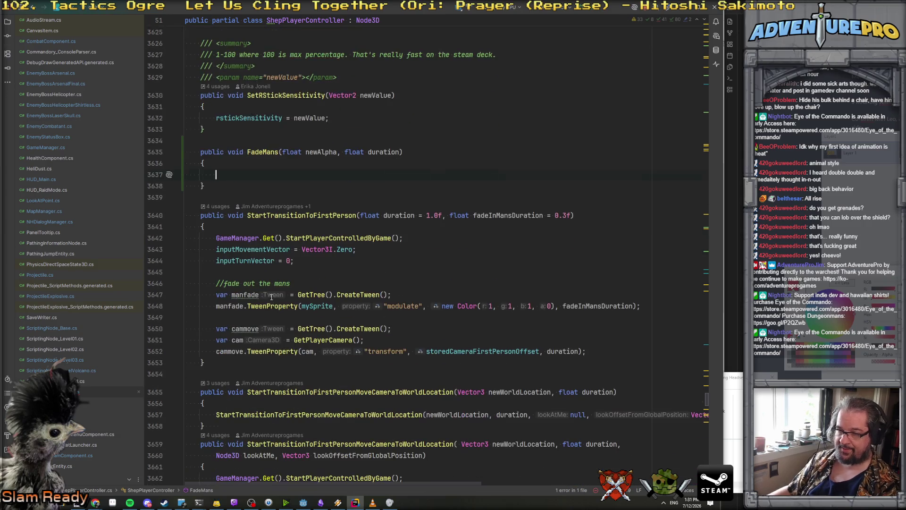
drag(216, 294, 683, 307)
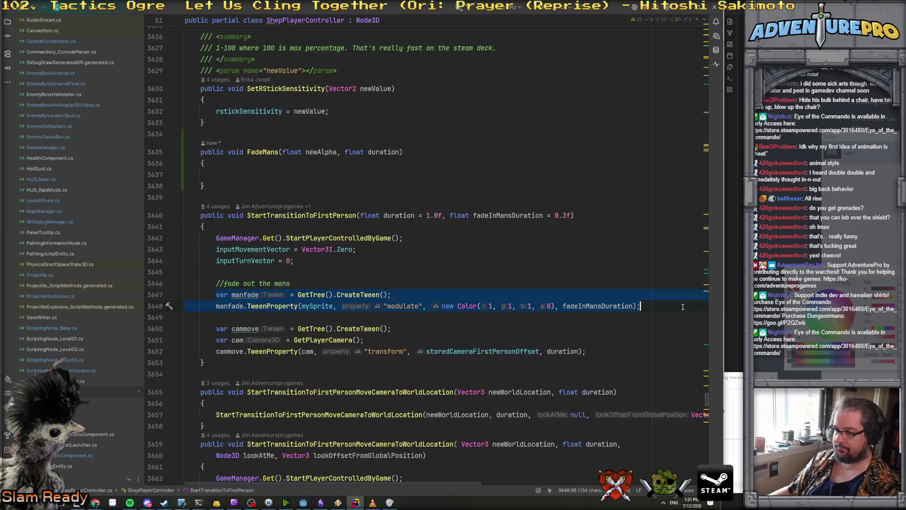
key(ctrl+c)
click(330, 174)
key(ctrl+v)
double_click(321, 152)
key(ctrl+c)
double_click(464, 185)
key(ctrl+v)
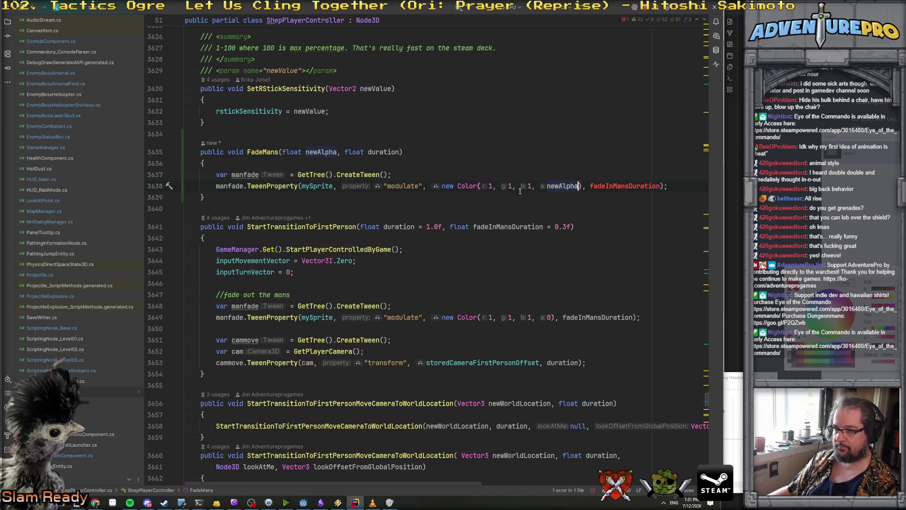
click(398, 151)
double_click(617, 185)
key(ctrl+v)
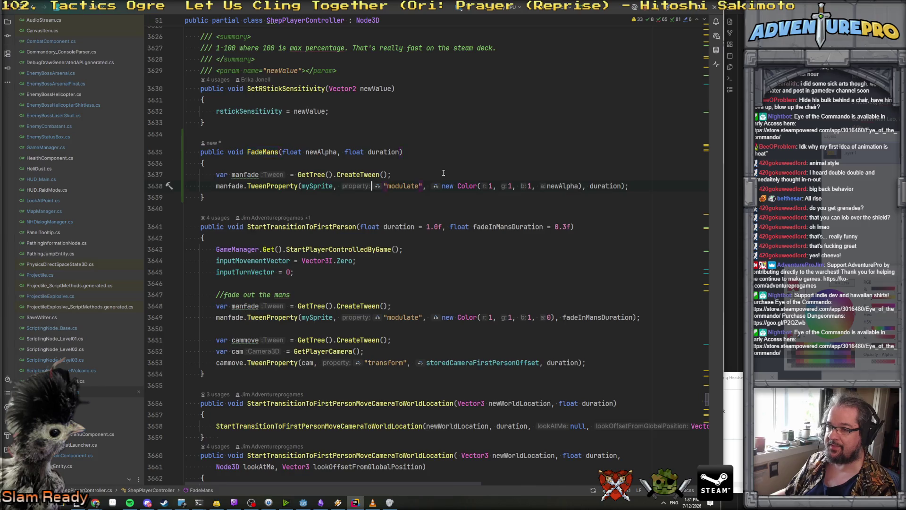
Jump back through recent edit locations and bring up ScriptingNode_Base.cs.
key(ctrl+alt+Left)
key(ctrl+alt+Left)
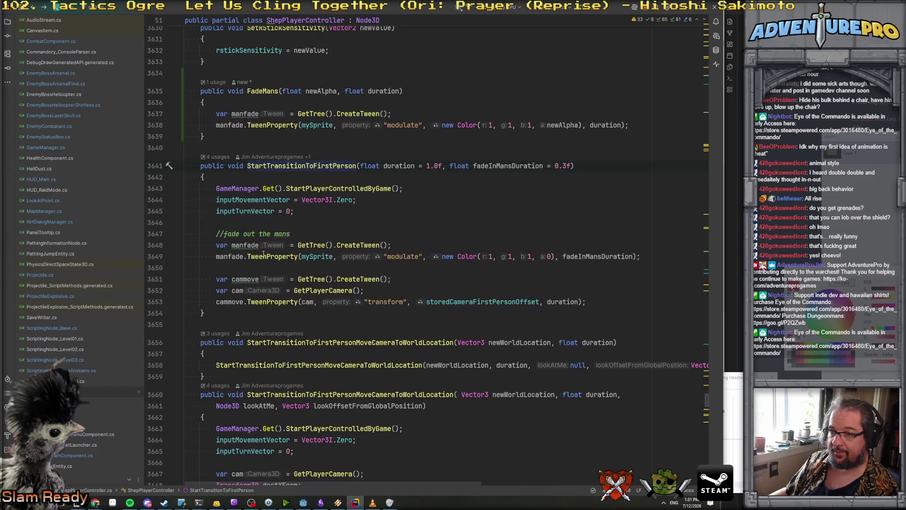
double_click(60, 332)
scroll(354, 215, up, 3)
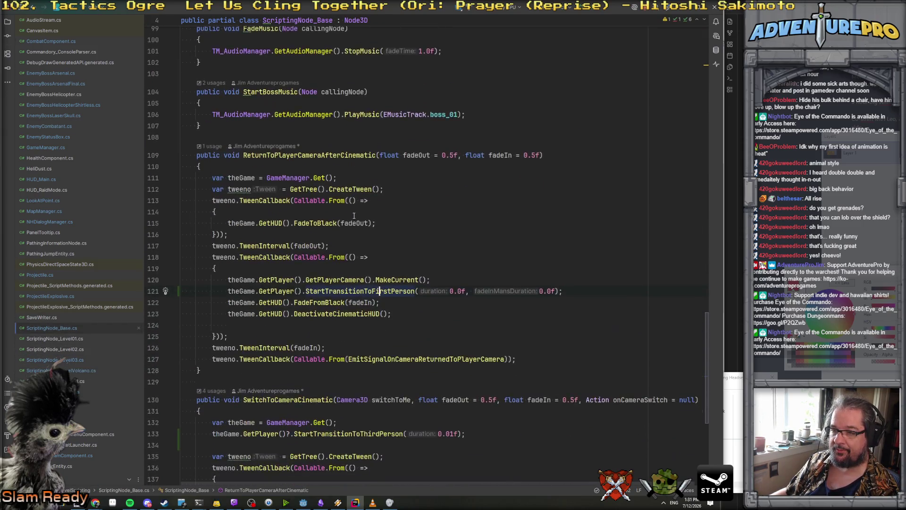
Replace the StartTransitionToThirdPerson call with FadeMans(0.0f, 0.0f).
scroll(354, 215, down, 4)
scroll(375, 216, down, 1)
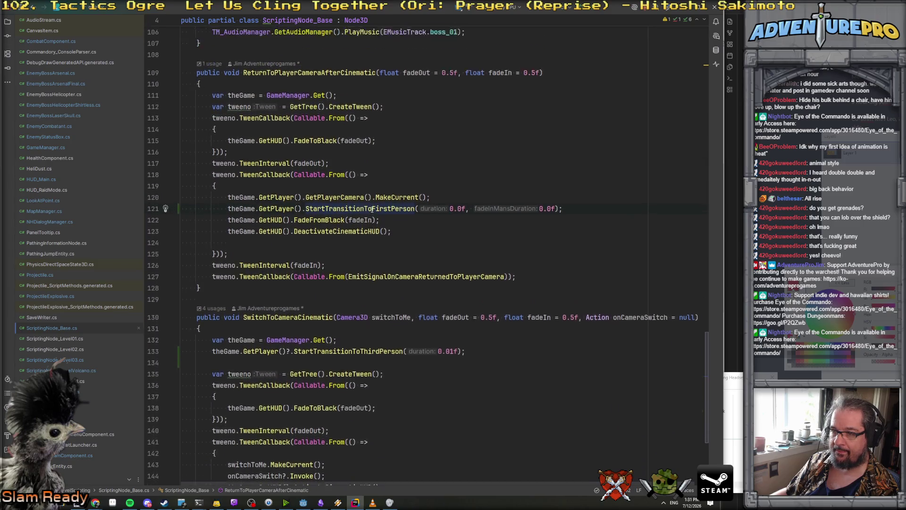
text(FadeMans(0.0f, 0.0)
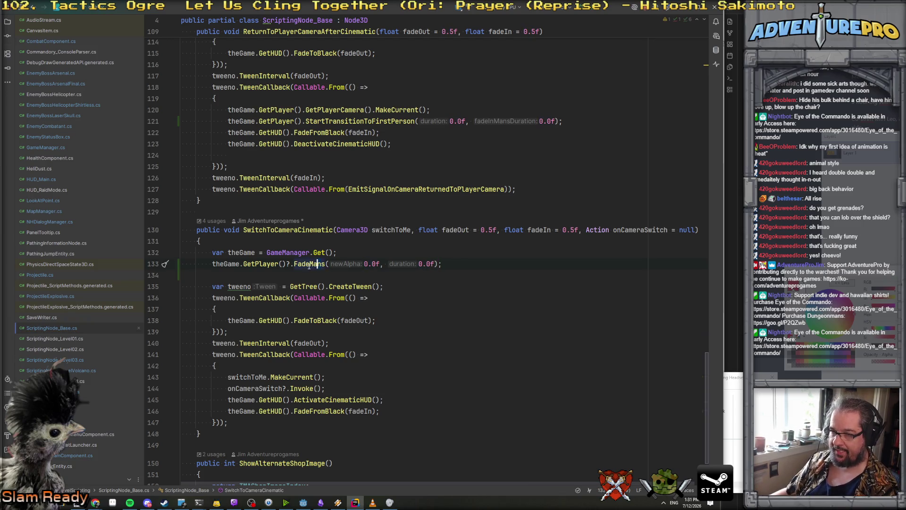
drag(212, 263, 479, 262)
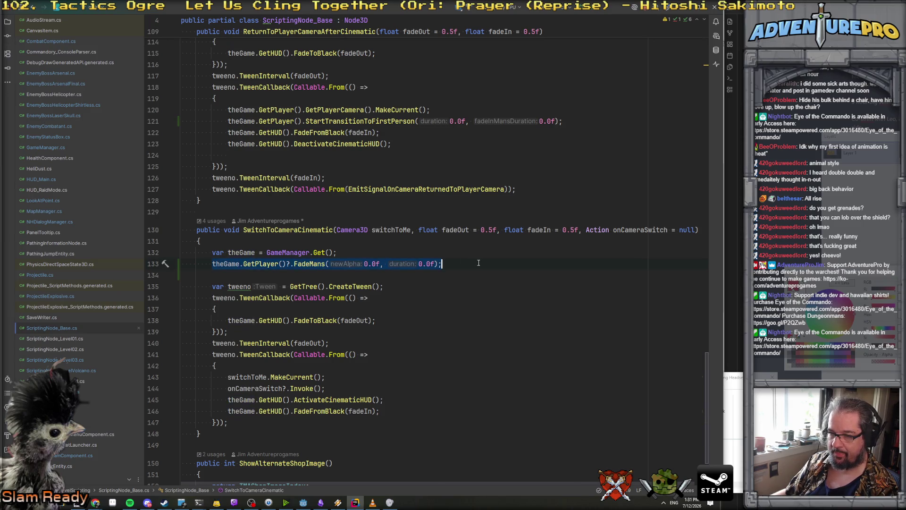
Replace StartTransitionToFirstPerson on line 121 with FadeMans(1.0f, 0.0f), briefly checking Godot.
scroll(422, 264, up, 4)
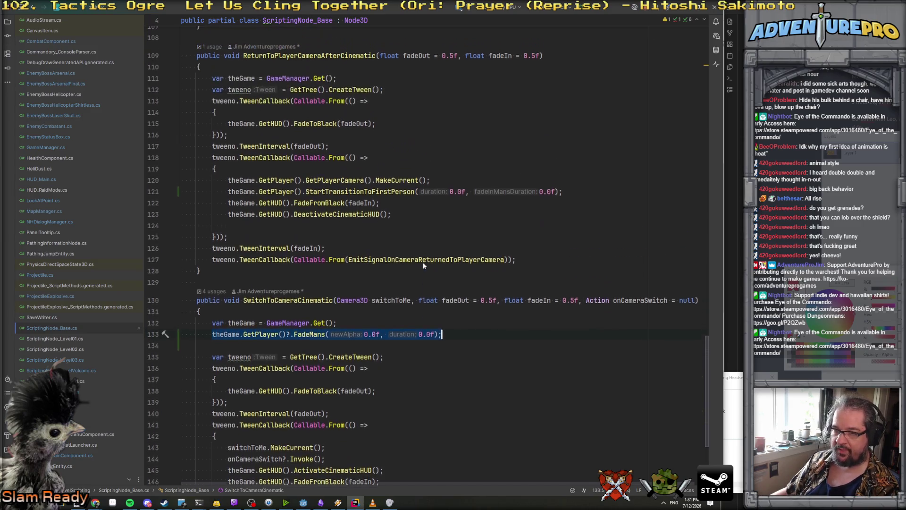
double_click(351, 257)
text(FadeM)
key(Return)
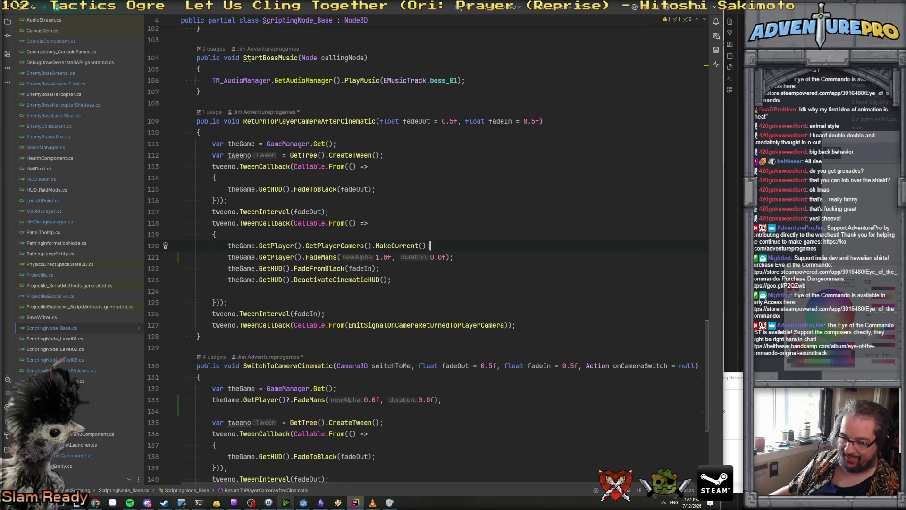
click(304, 504)
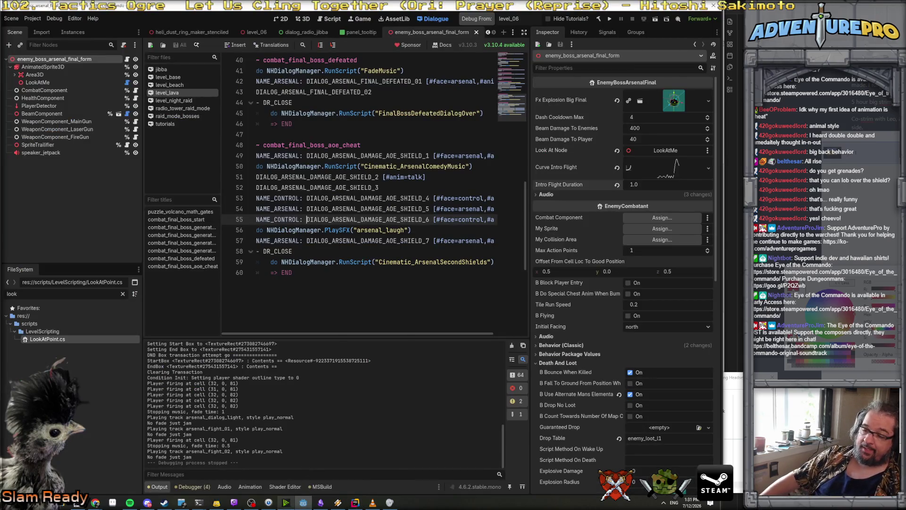
click(355, 502)
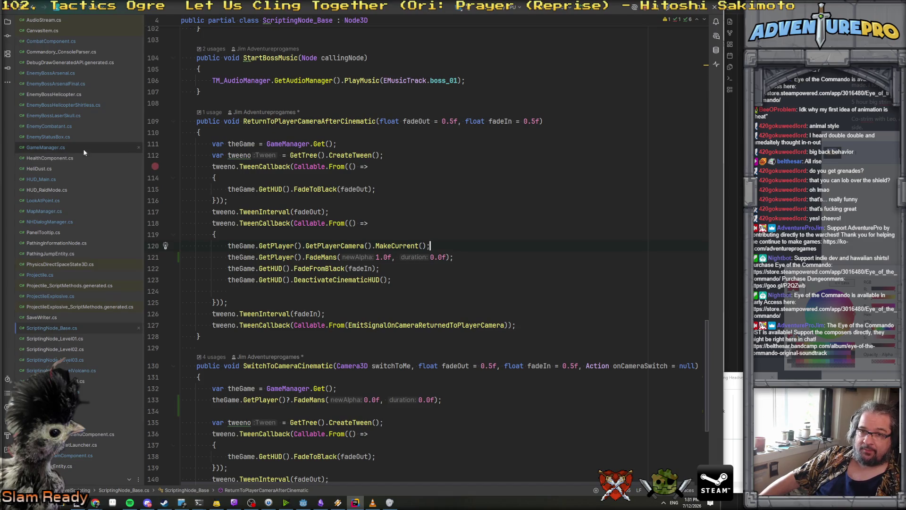
Find the SetBattleMode call on line 678 in ScriptingNode_LevelVolcano.cs.
double_click(63, 73)
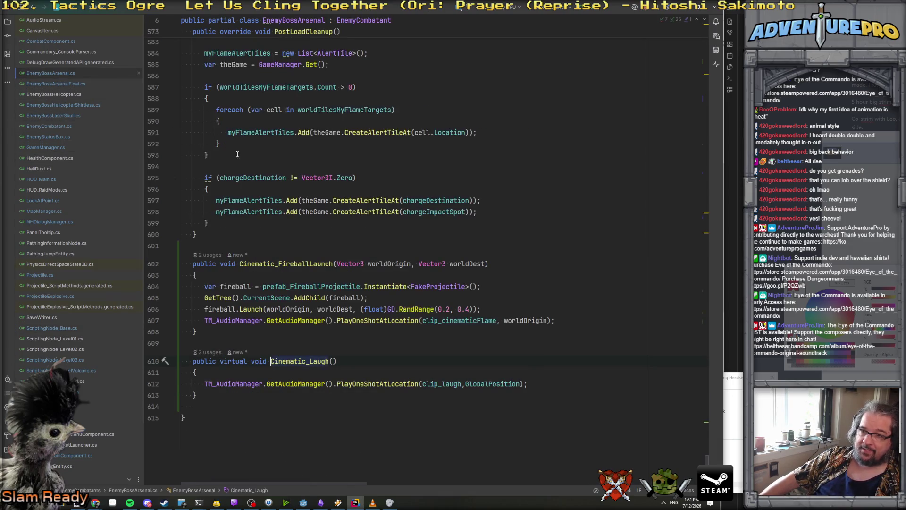
scroll(264, 194, up, 10)
scroll(317, 244, up, 8)
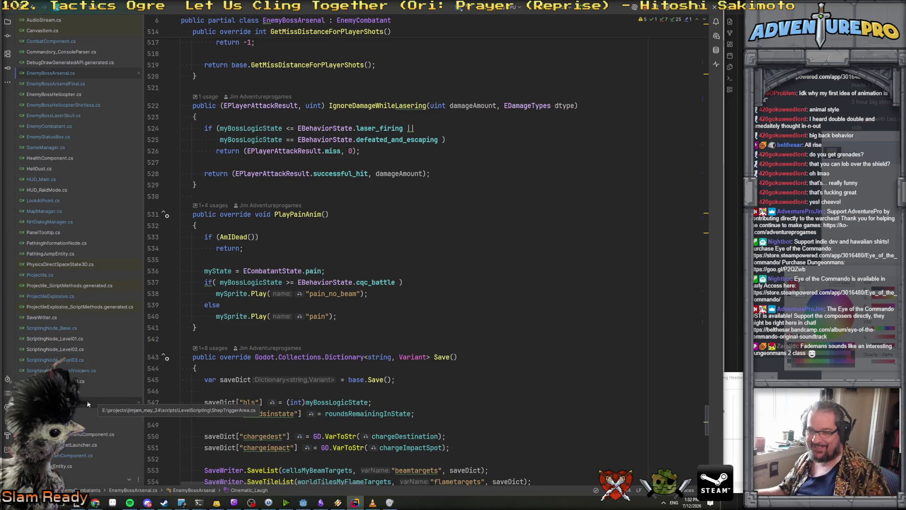
double_click(93, 370)
click(335, 286)
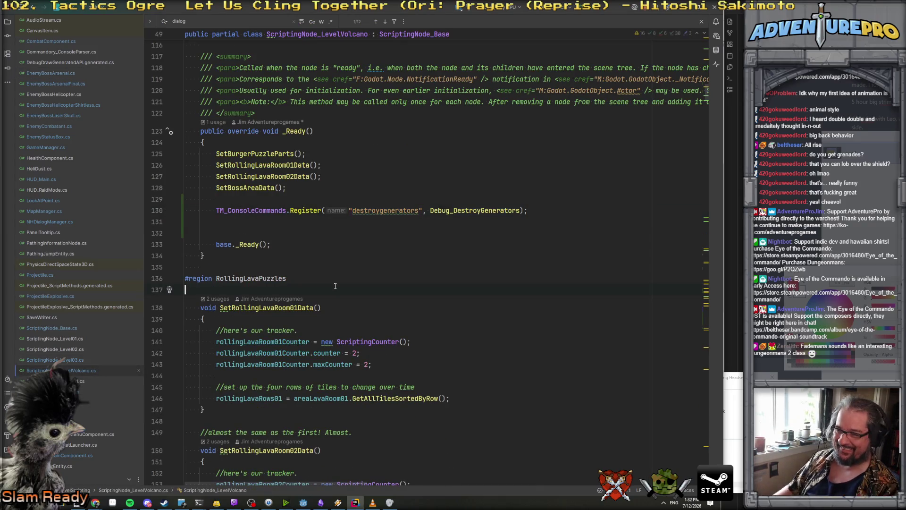
key(ctrl+f)
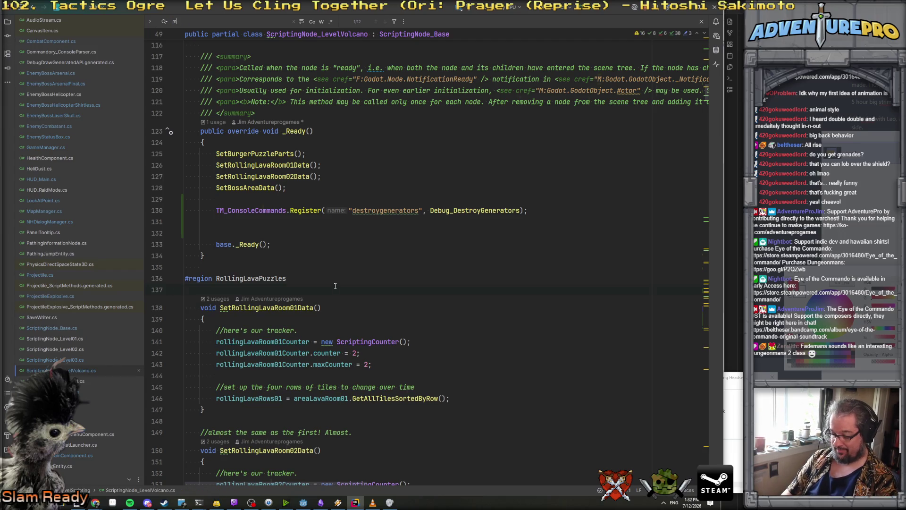
text(ode)
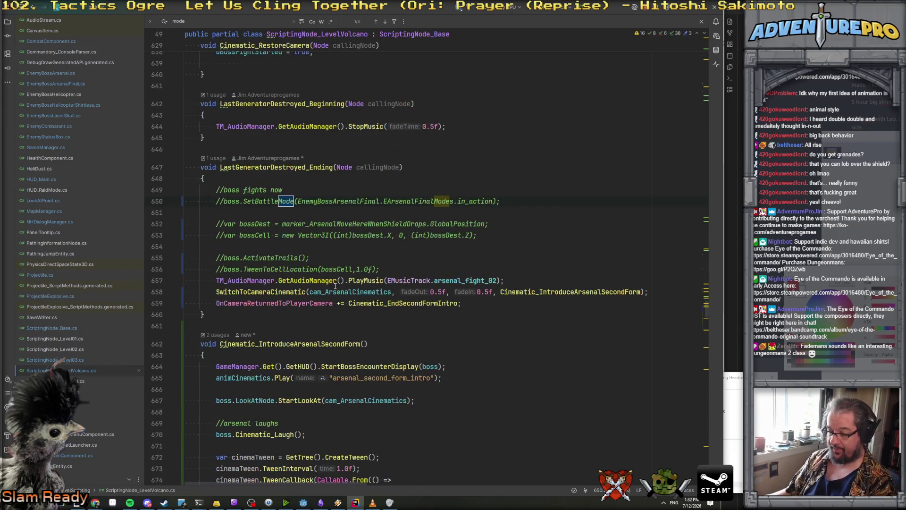
key(Return)
key(Return)
Cut the boss.PlayIdleAnimation() line from the jets callback and go to the SetBattleMode declaration.
click(341, 186)
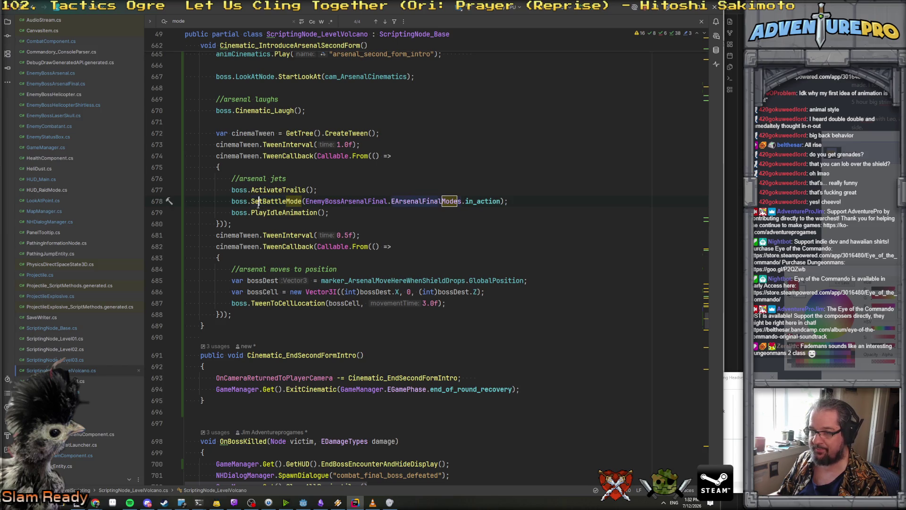
ctrl+click(266, 214)
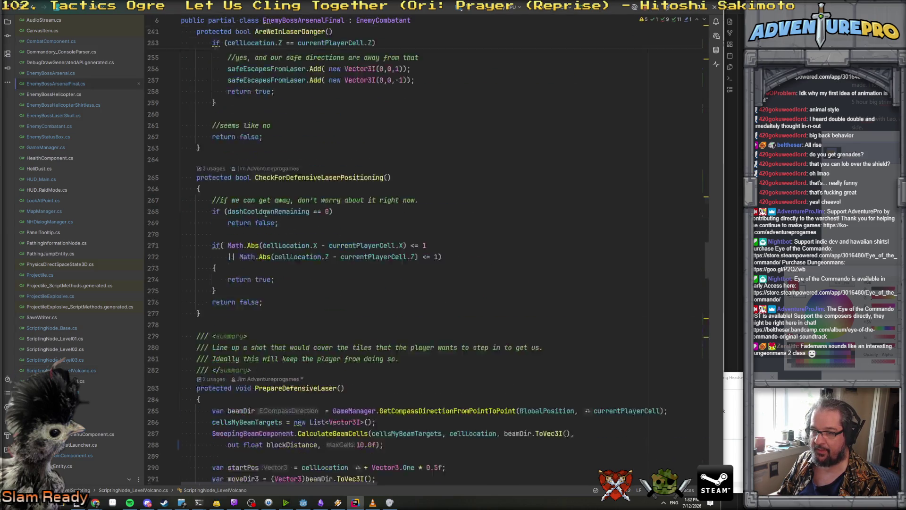
key(ctrl+alt+Left)
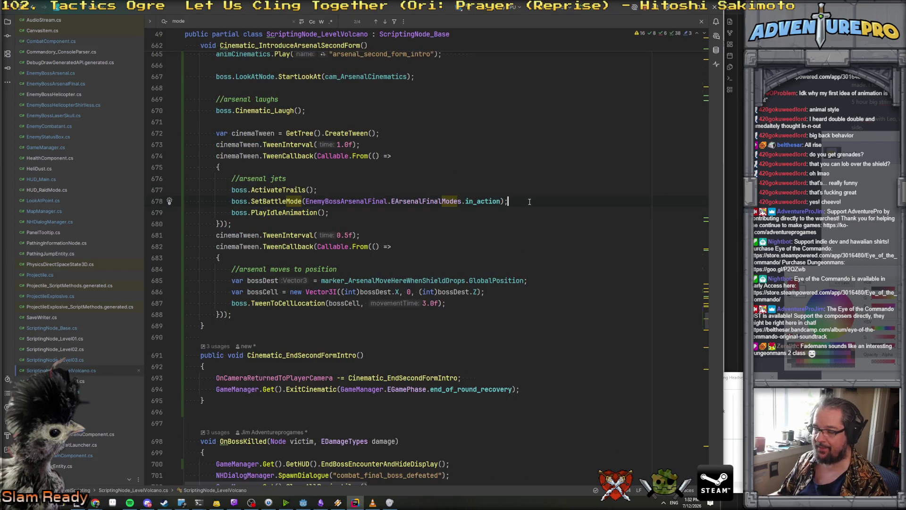
key(Down)
key(ctrl+x)
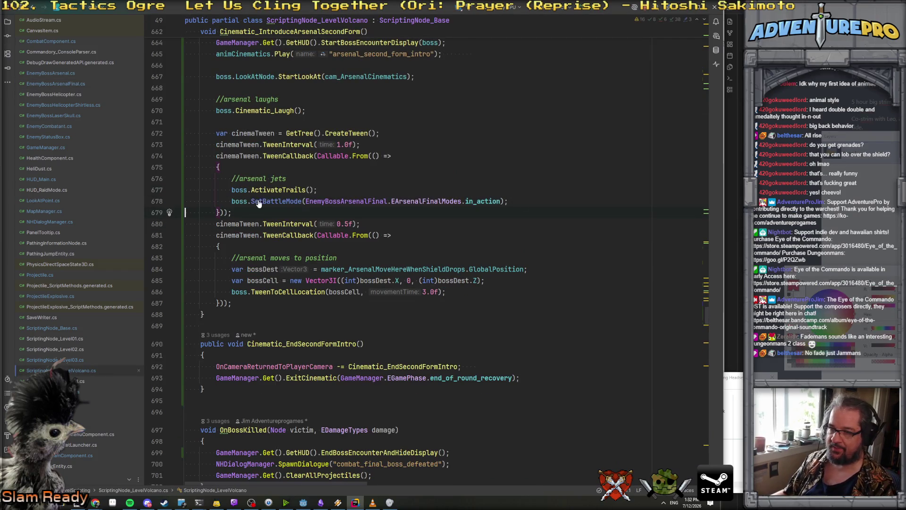
ctrl+click(258, 202)
click(249, 243)
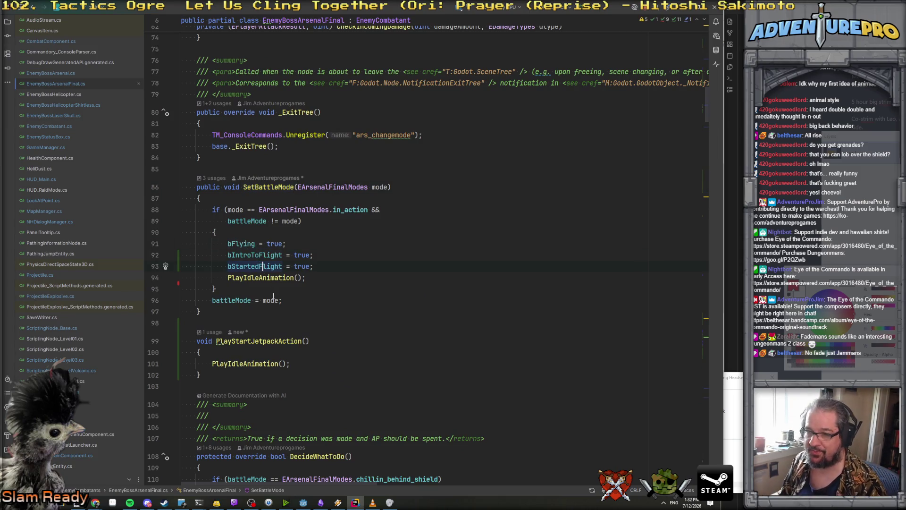
Change HandleFlyingMode's guard to if (!bIntroToFlight) after checking PlayIdleAnimation's declaration.
ctrl+click(259, 279)
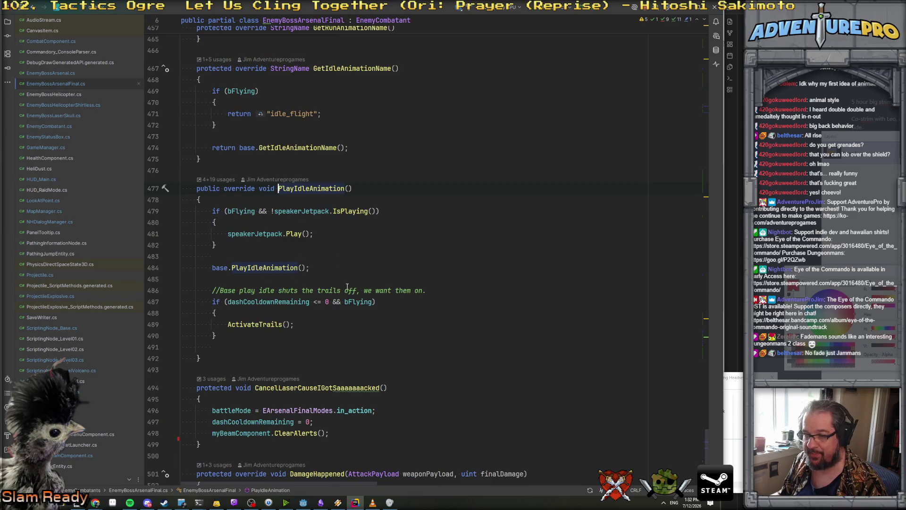
key(ctrl+minus)
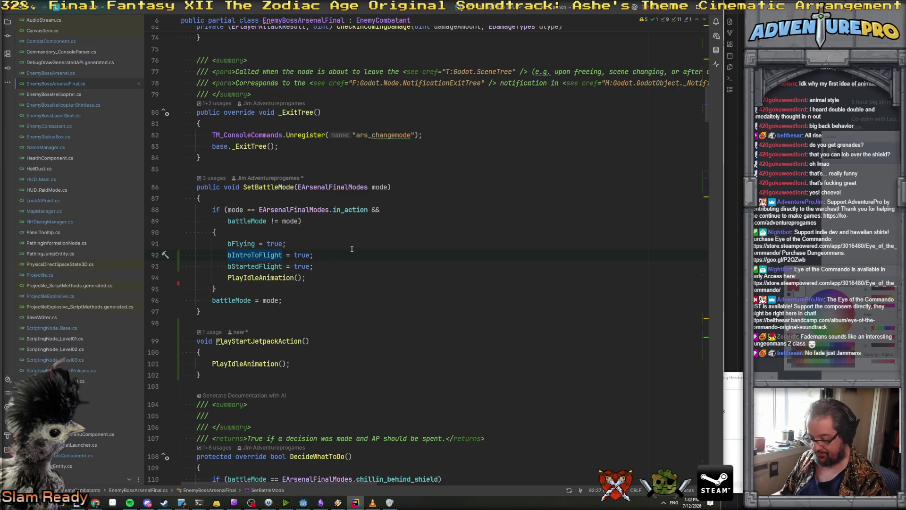
key(ctrl+f)
key(Return)
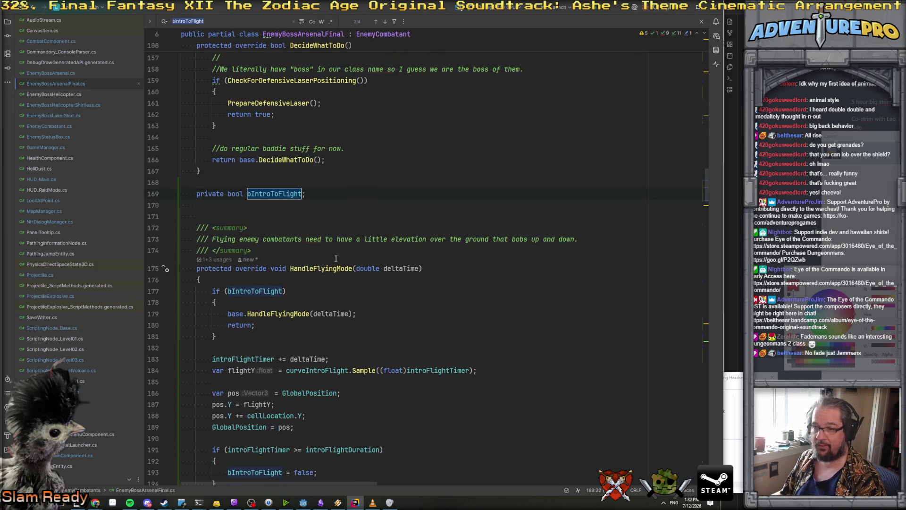
key(Return)
click(271, 202)
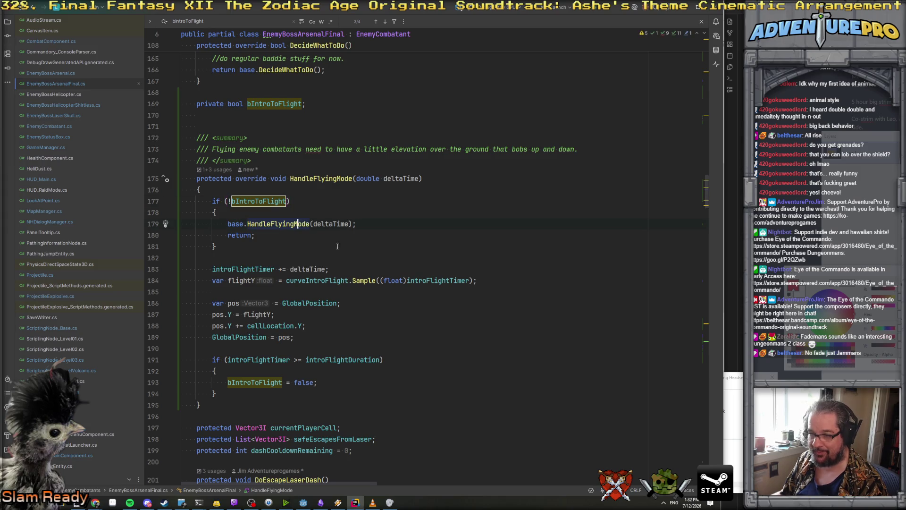
scroll(301, 222, down, 1)
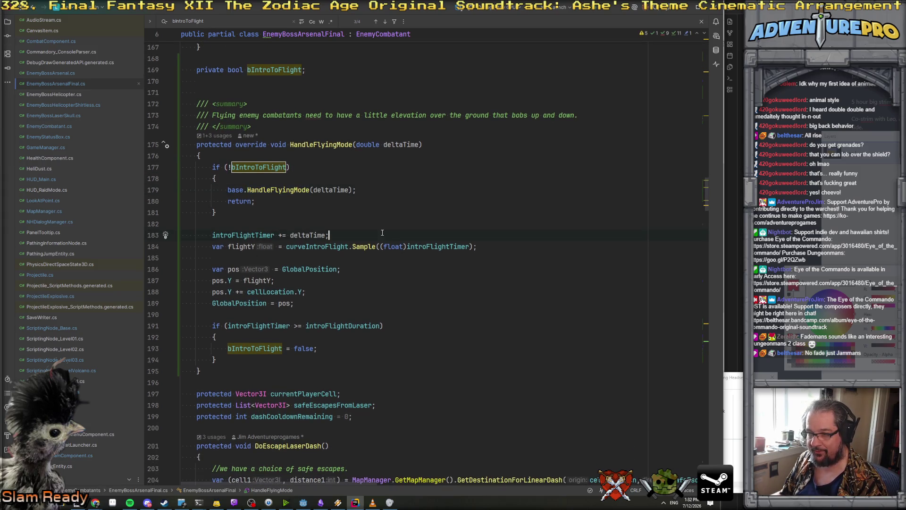
click(302, 504)
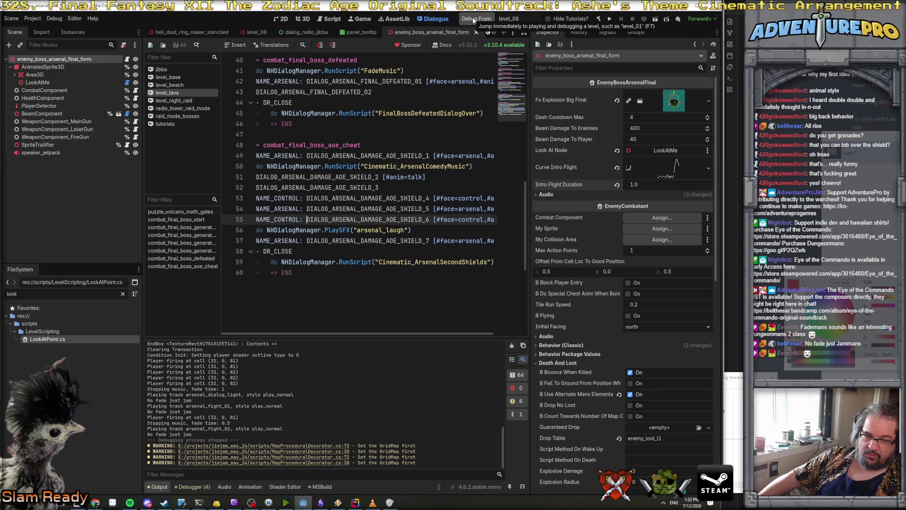
Start a debug run and use console commands to teleport to X35 Y65, enable undying and FREEZE.
click(473, 19)
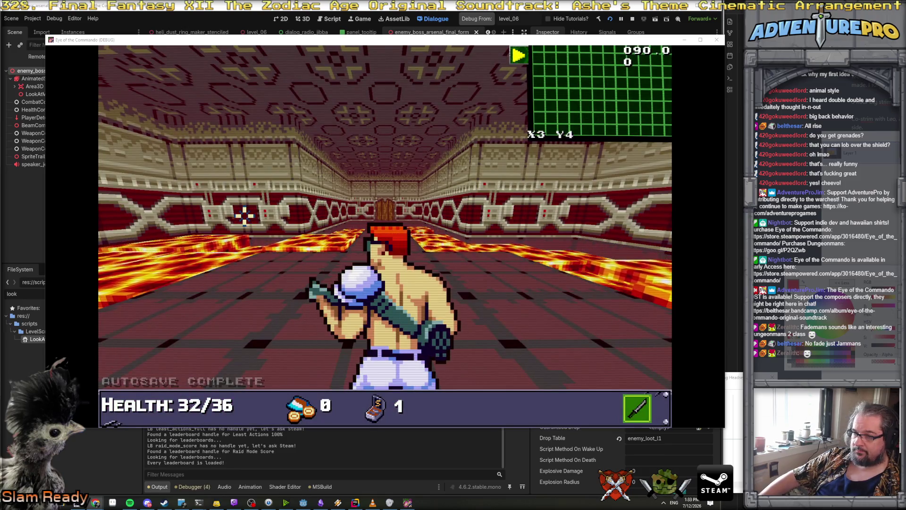
click(155, 190)
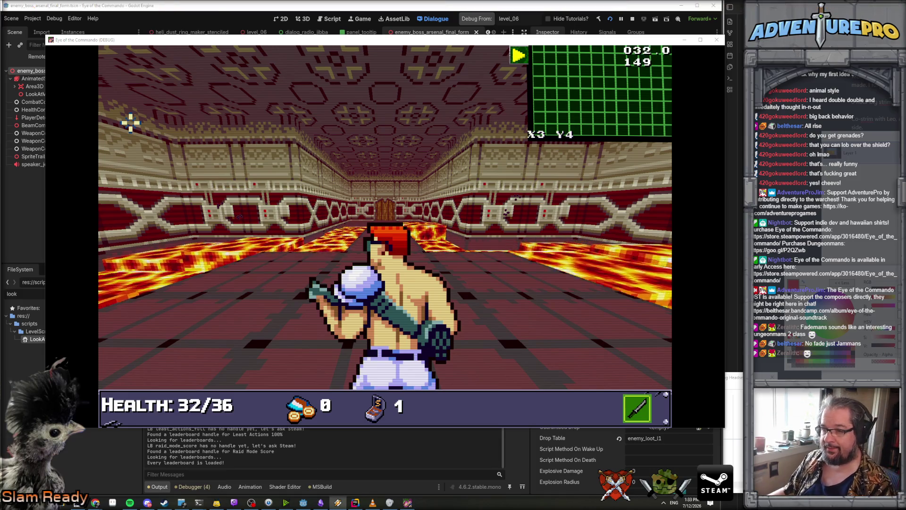
click(401, 137)
key(grave)
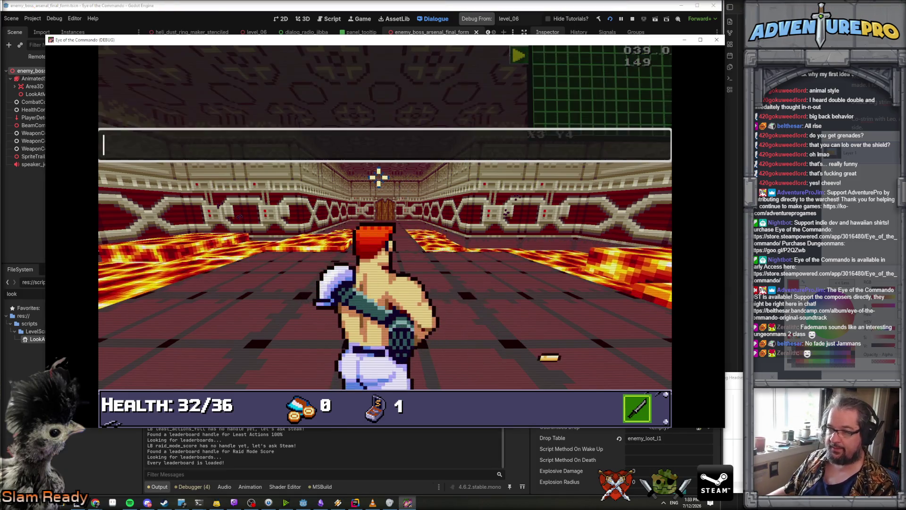
text(TP 3565)
key(Return)
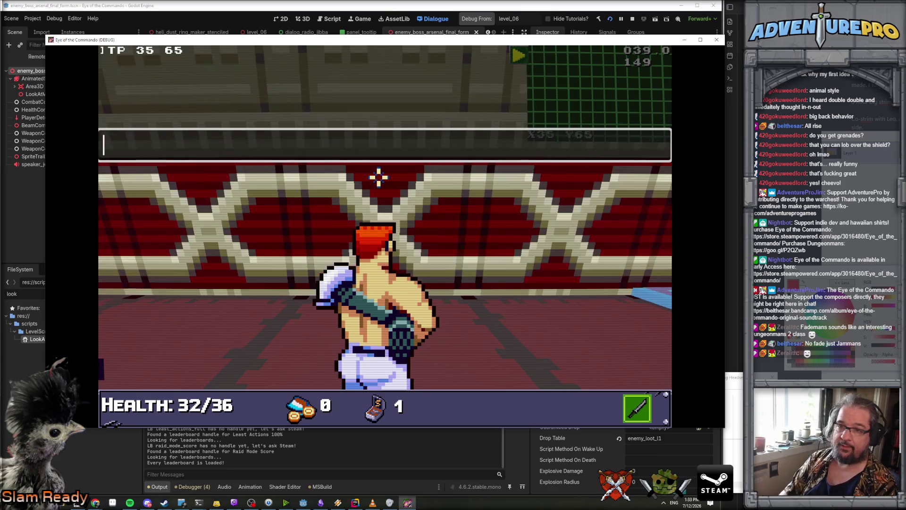
text(NG)
key(Return)
key(grave)
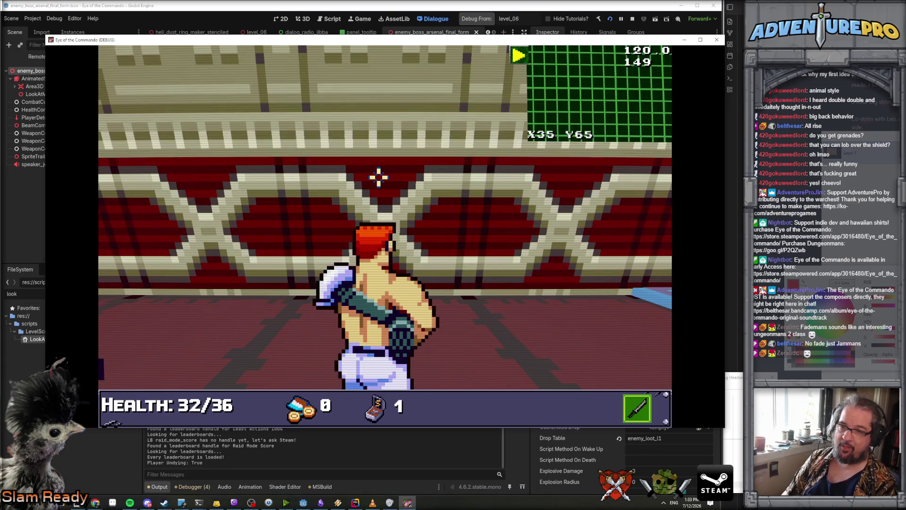
key(grave)
text(FREEZE)
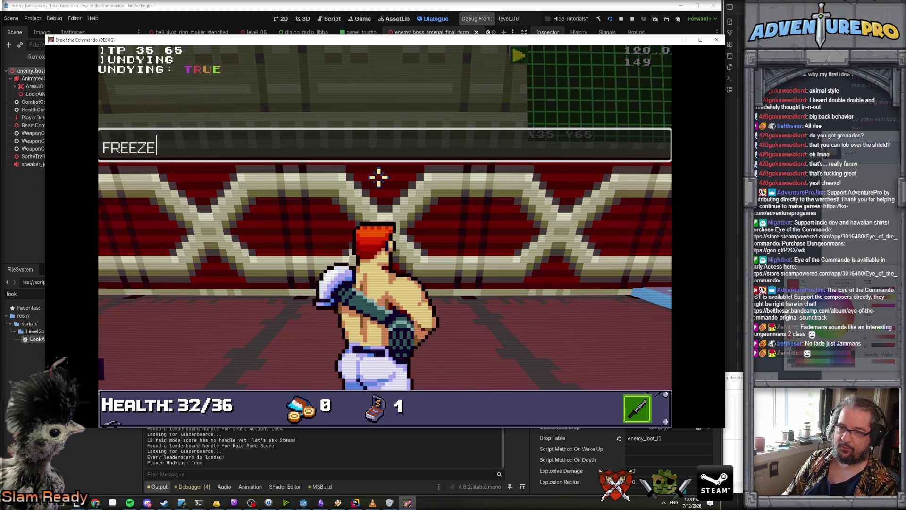
key(Return)
Walk across the lava arena to trigger The Arsenal's dialogue, then approach and shoot the enemy.
key(grave)
key(w)
key(w)
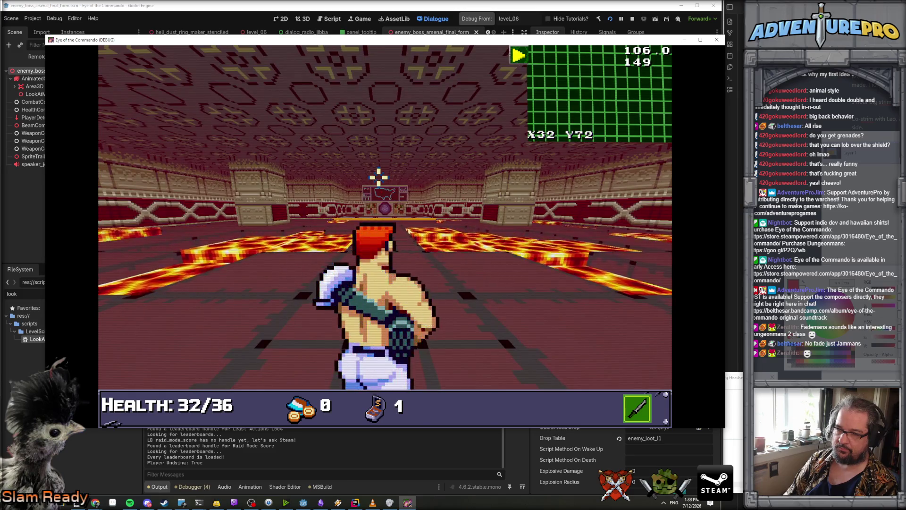
key(w)
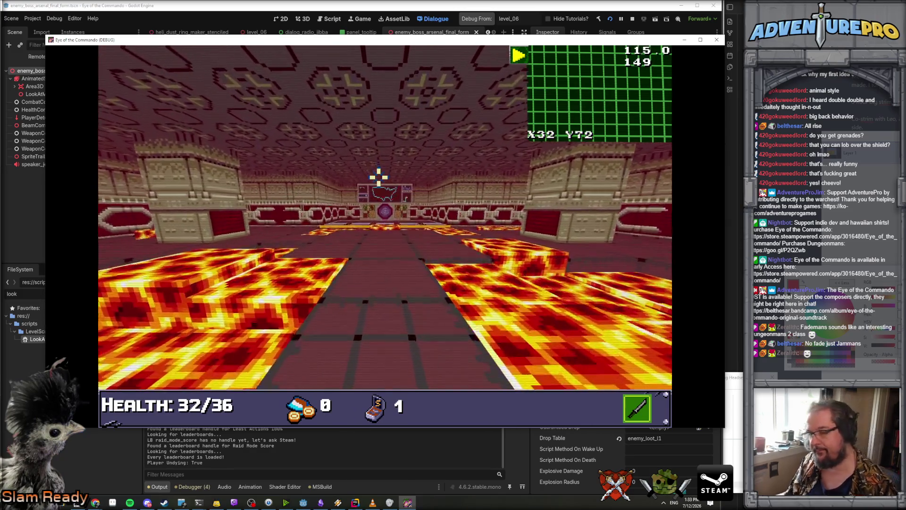
key(w)
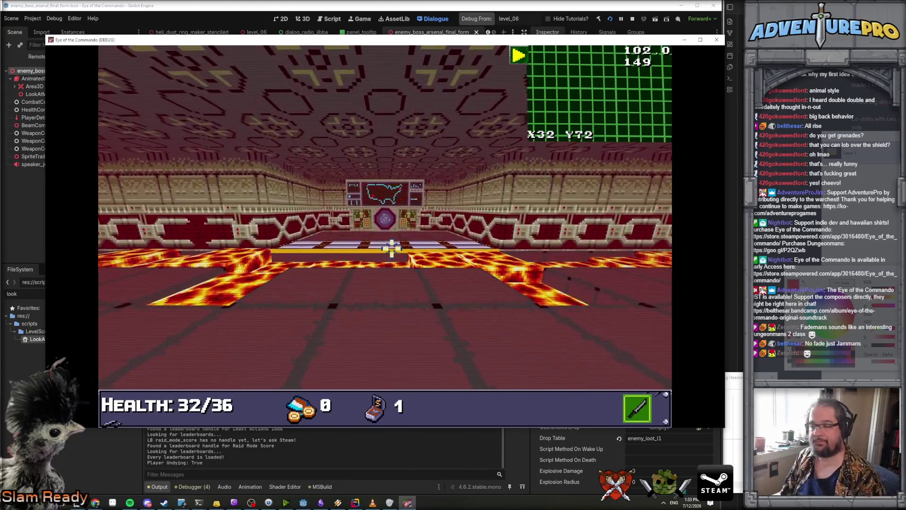
key(w)
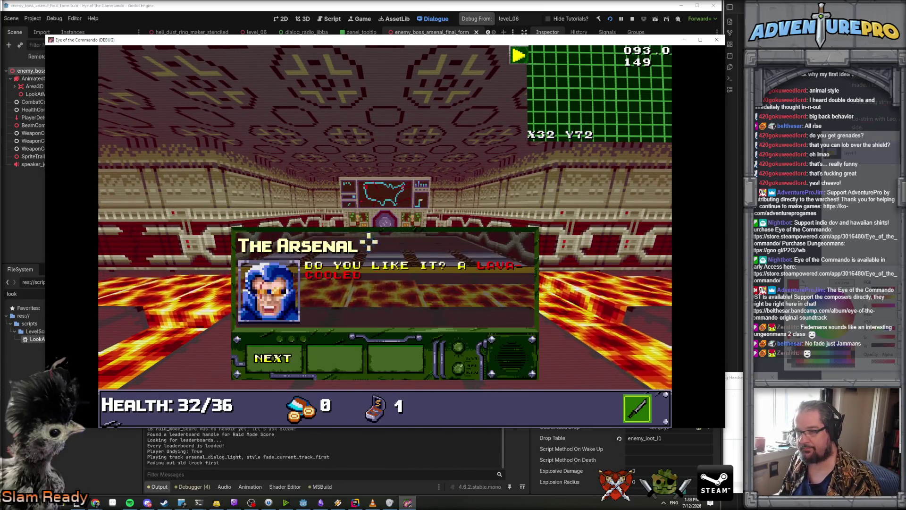
click(284, 357)
key(s)
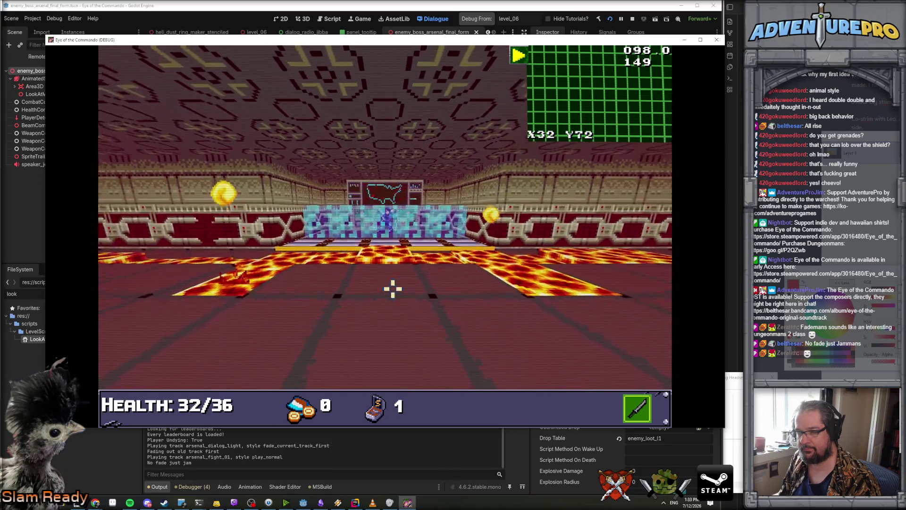
key(w)
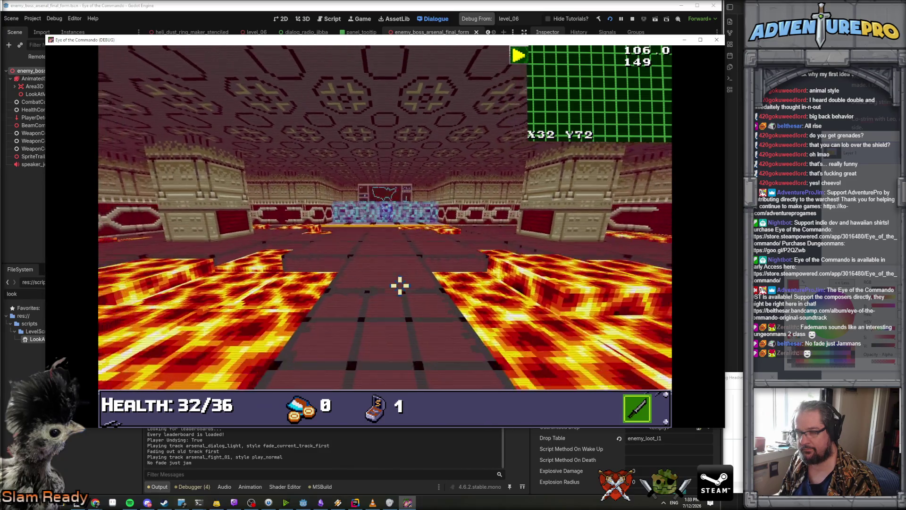
key(w)
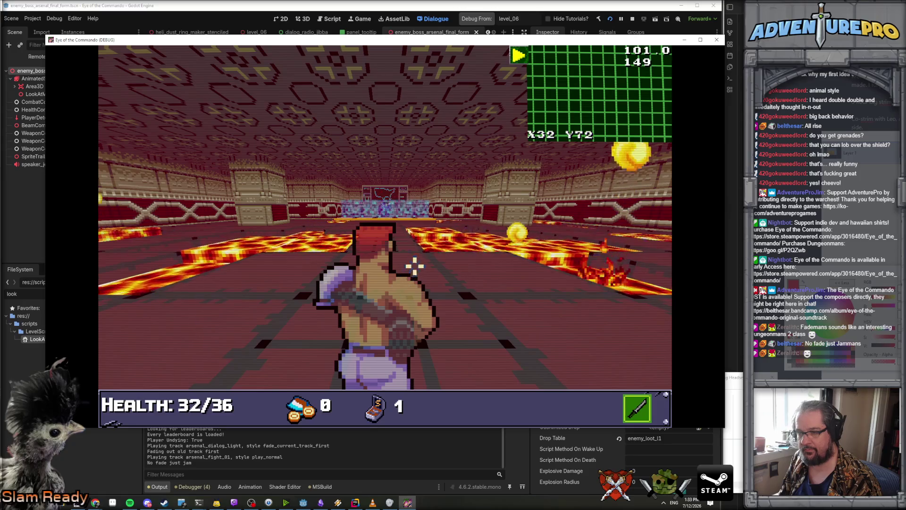
key(w)
click(389, 229)
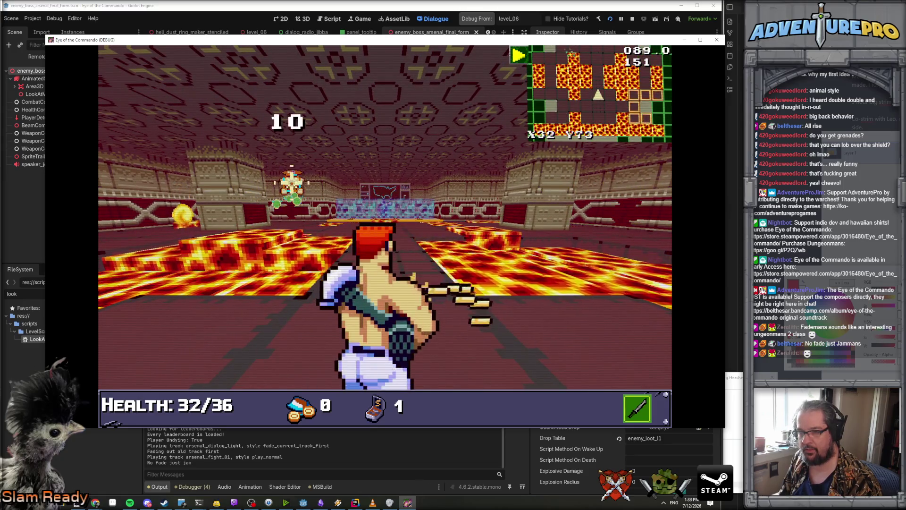
Run DESTROYGENERATOR, click through the Arsenal/Fist dialogue to start the fight, then stop the game.
key(grave)
text(DESTROYGENERATORS)
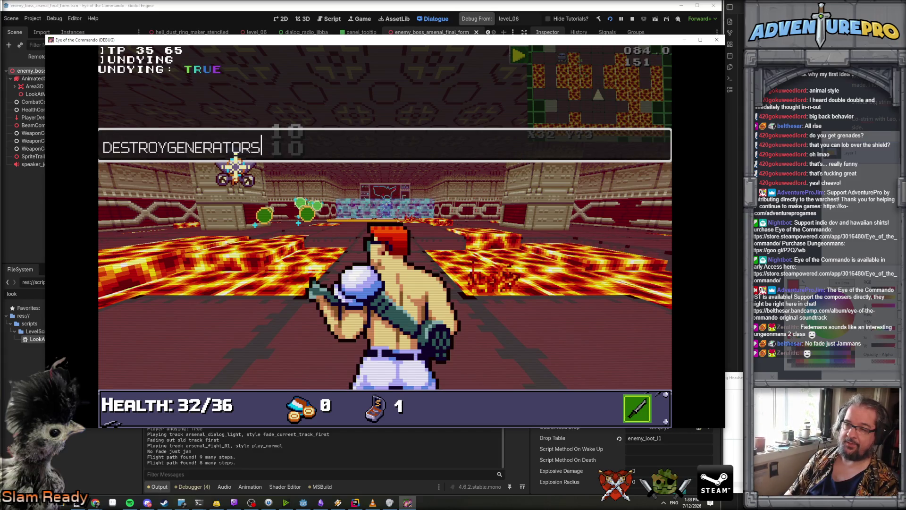
key(Return)
key(grave)
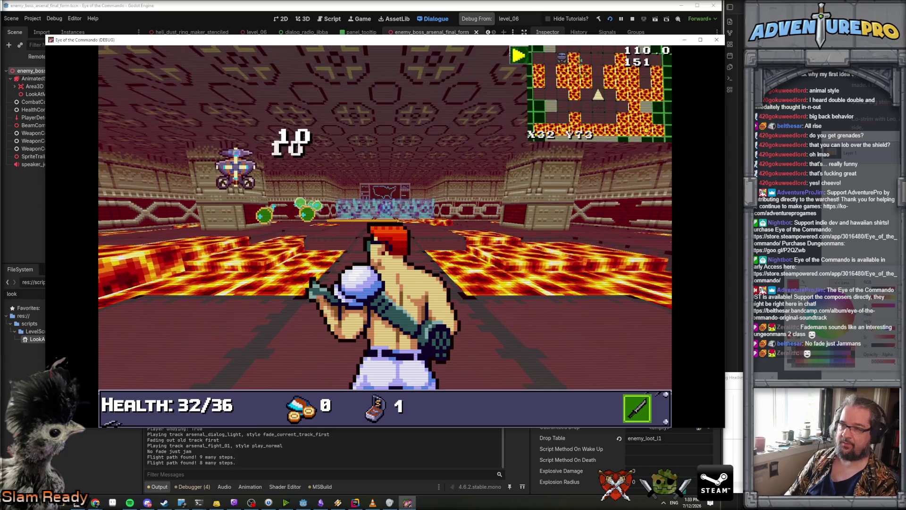
click(259, 182)
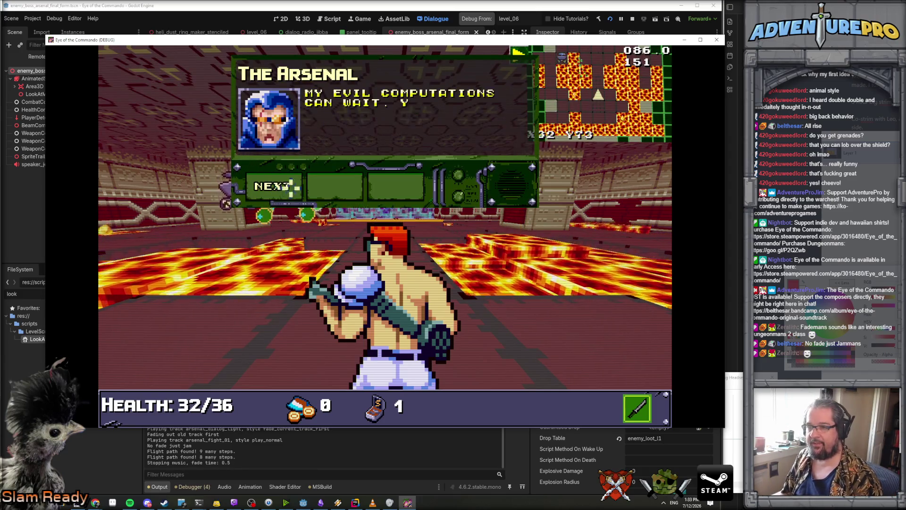
click(263, 183)
click(281, 185)
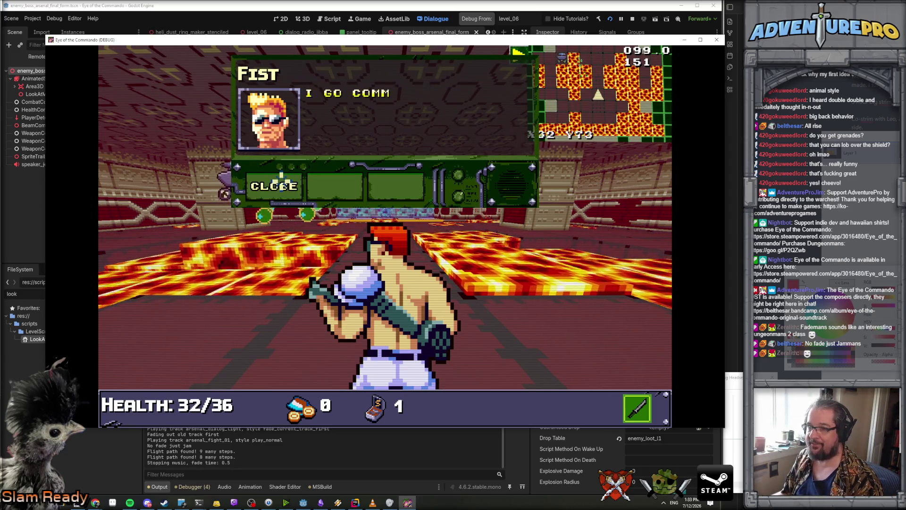
click(281, 181)
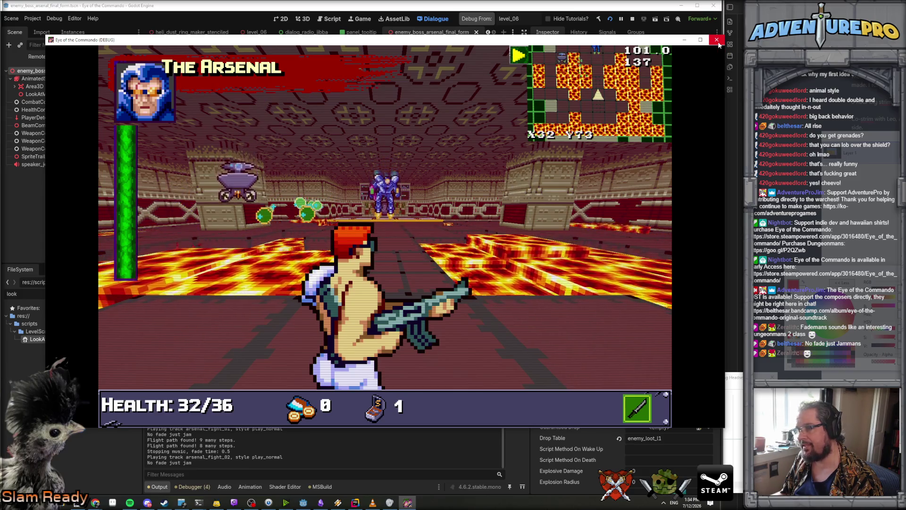
click(717, 40)
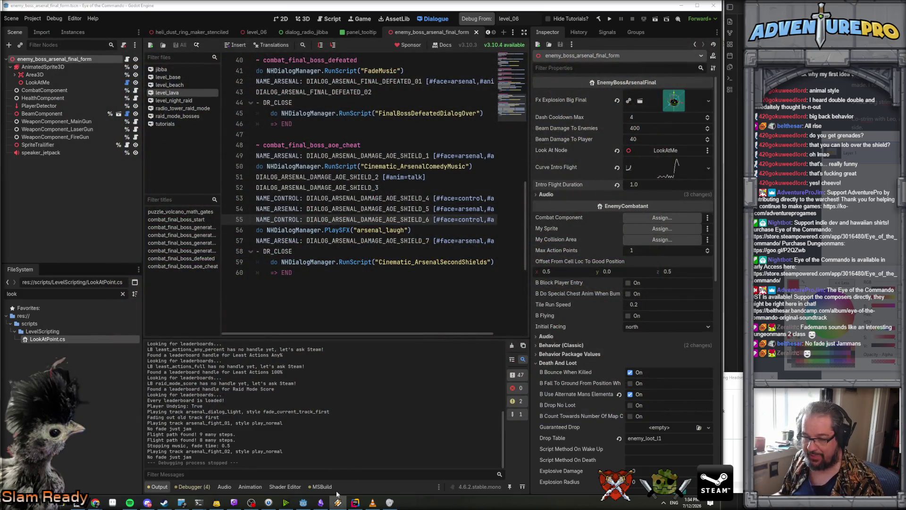
Move LookAtMe from the sprite onto the boss root node and show the scene in 3D.
click(64, 67)
drag(48, 84, 46, 61)
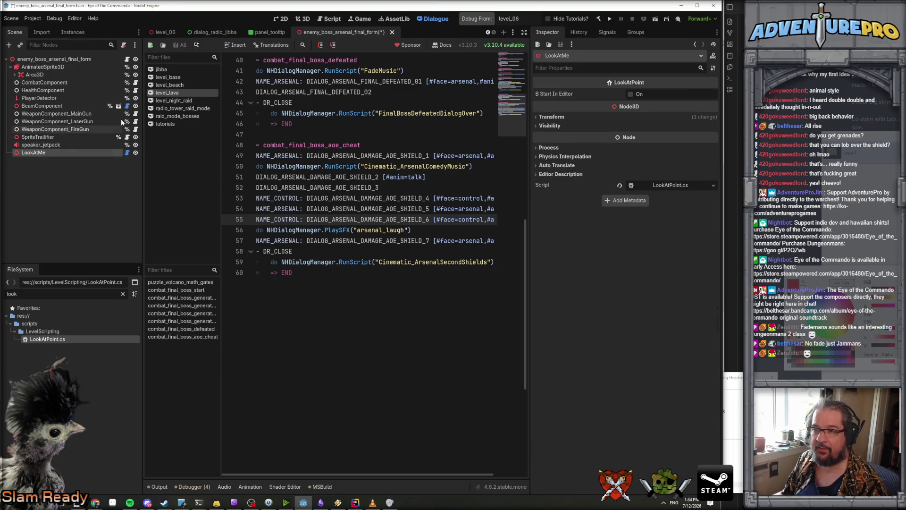
click(303, 20)
Inspect the LookAtMe, AnimatedSprite3D and boss root nodes in the Scene dock.
click(41, 144)
click(33, 153)
scroll(336, 266, down, 5)
scroll(375, 260, up, 4)
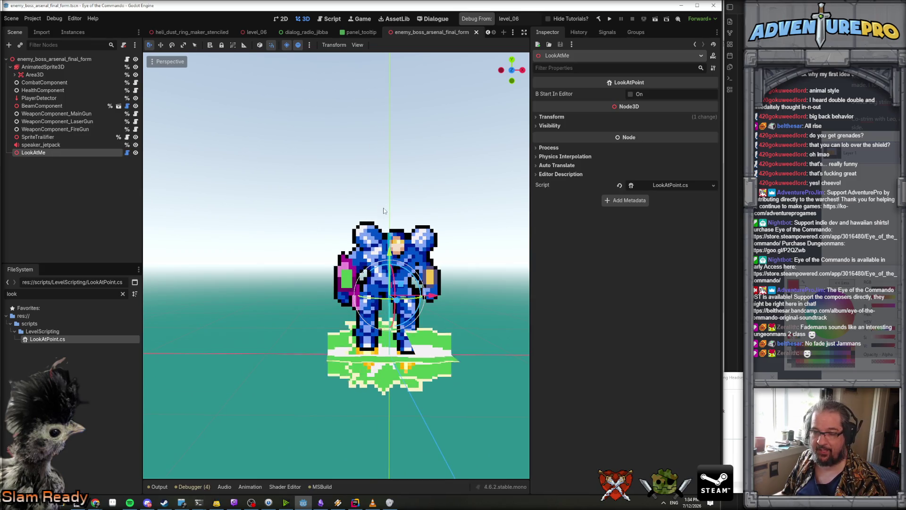
click(40, 67)
key(Left)
click(55, 60)
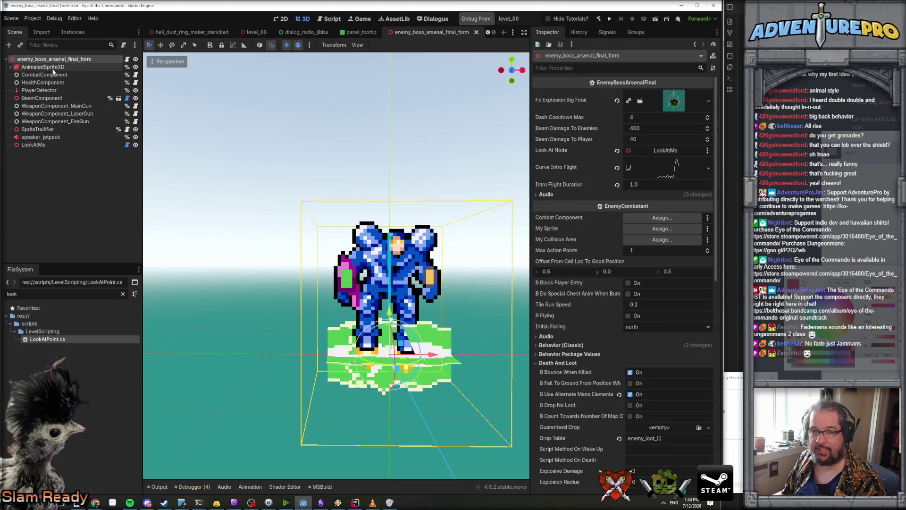
click(56, 66)
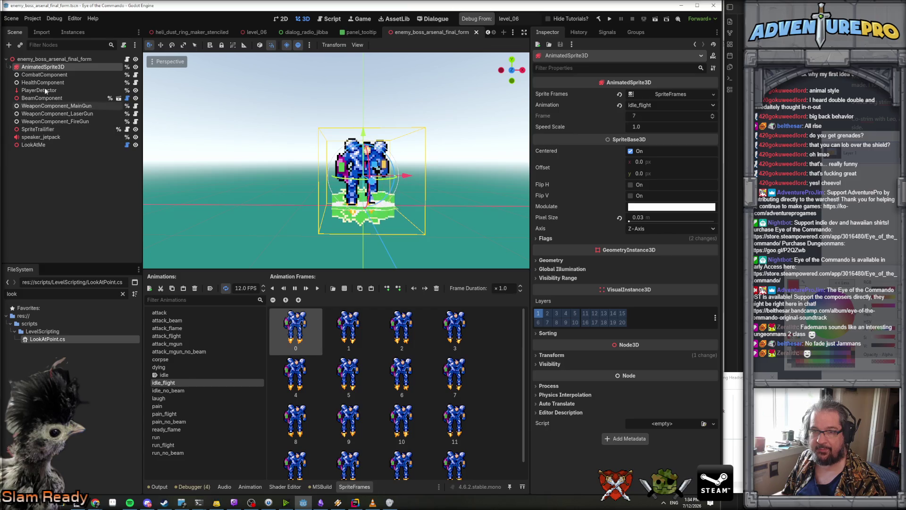
click(42, 60)
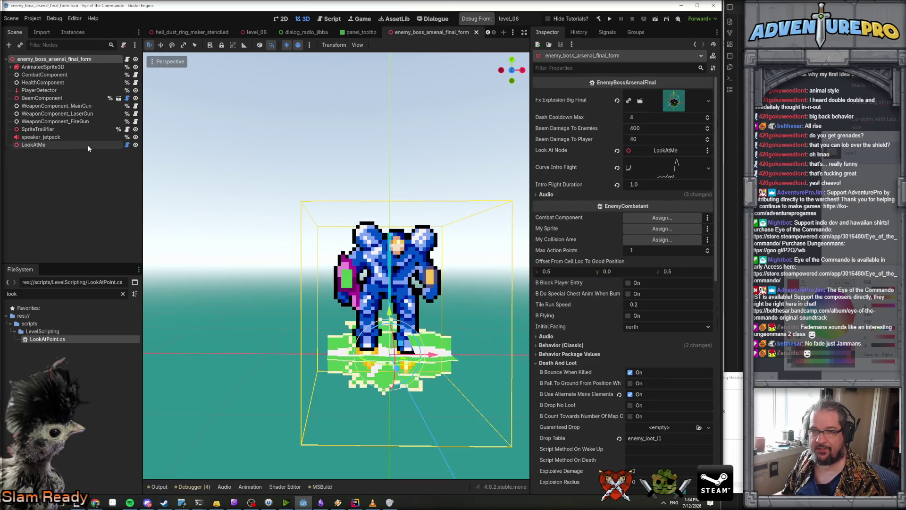
click(357, 503)
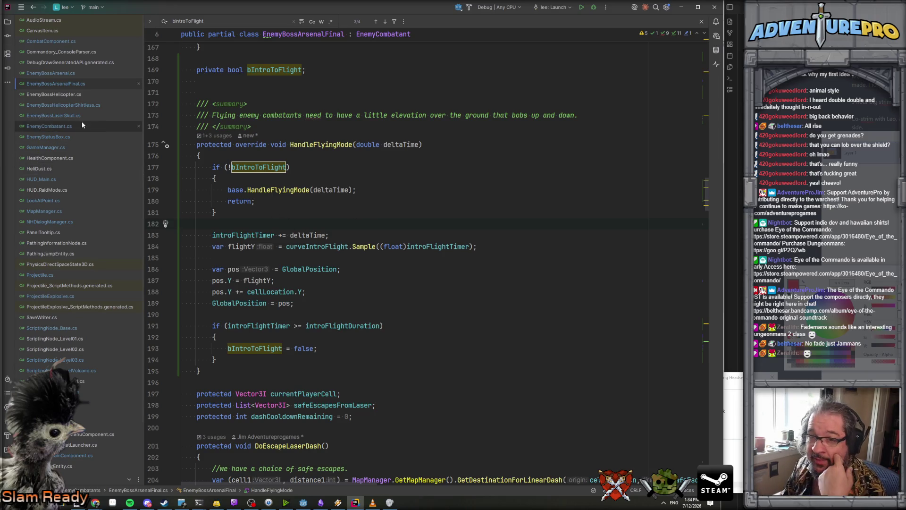
Look through EnemyBossArsenal, ScriptingNode_Level03 and ScriptingNode_LevelVolcano, then go to Cinematic_Laugh's definition.
click(60, 74)
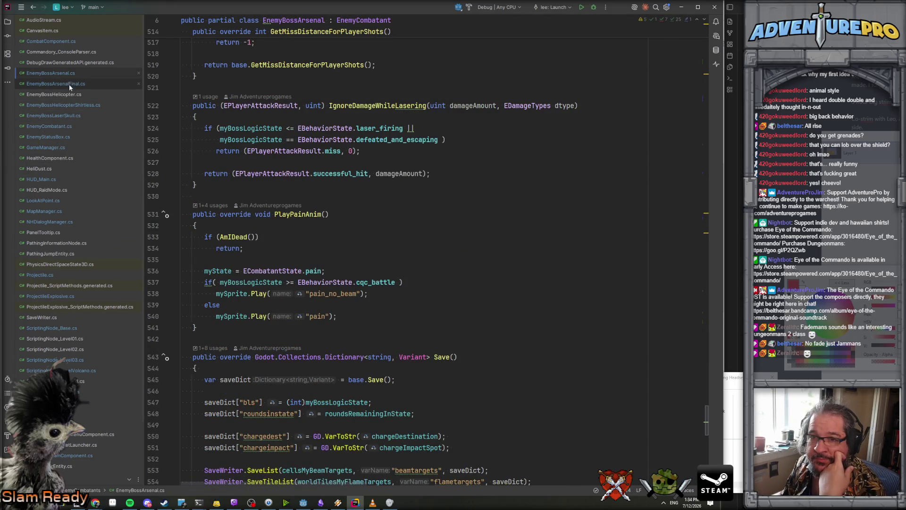
click(69, 84)
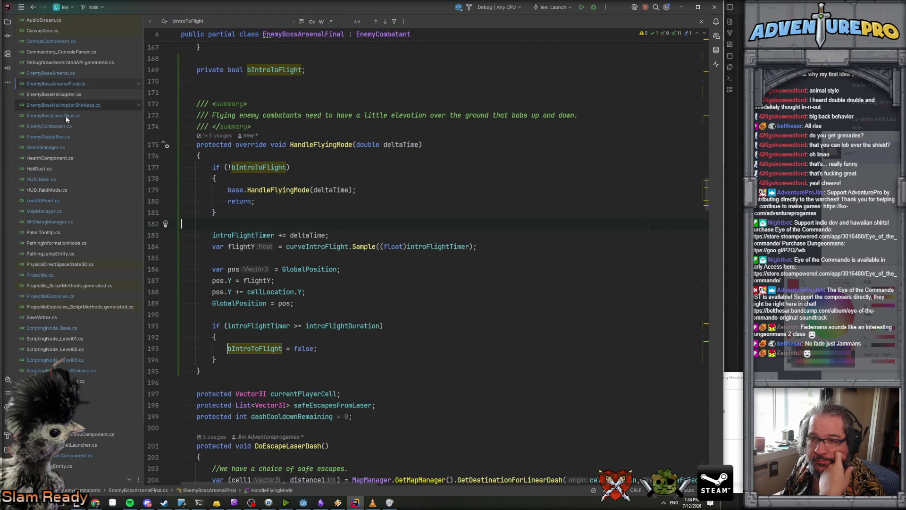
click(55, 360)
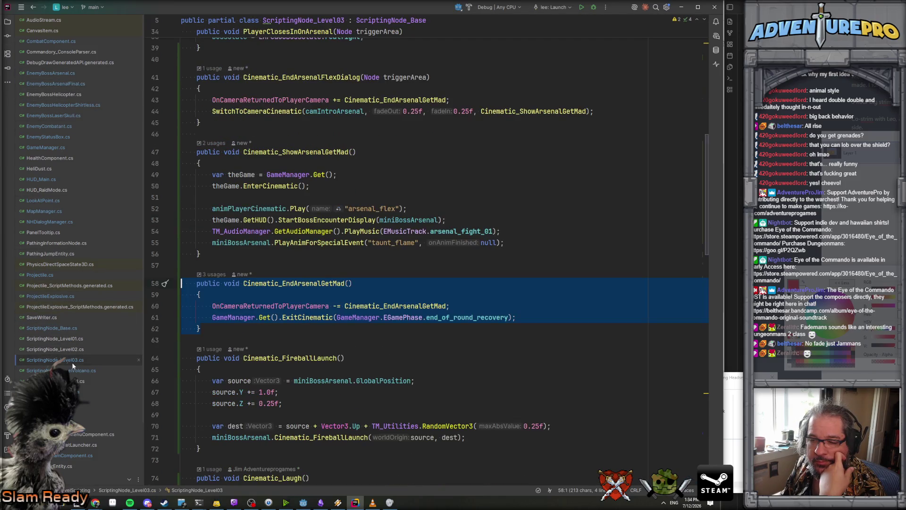
click(317, 318)
scroll(302, 307, up, 5)
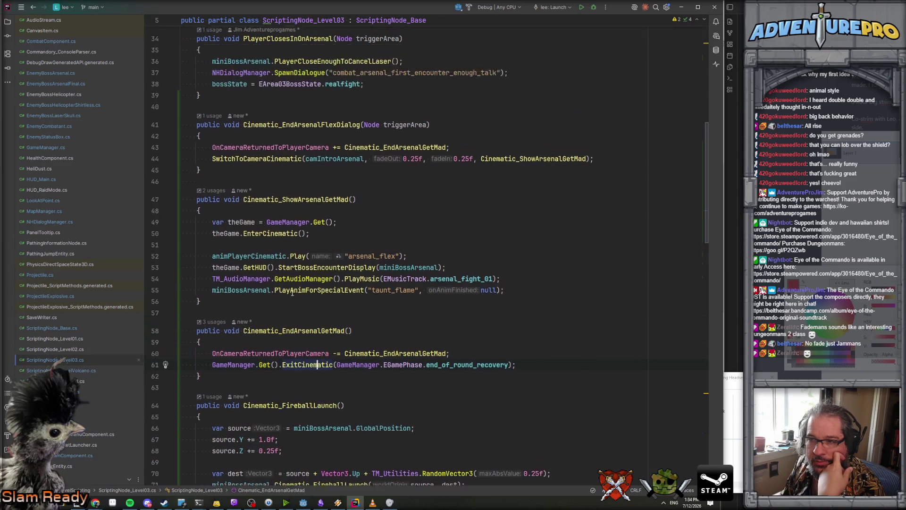
scroll(283, 293, down, 10)
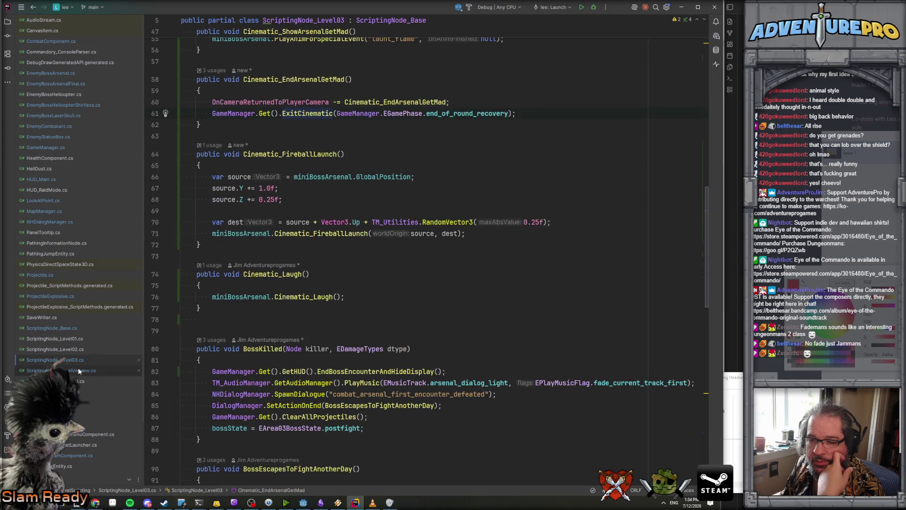
key(ctrl+Tab)
scroll(296, 274, up, 6)
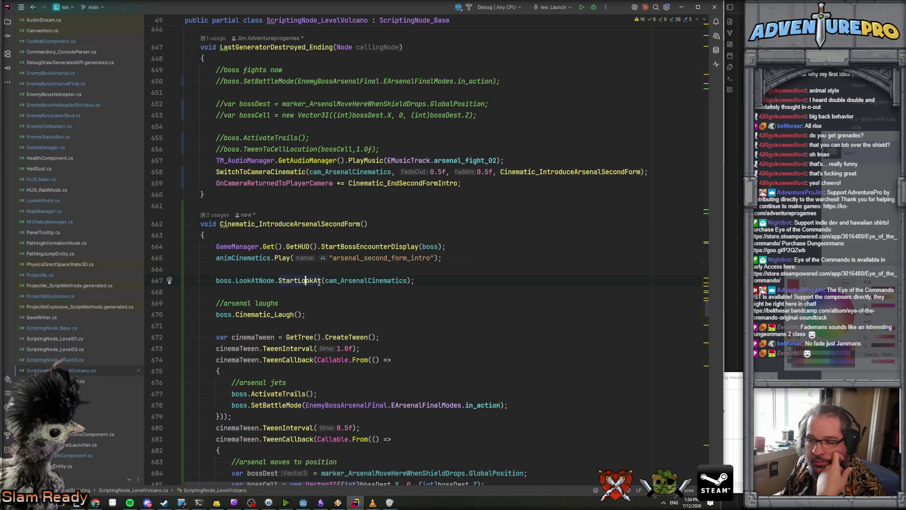
scroll(262, 277, down, 2)
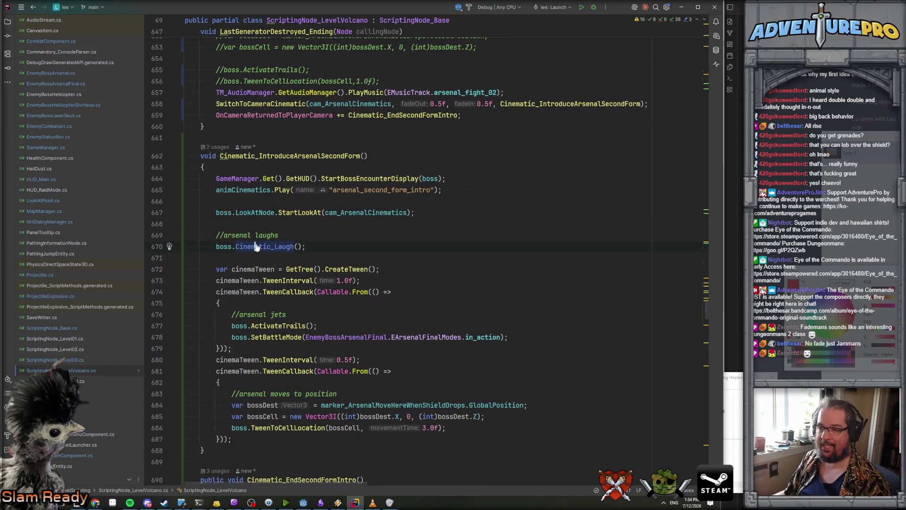
ctrl+click(259, 246)
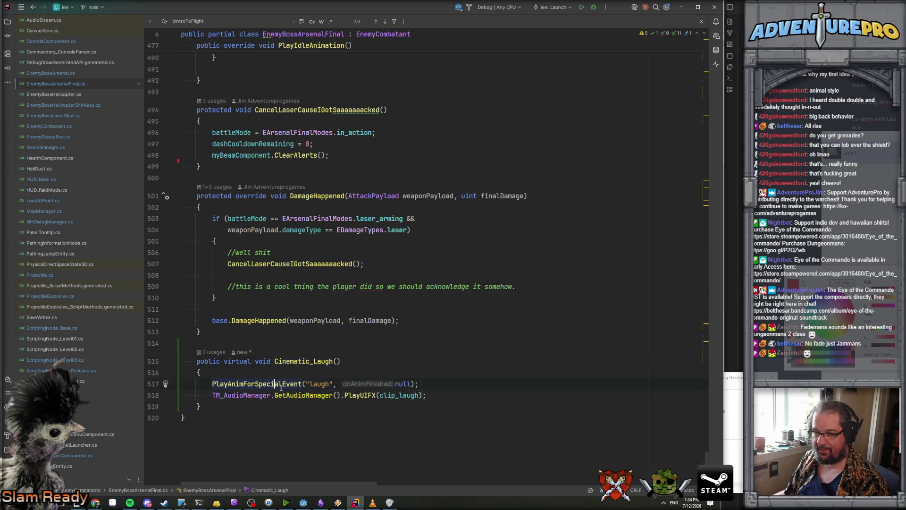
click(303, 502)
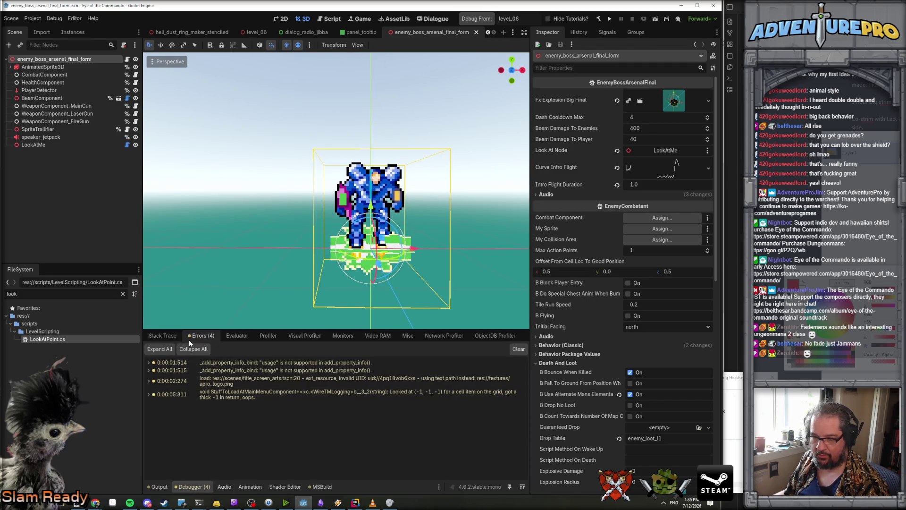
Show the Output log, select AnimatedSprite3D and preview its laugh and idle animations.
click(159, 486)
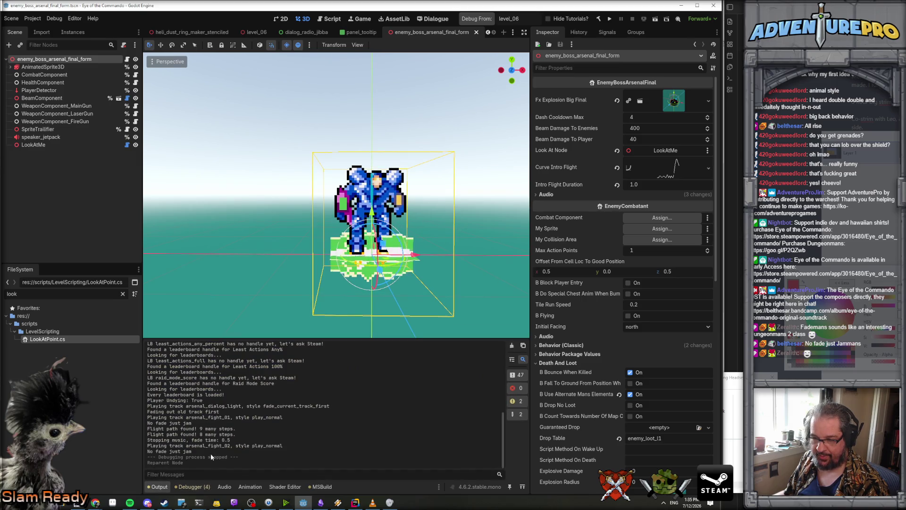
key(alt+Tab)
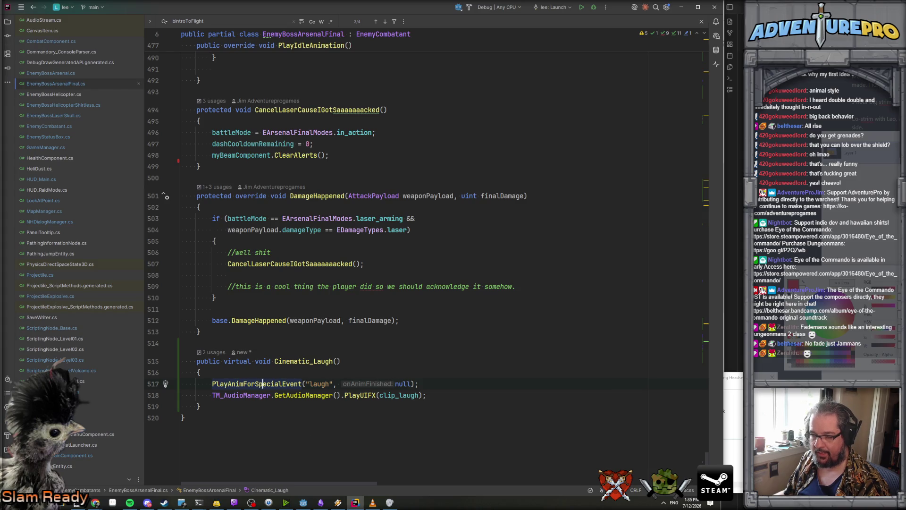
click(303, 502)
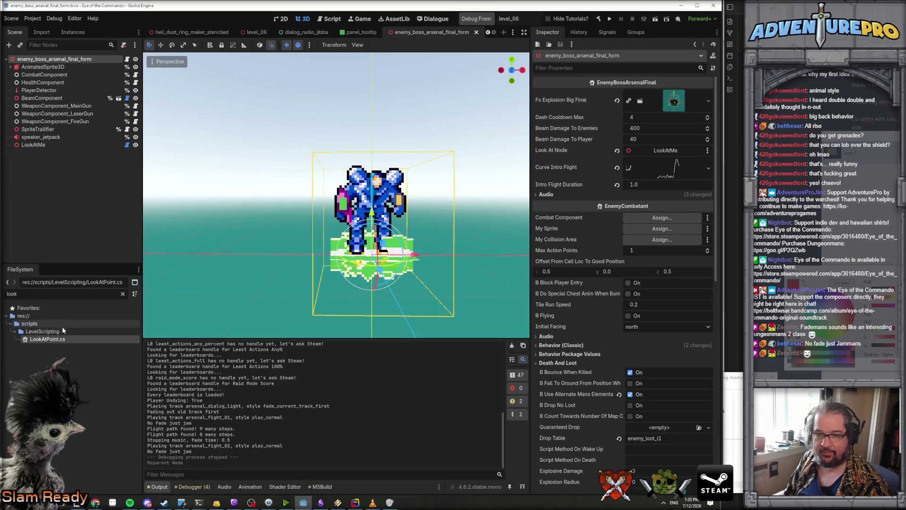
click(43, 66)
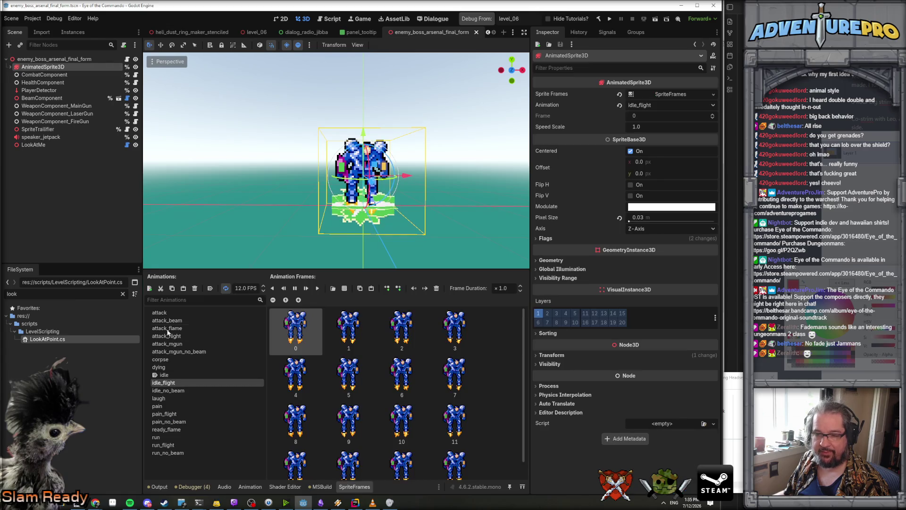
click(159, 398)
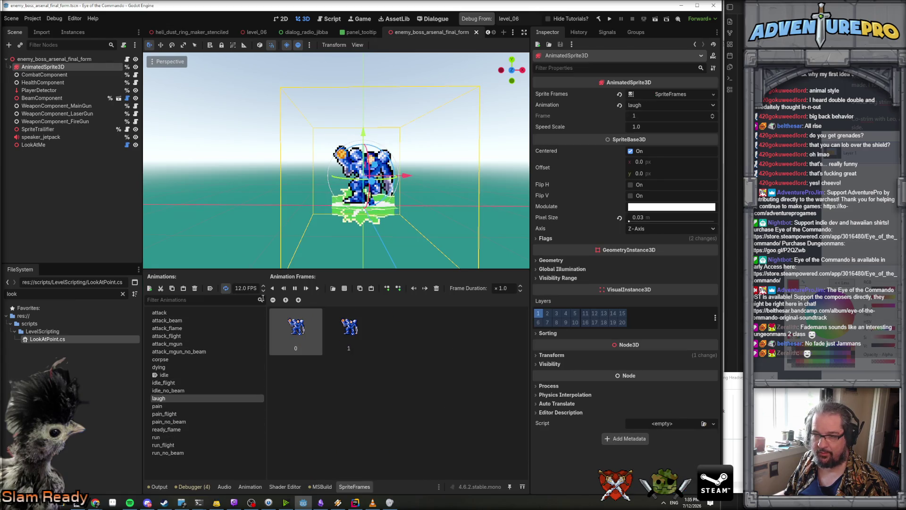
click(183, 376)
Follow PlayUIFX to PlaySoundInPlayer in TM_AudioManager.cs before switching back to Godot.
key(alt+Tab)
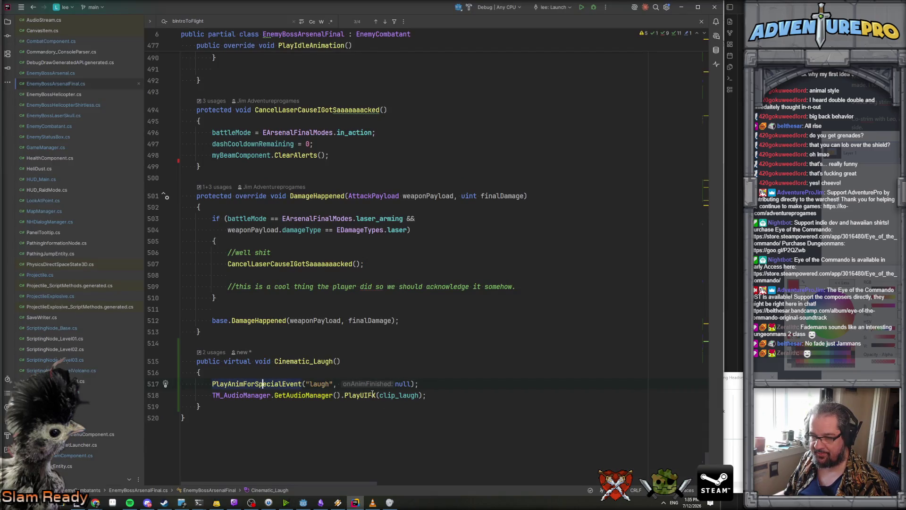
key(F12)
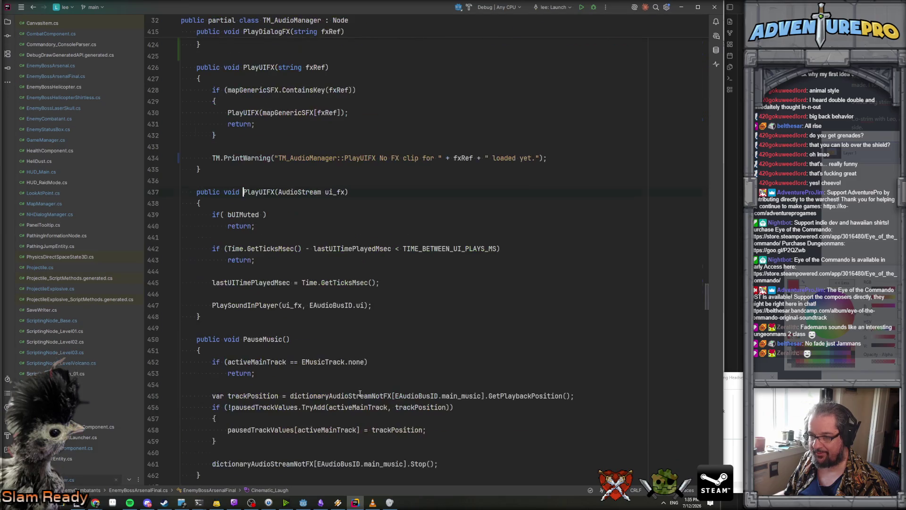
click(264, 222)
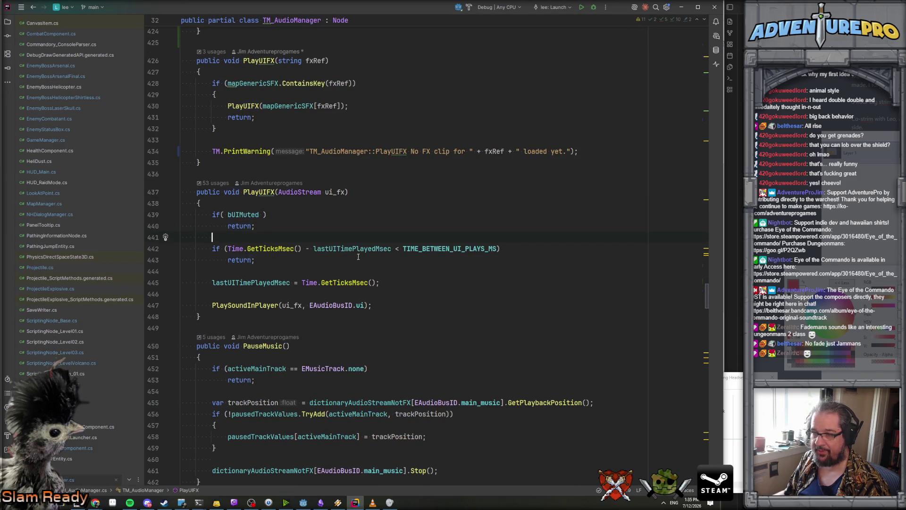
click(267, 282)
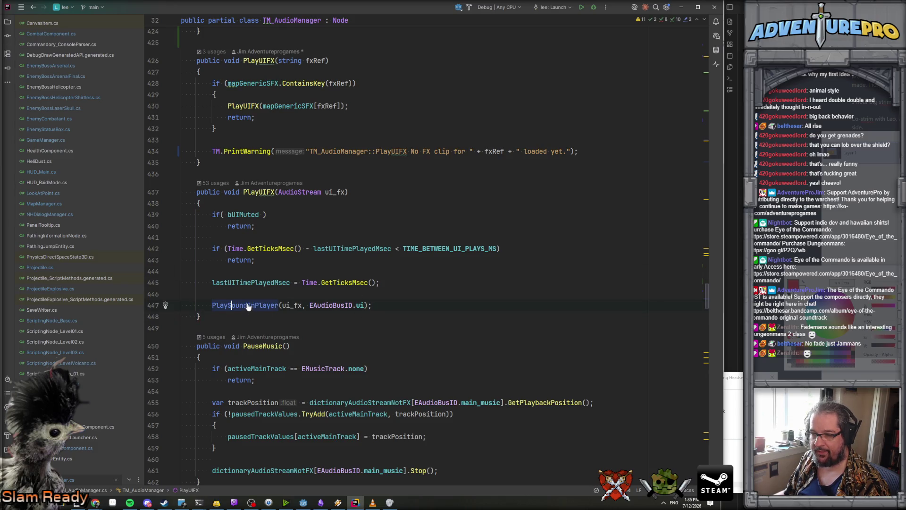
ctrl+click(248, 306)
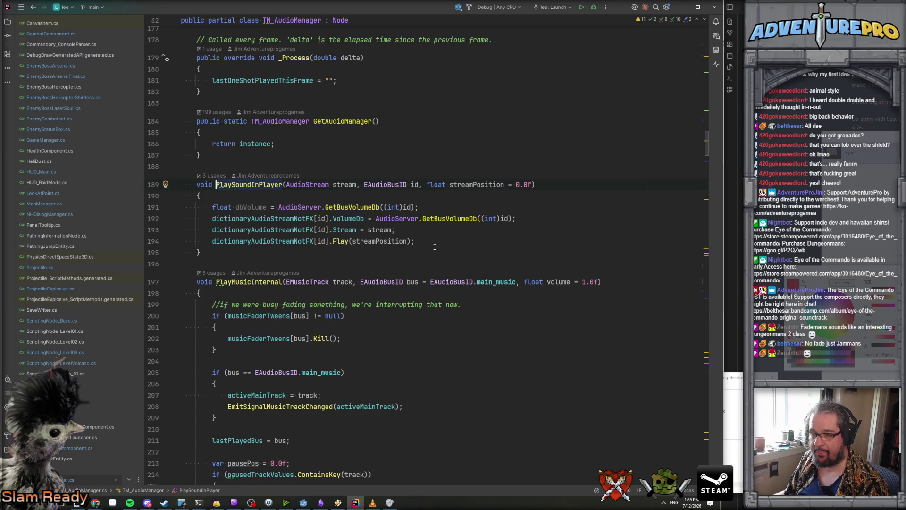
mouse_move(279, 246)
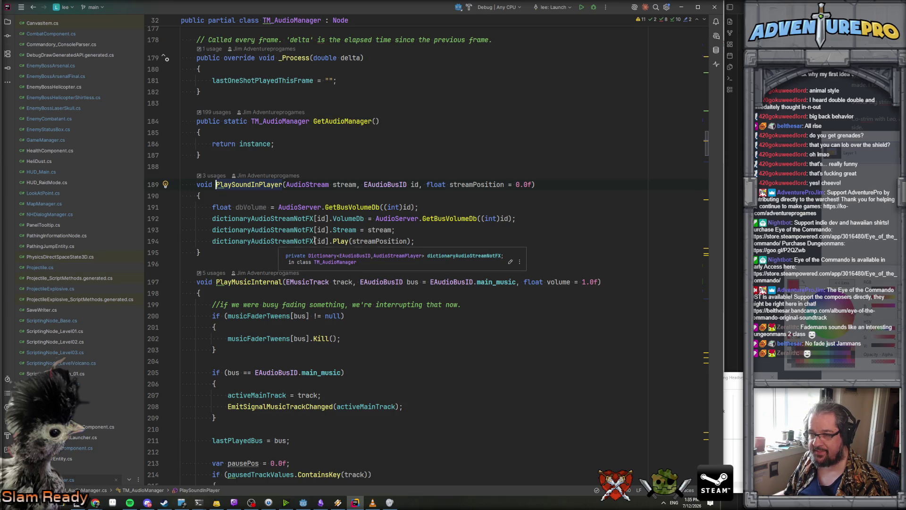
click(335, 240)
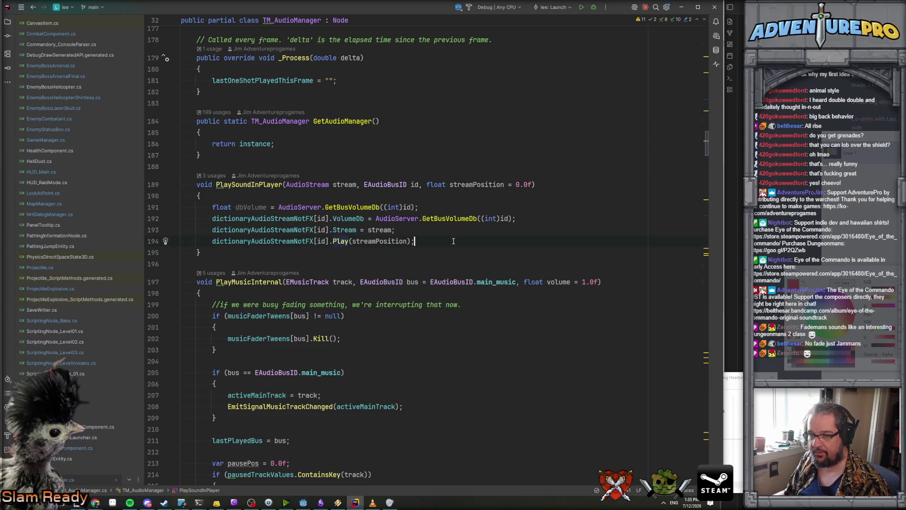
key(alt+Tab)
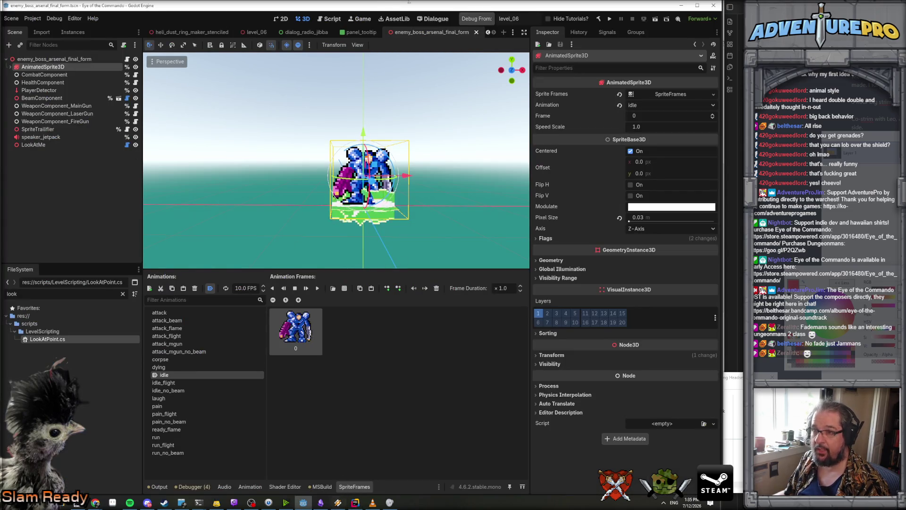
Copy the PlaySFX("arsenal_laugh") line, paste it as line 32 in level_lava, and save.
click(430, 20)
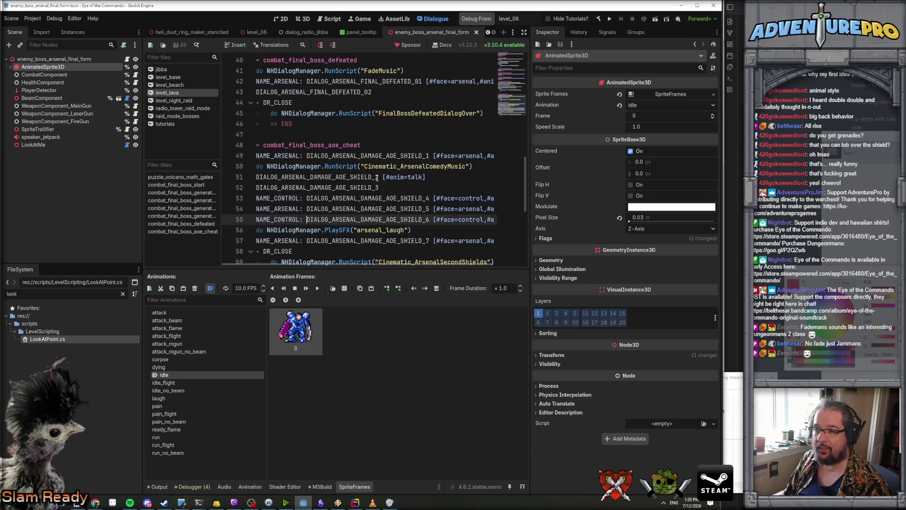
scroll(376, 177, down, 2)
drag(411, 167, 256, 166)
key(ctrl+c)
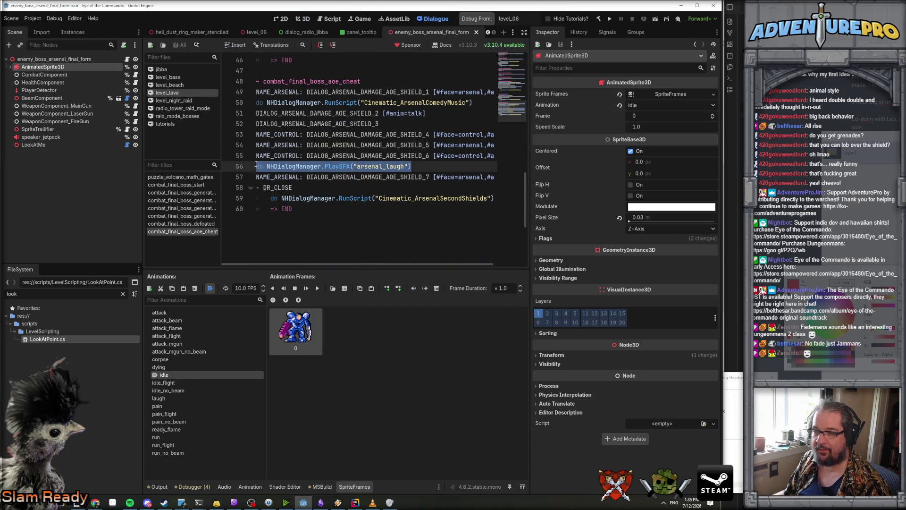
scroll(311, 161, up, 8)
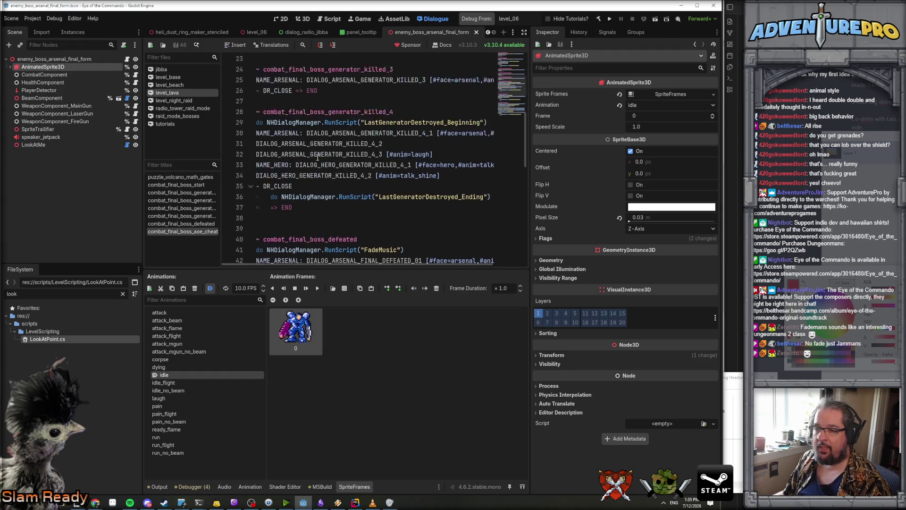
click(447, 158)
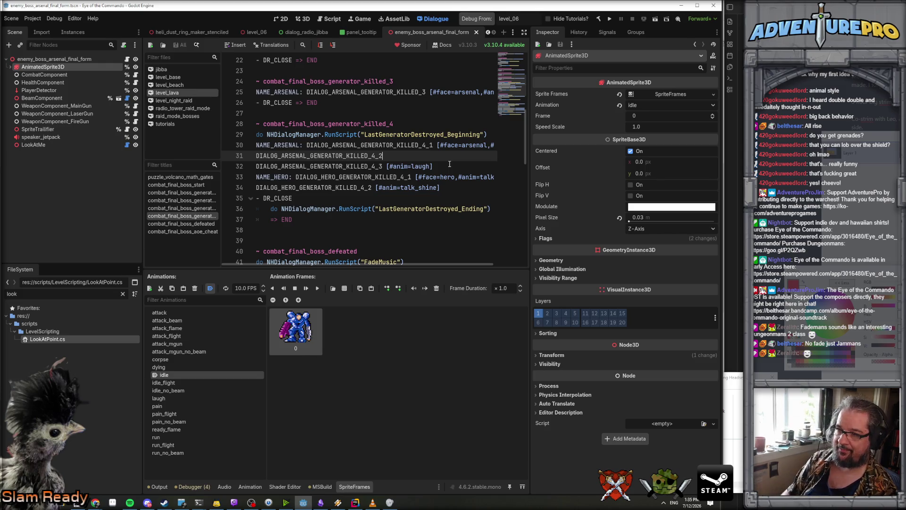
key(Return)
key(ctrl+v)
key(ctrl+s)
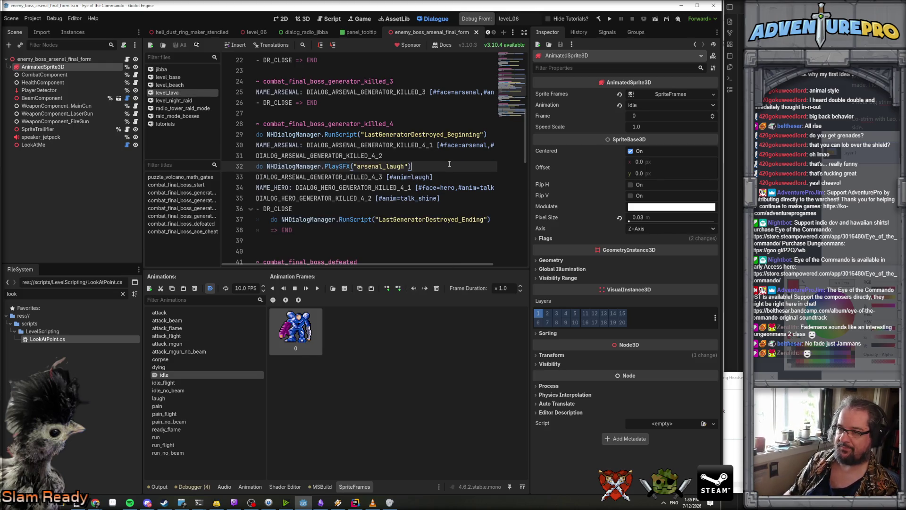
Launch a debug run of the game from level_06.
scroll(449, 163, down, 9)
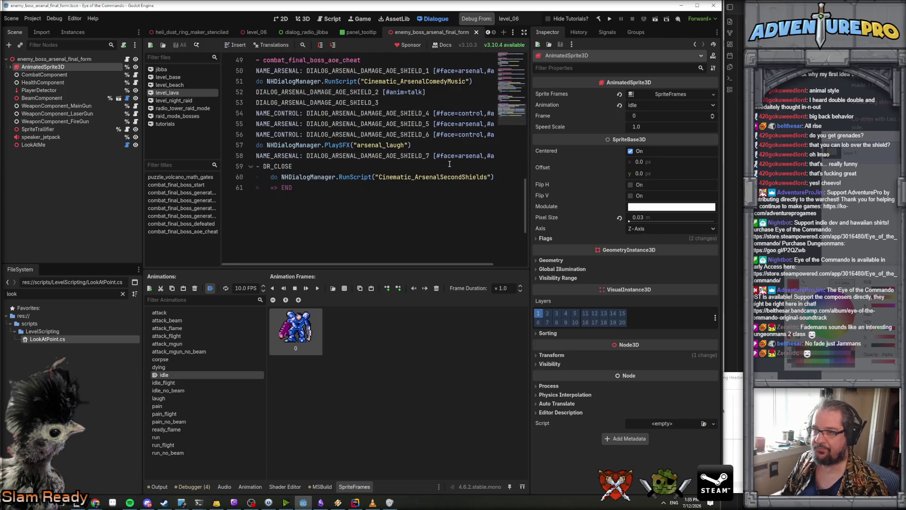
scroll(450, 164, up, 9)
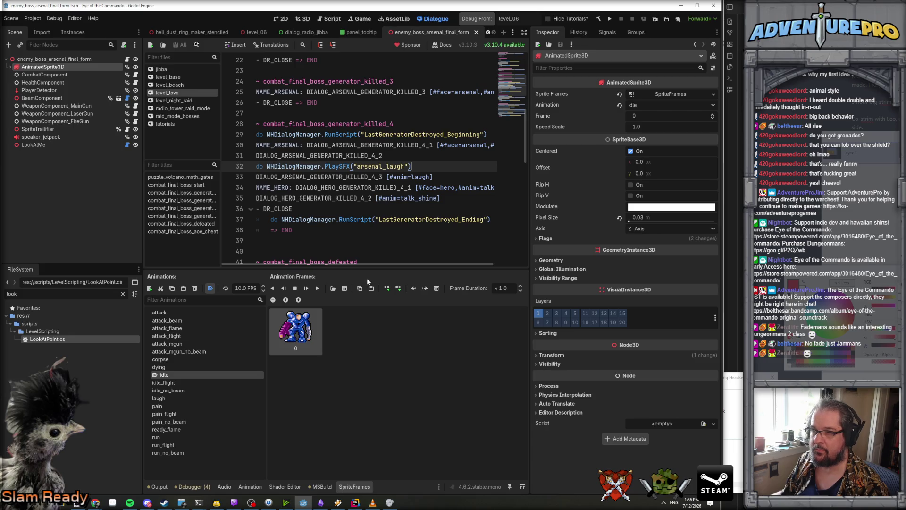
click(355, 502)
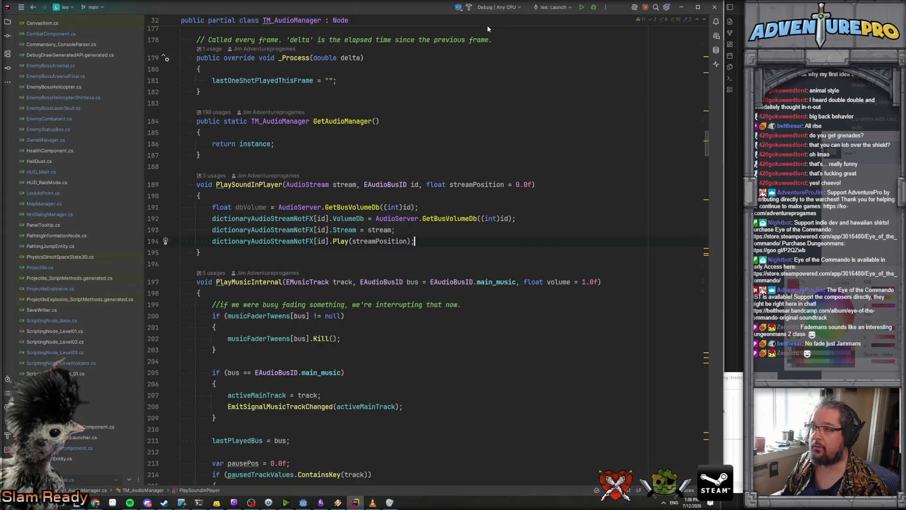
click(303, 502)
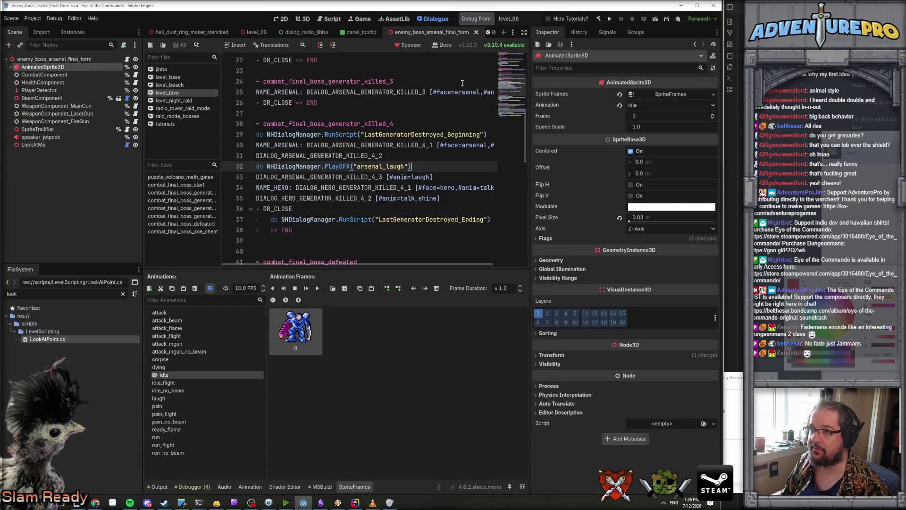
click(480, 20)
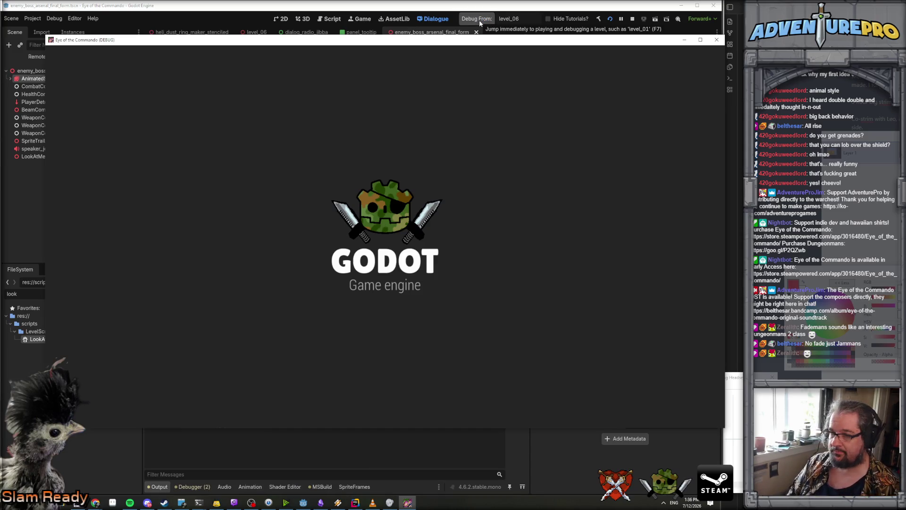
In the debug console, teleport to X35 Y65 and turn on the UNDYING cheat.
key(grave)
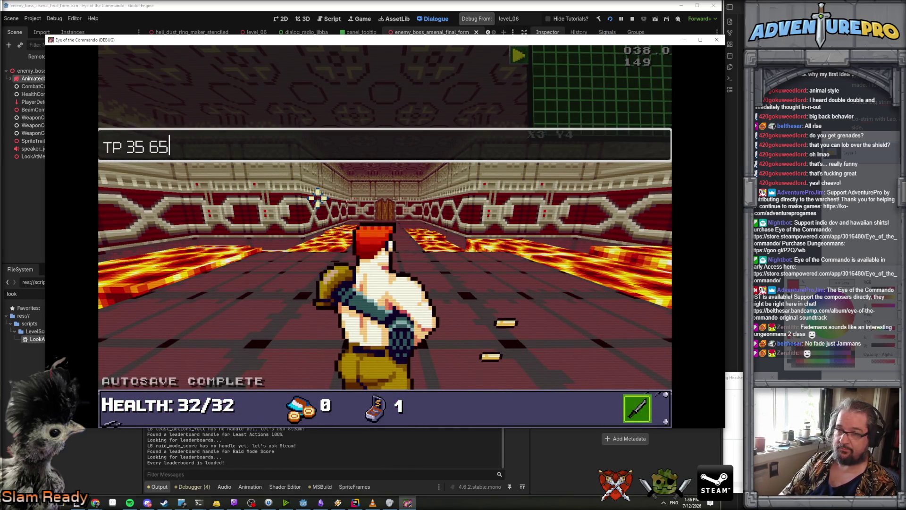
text(5)
key(Return)
key(grave)
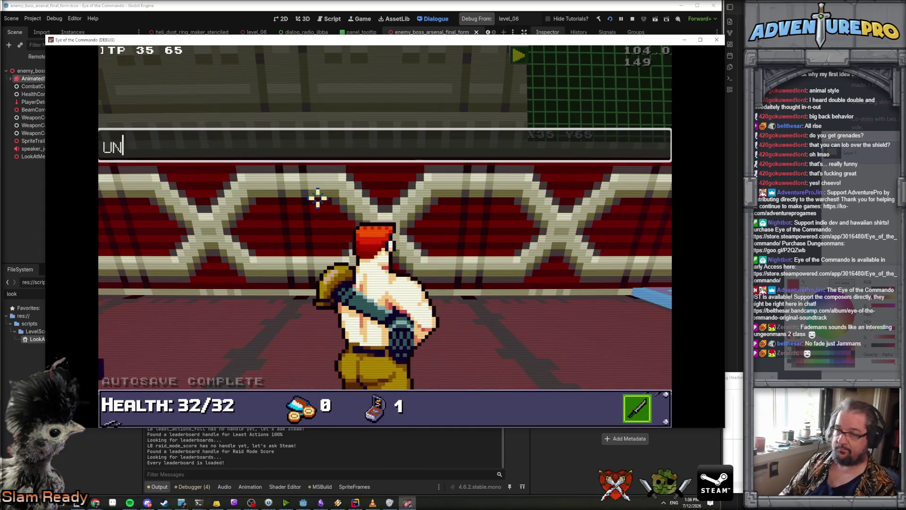
text(G)
key(Return)
Walk into the lava boss hall and click through the Arsenal's dialogue.
key(w)
key(w)
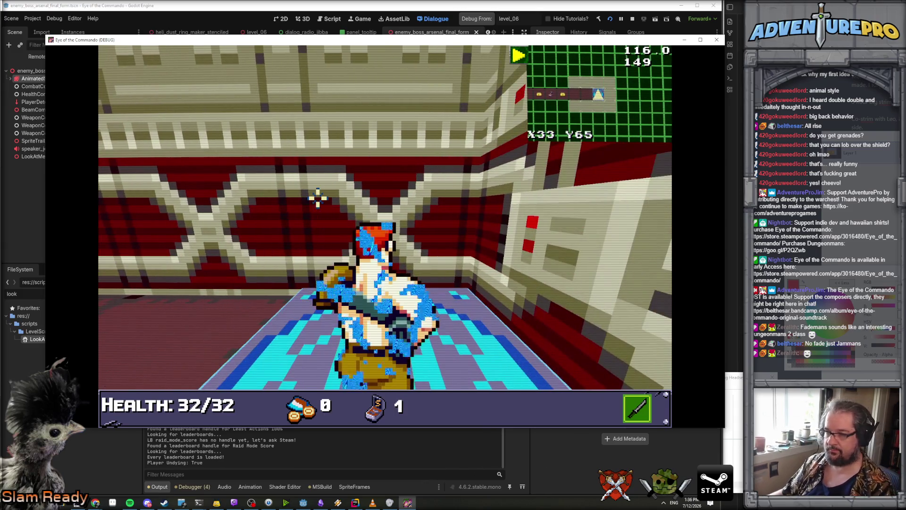
key(w)
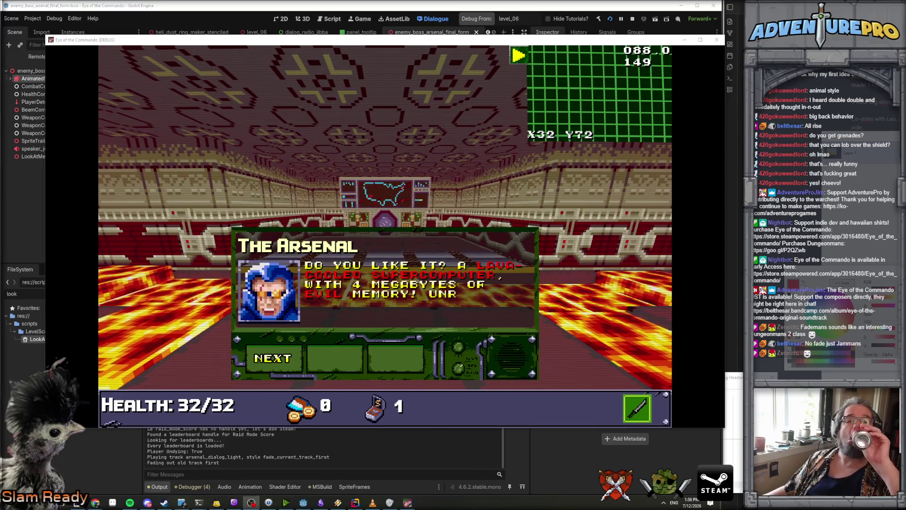
click(264, 357)
click(264, 357)
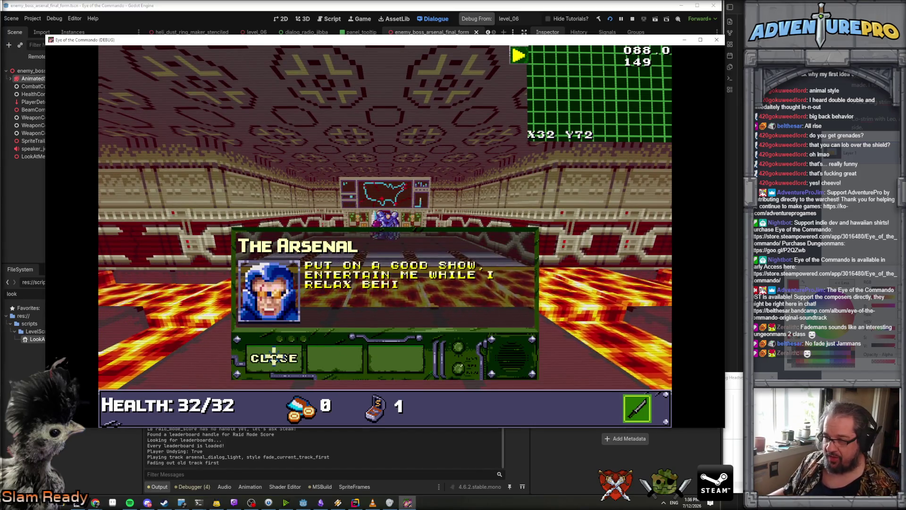
click(274, 357)
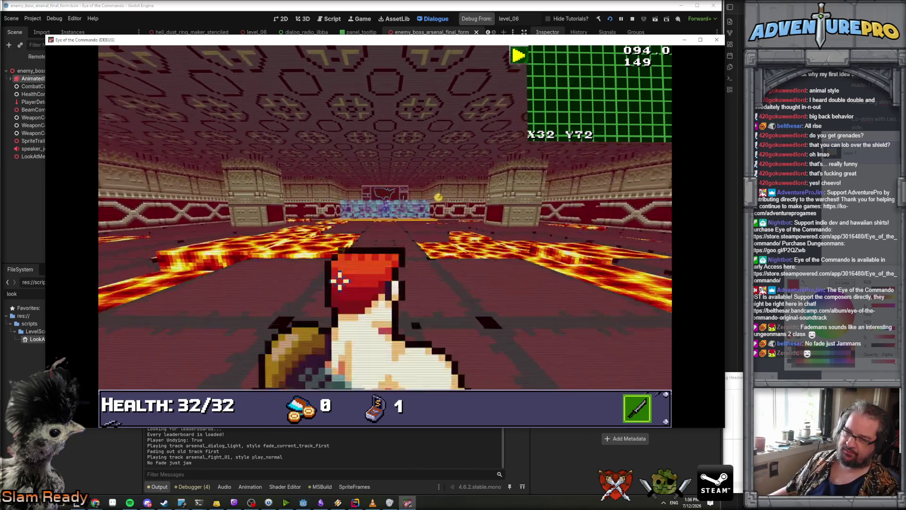
Run DESTROYGENERATORS, click through the Arsenal and Honcho exchange, then stop debugging.
key(grave)
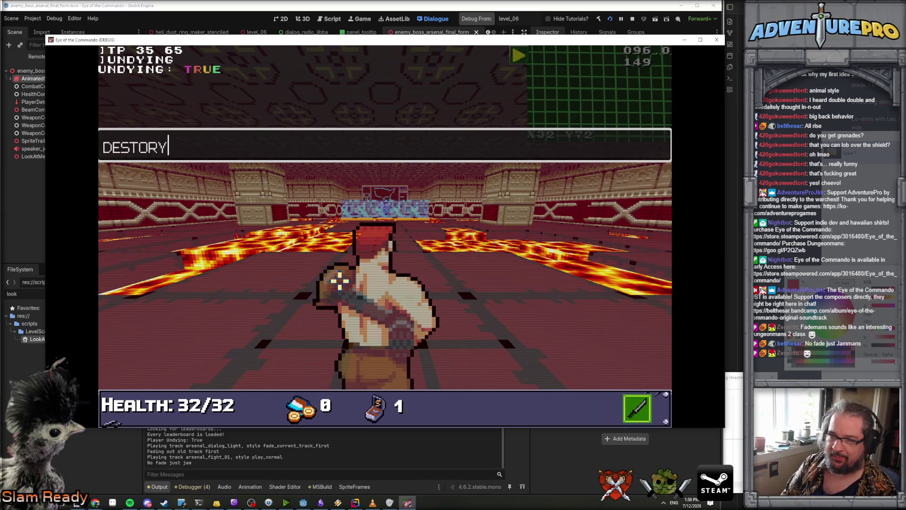
text(DESTROYGENERATOR)
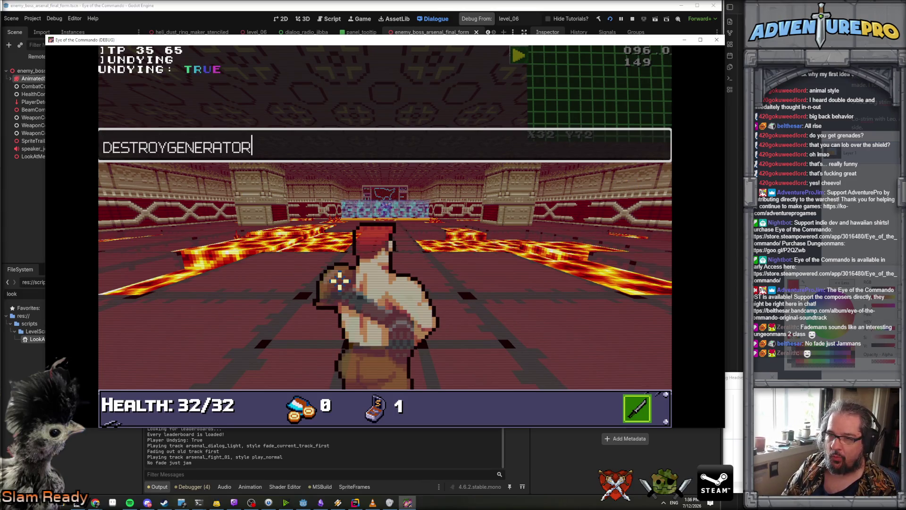
text(S)
key(Return)
key(grave)
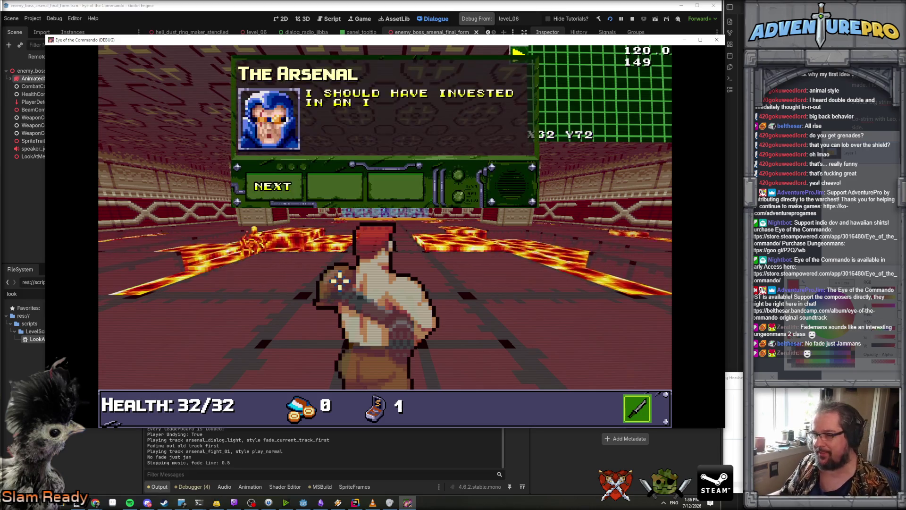
click(283, 194)
click(282, 188)
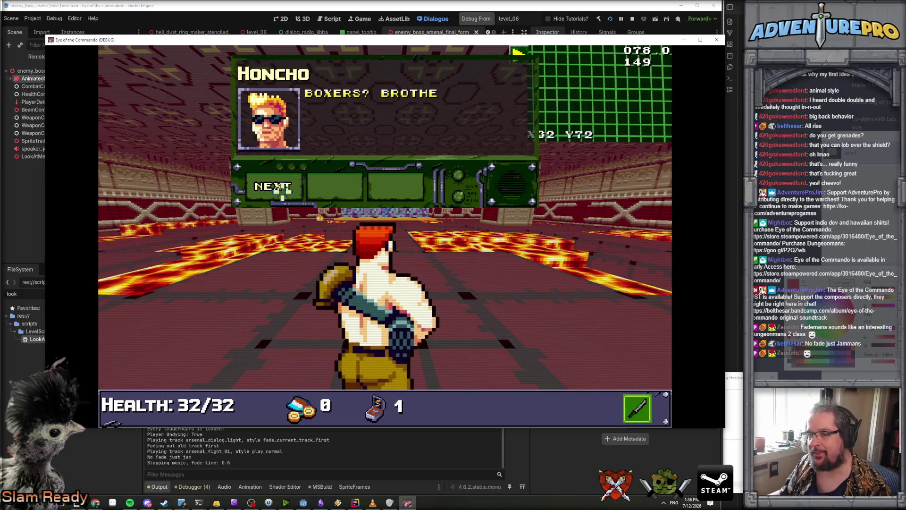
click(282, 190)
click(285, 181)
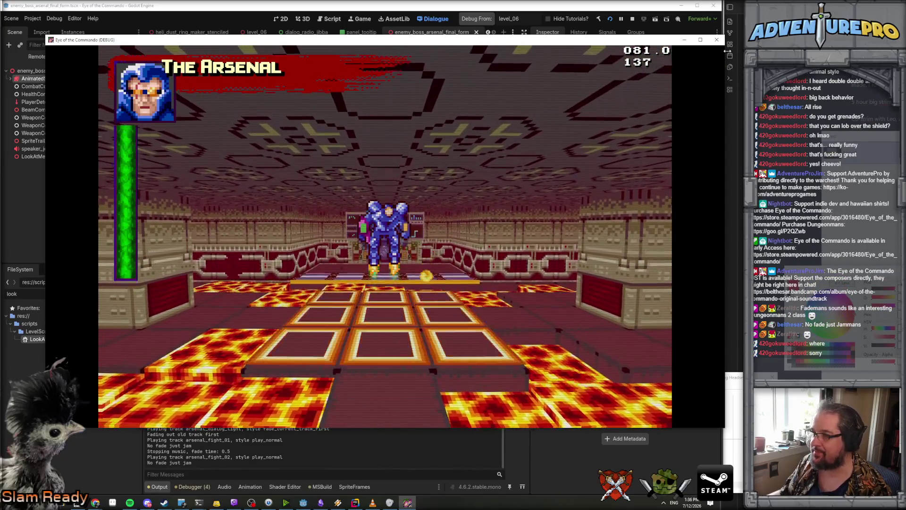
click(716, 39)
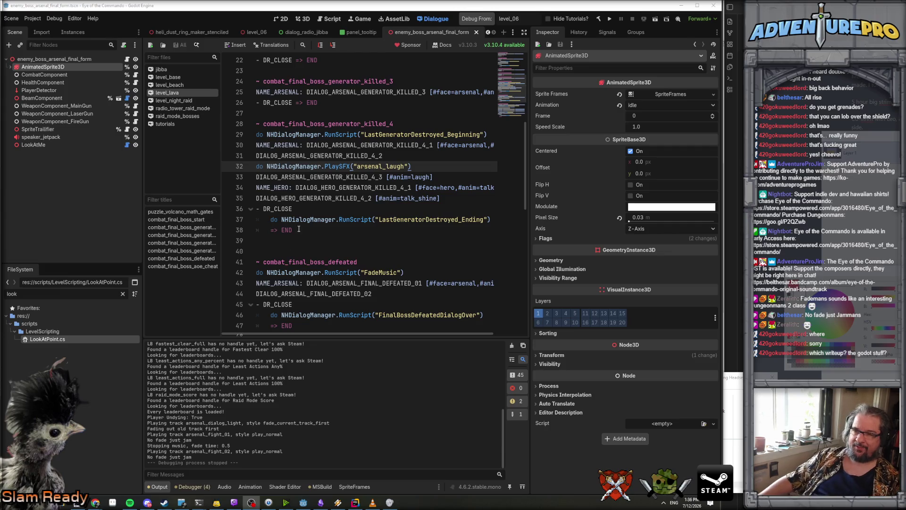
In Rider, open EnemyCombatant and jump to the HandleFlyingMode definition.
click(354, 506)
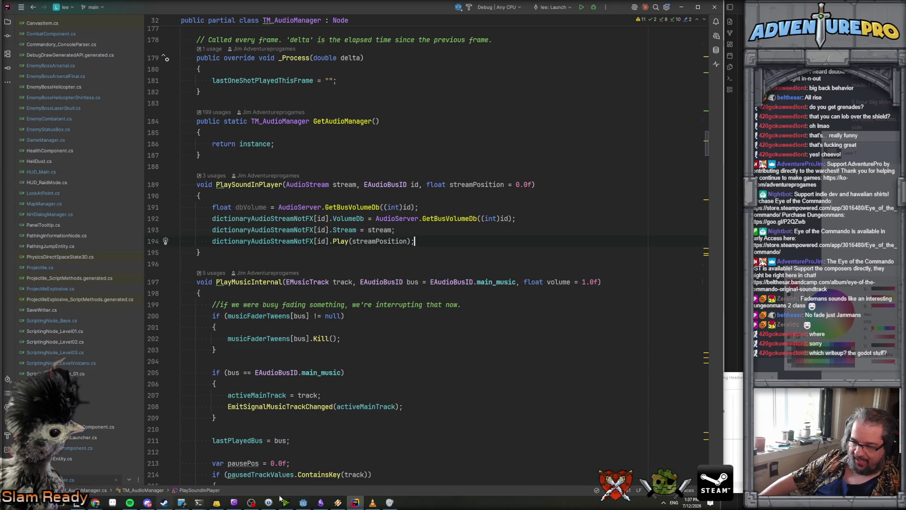
mouse_move(304, 505)
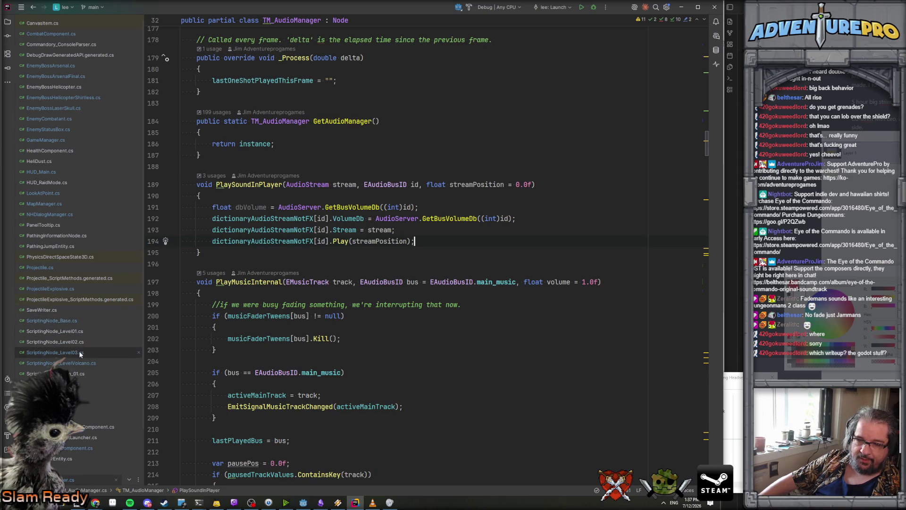
click(58, 119)
key(ctrl+f)
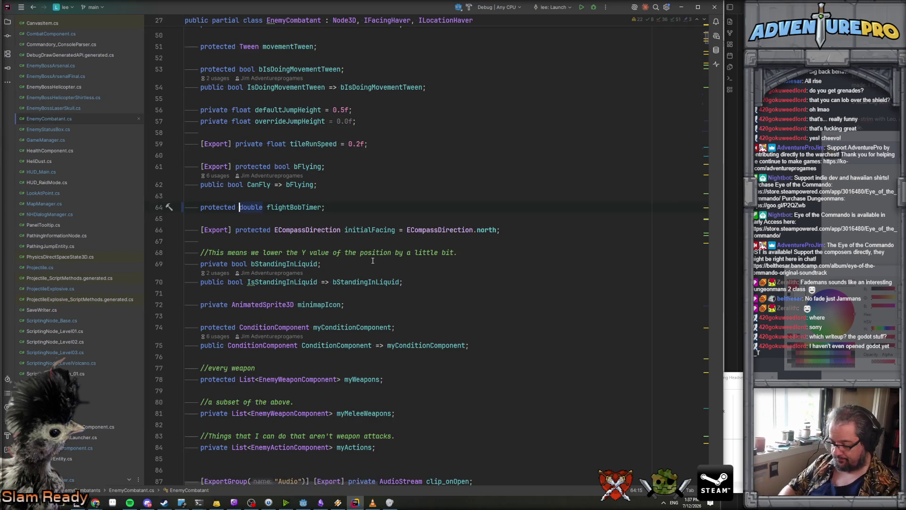
text(handleflyui)
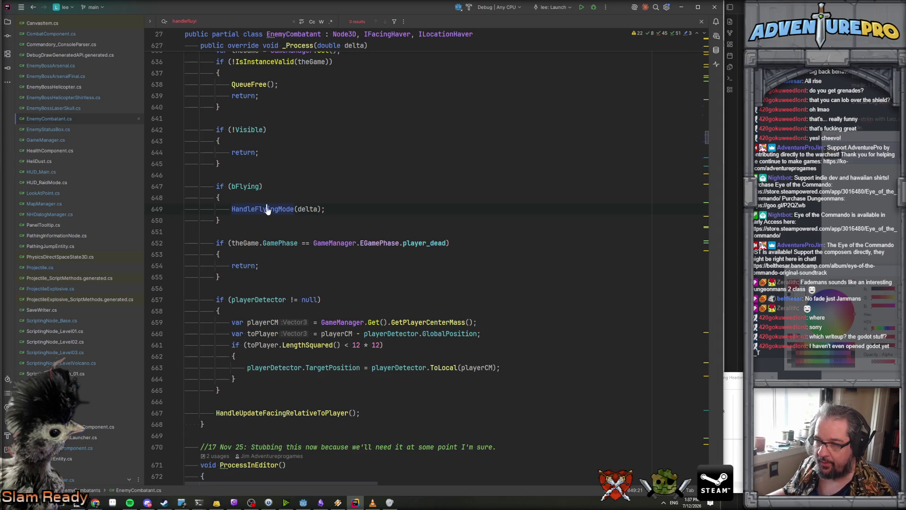
ctrl+click(265, 209)
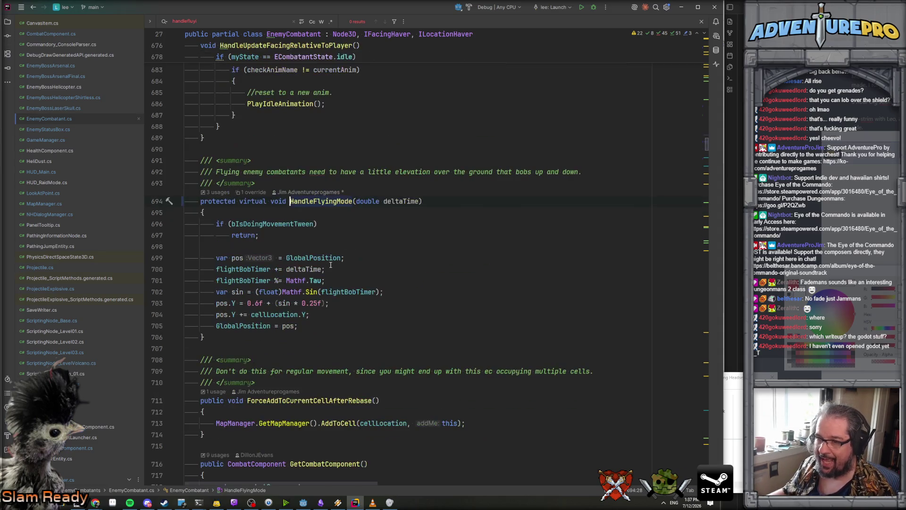
mouse_move(253, 326)
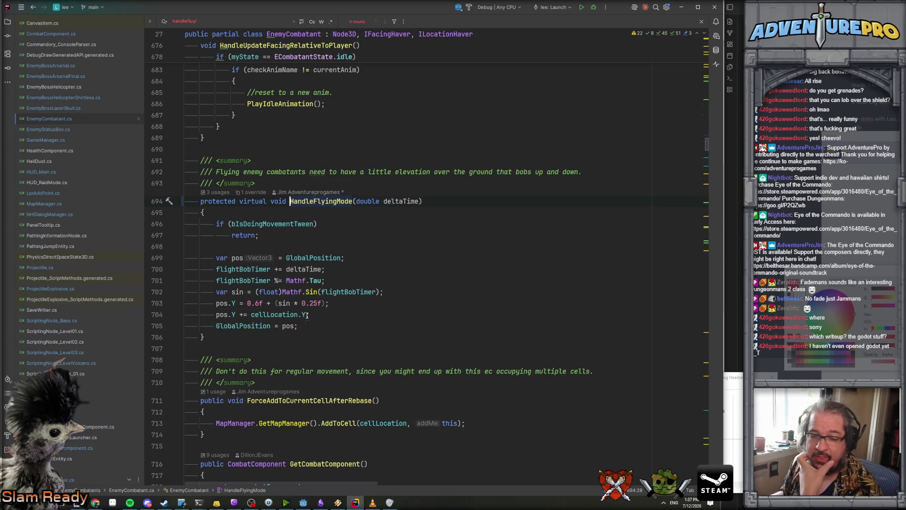
mouse_move(307, 315)
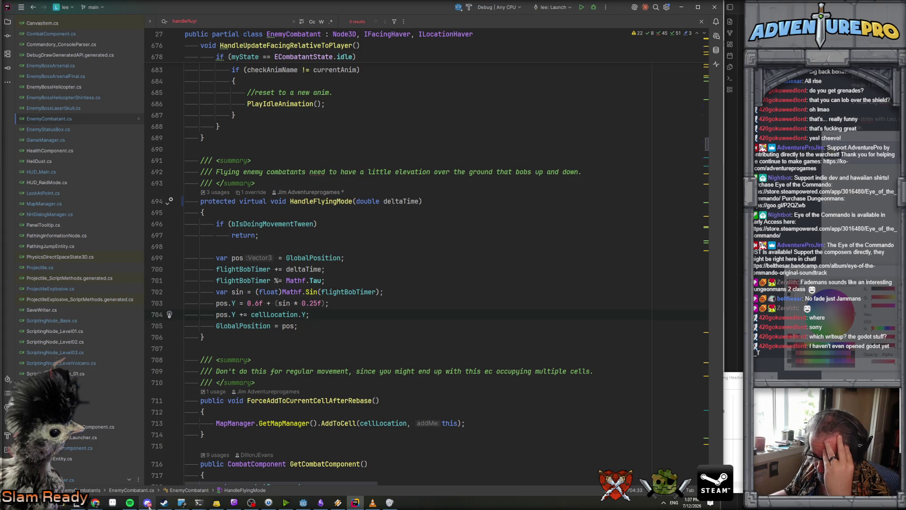
Return to the Godot editor and open the level_06 scene.
click(303, 503)
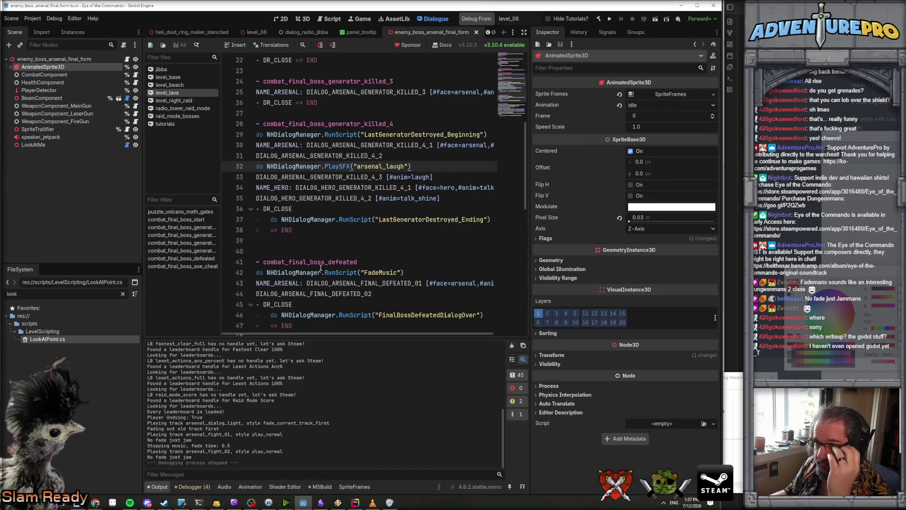
click(355, 503)
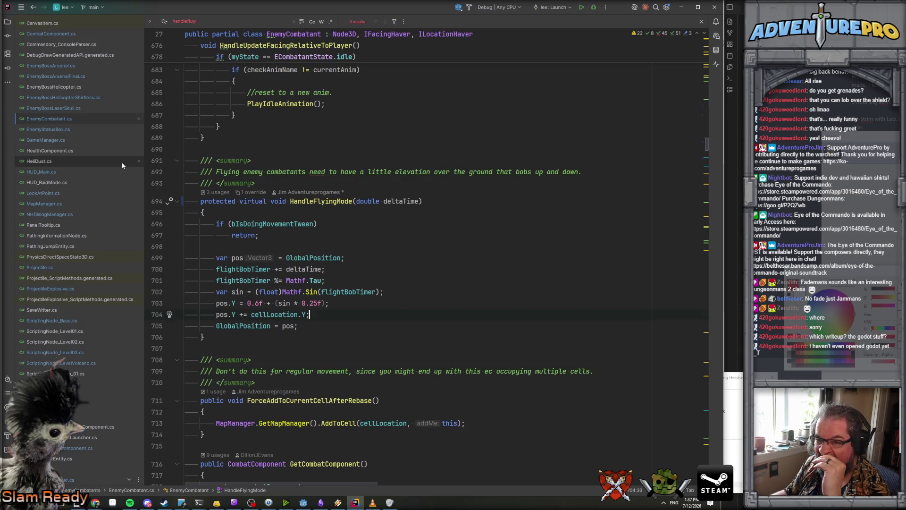
click(302, 503)
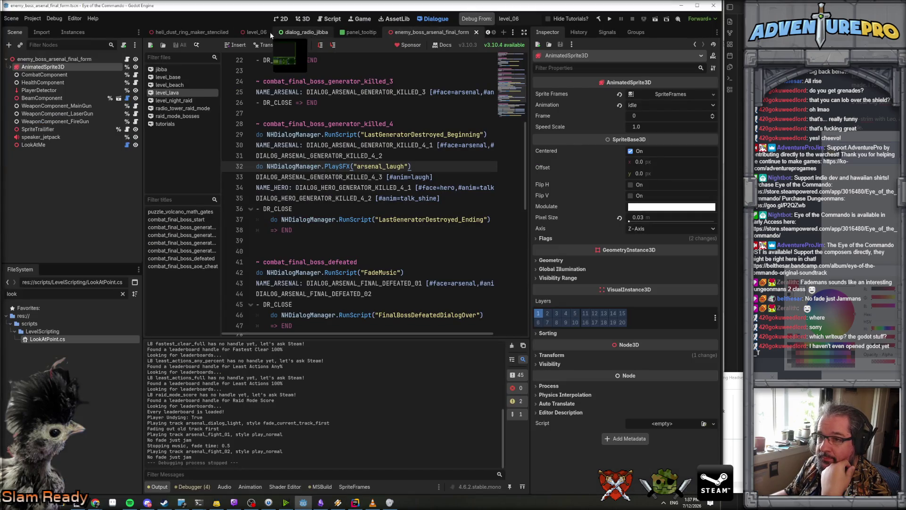
click(256, 32)
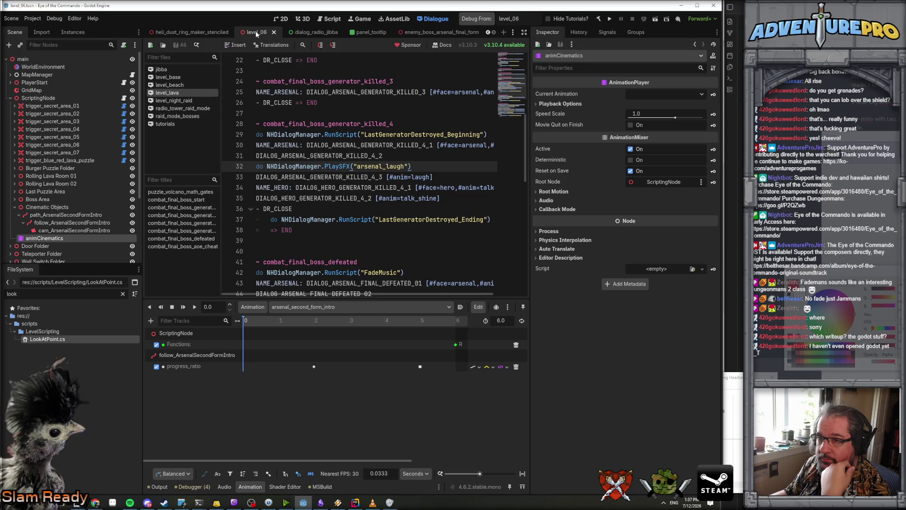
In the 3D view, add a Path3D child node under Cinematic Objects.
click(302, 19)
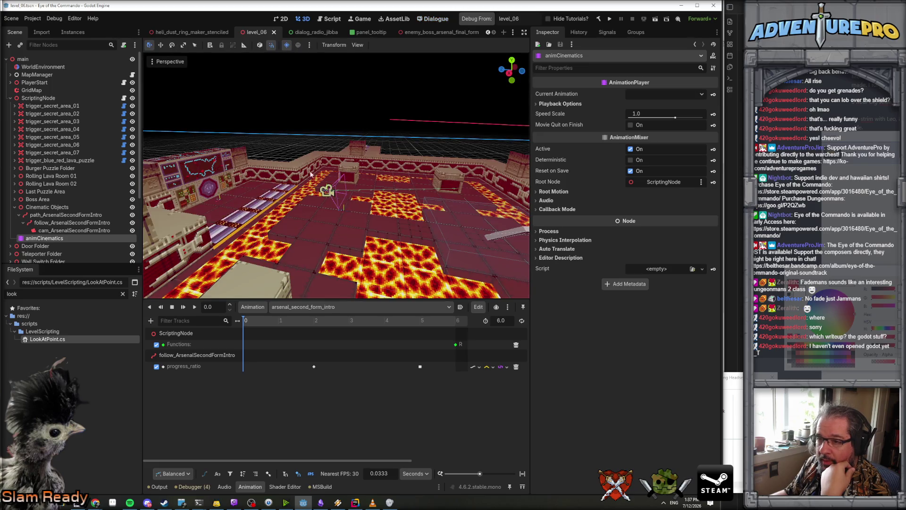
key(w)
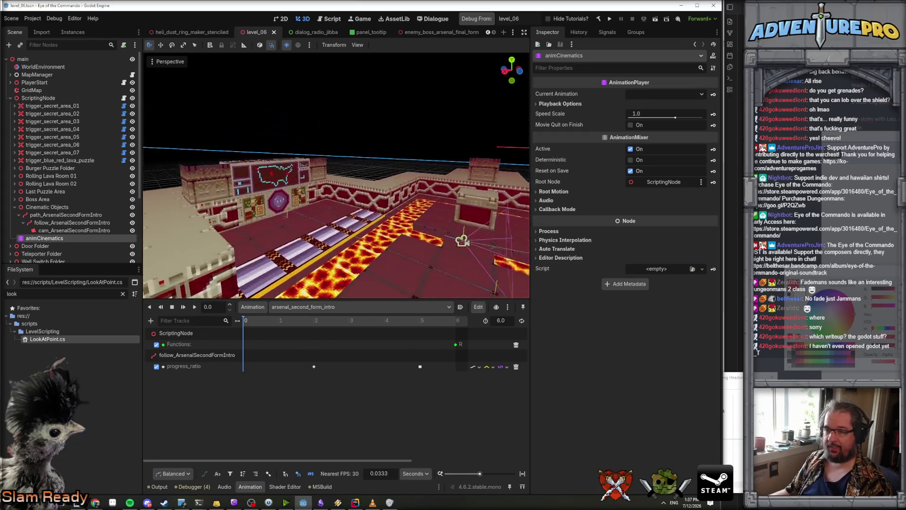
click(62, 207)
right_click(62, 208)
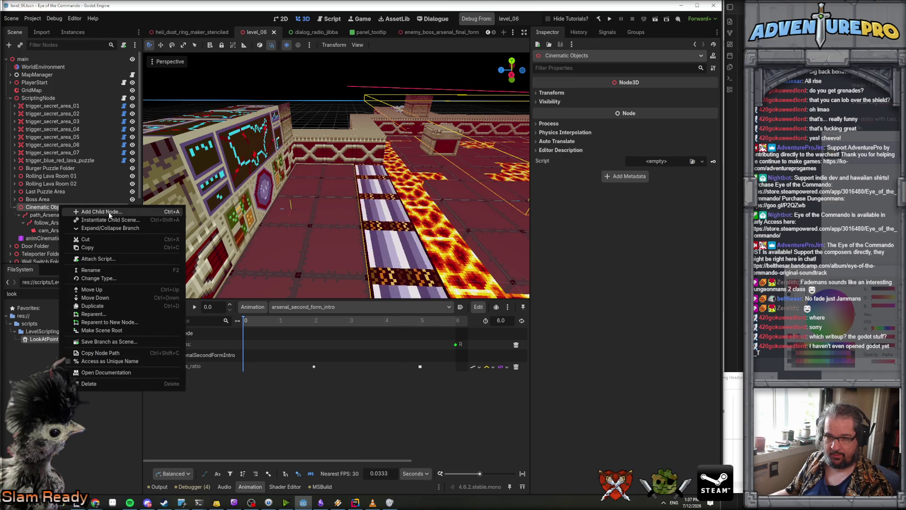
click(101, 212)
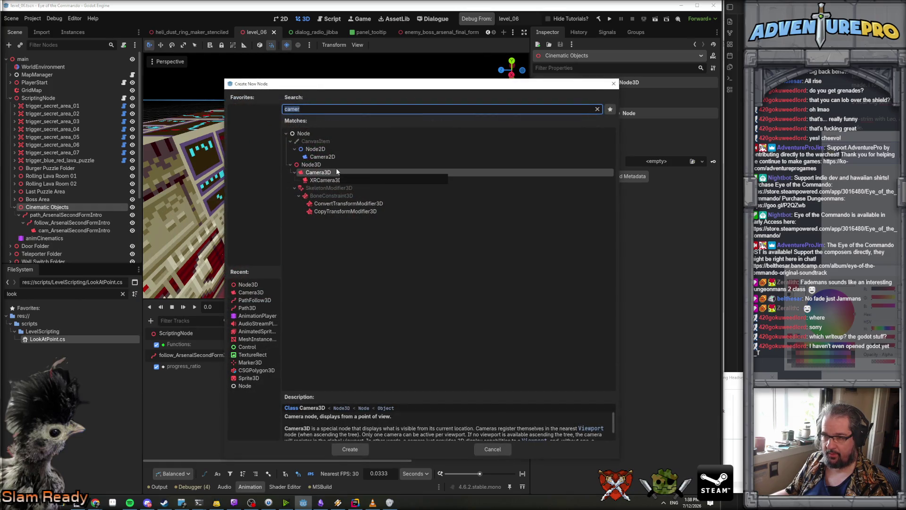
text(path)
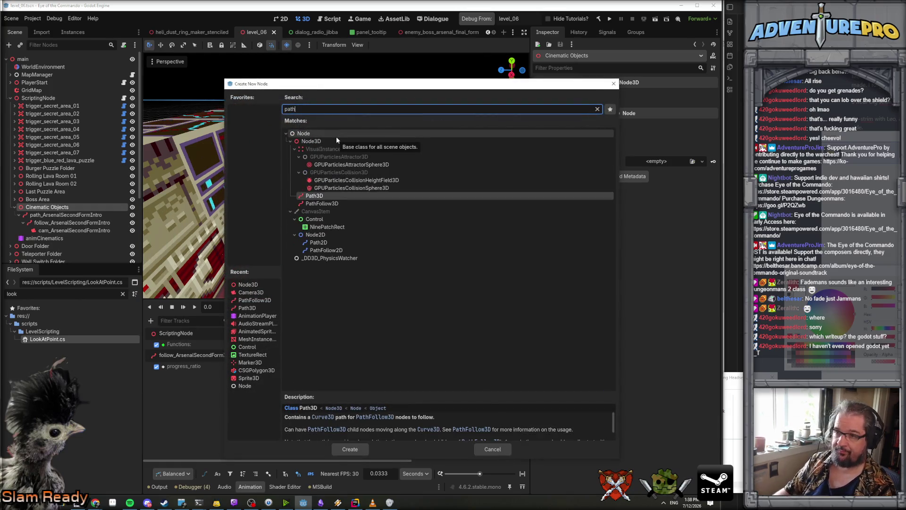
double_click(321, 195)
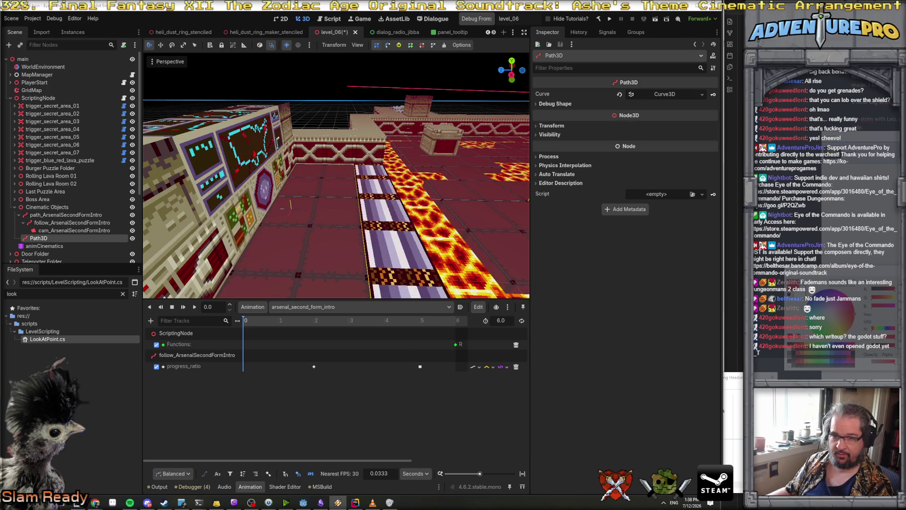
Rename the new Path3D to path_ArsenalMoveSecondFormIntro.
double_click(61, 237)
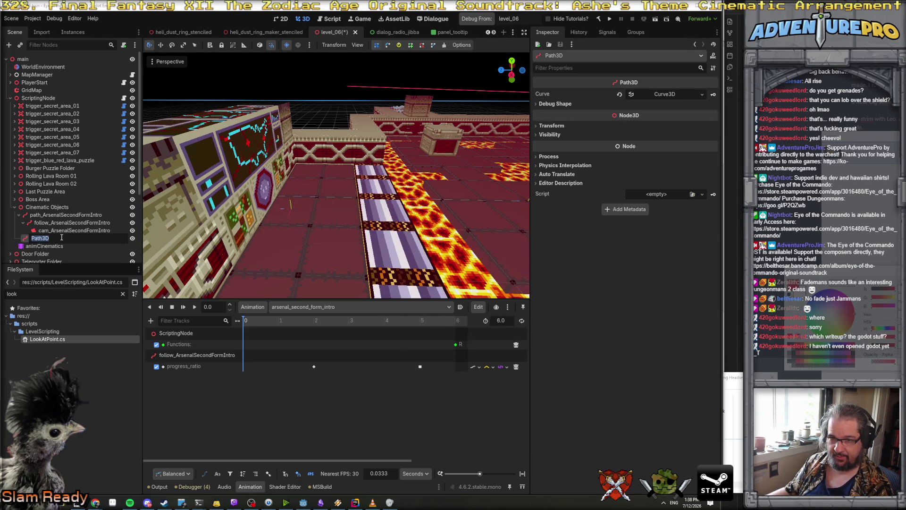
text(path_ArsenalMoveSecondF)
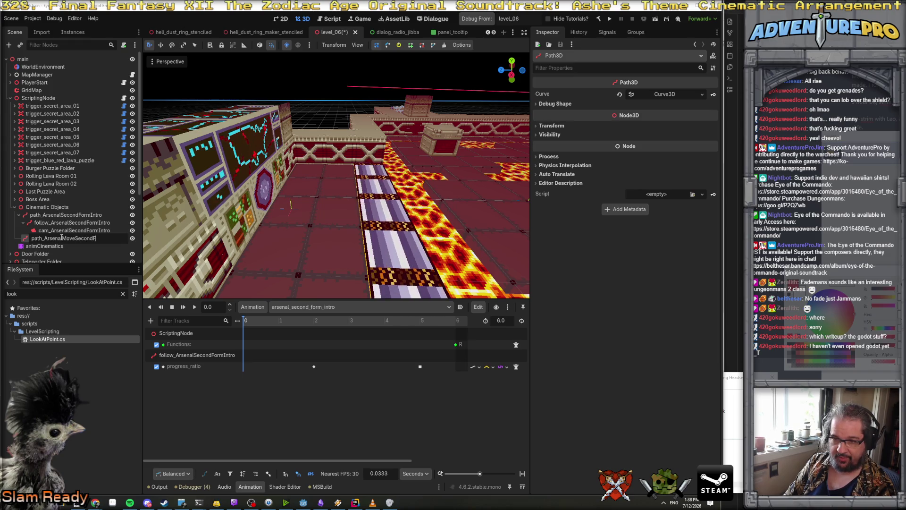
key(Return)
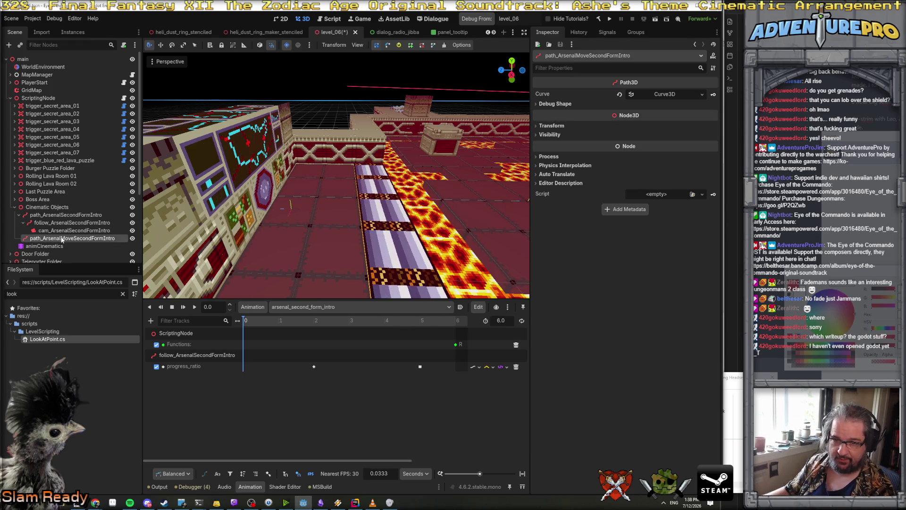
Add a PathFollow3D under the path and rename it follow_ArsenalSecondFormIntro.
right_click(61, 238)
click(112, 254)
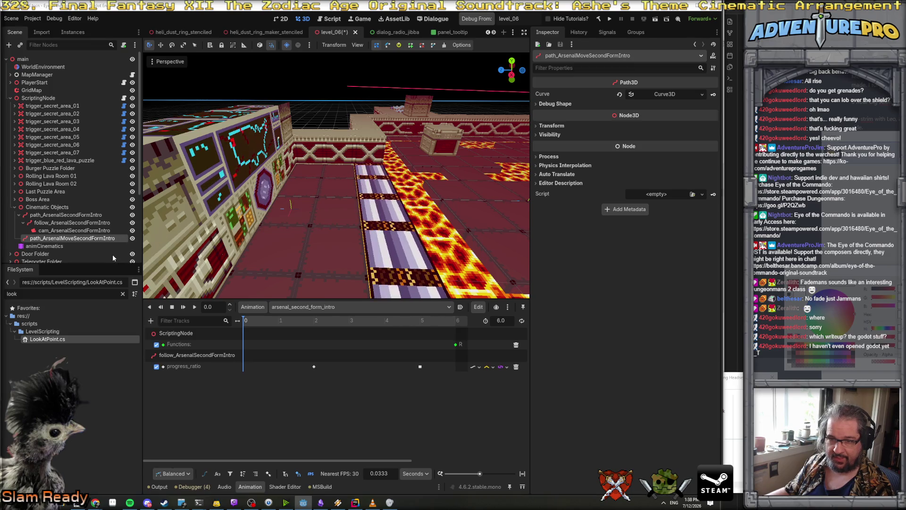
text(follow)
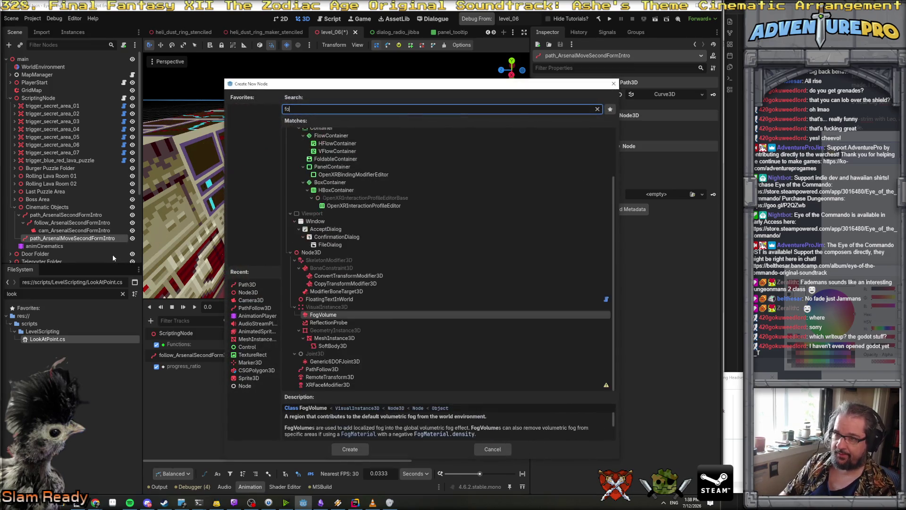
key(Return)
double_click(57, 247)
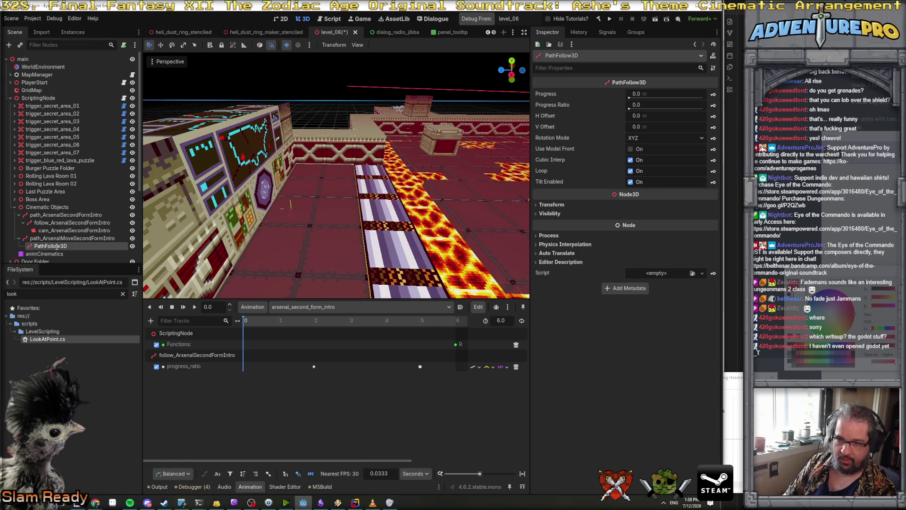
Add a Node3D child with LookAtPoint.cs, named lookat_ArsenalSecondFormIntro.
right_click(57, 249)
click(106, 254)
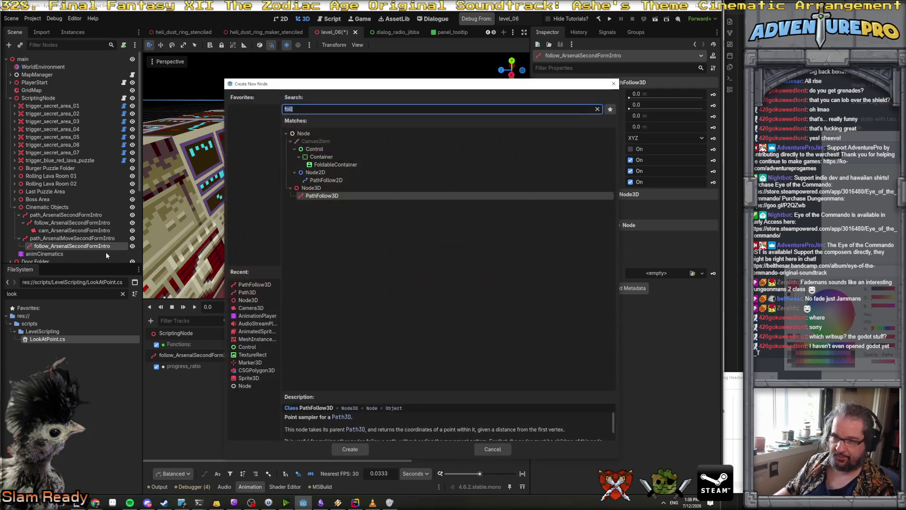
text(Node3D)
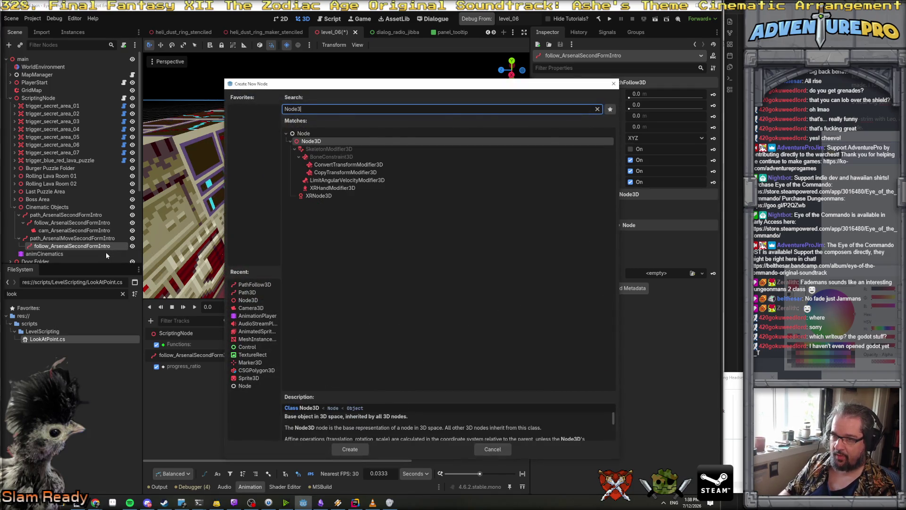
key(Return)
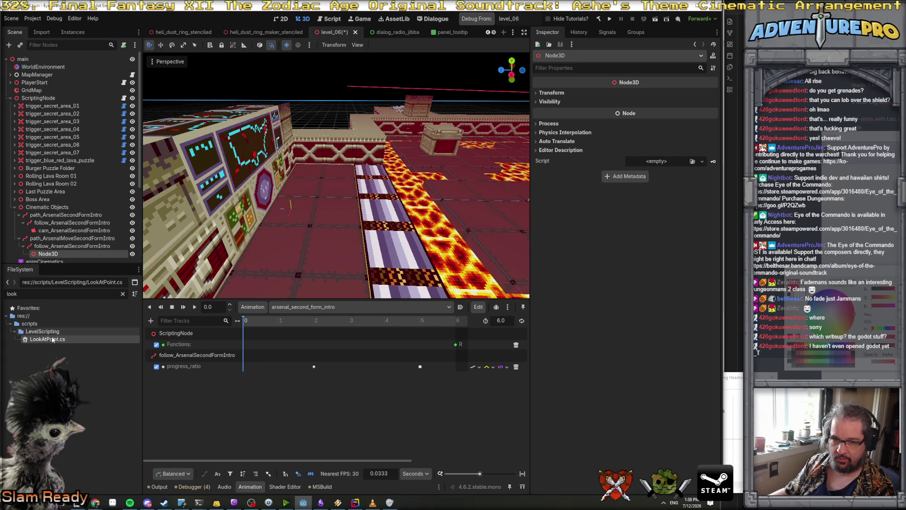
drag(52, 339, 52, 223)
text(lookAt_ArsenalSecondForm)
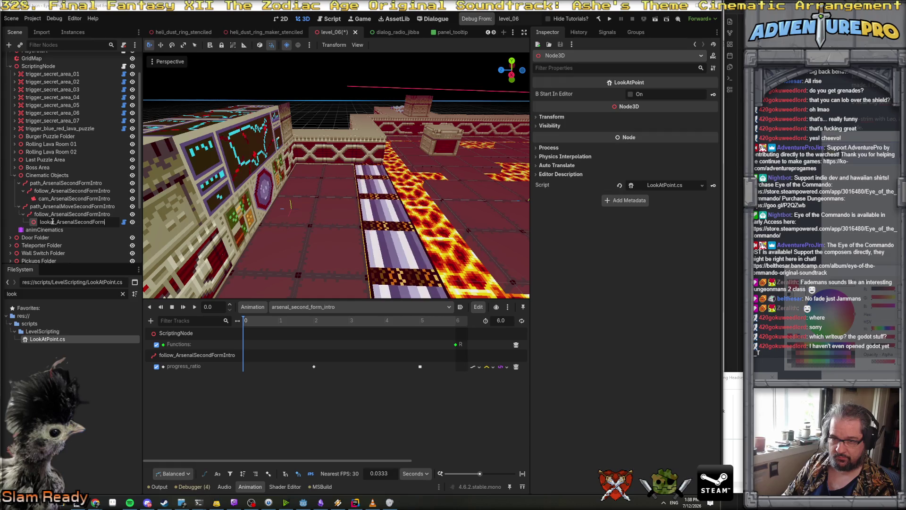
text(Intro)
key(Return)
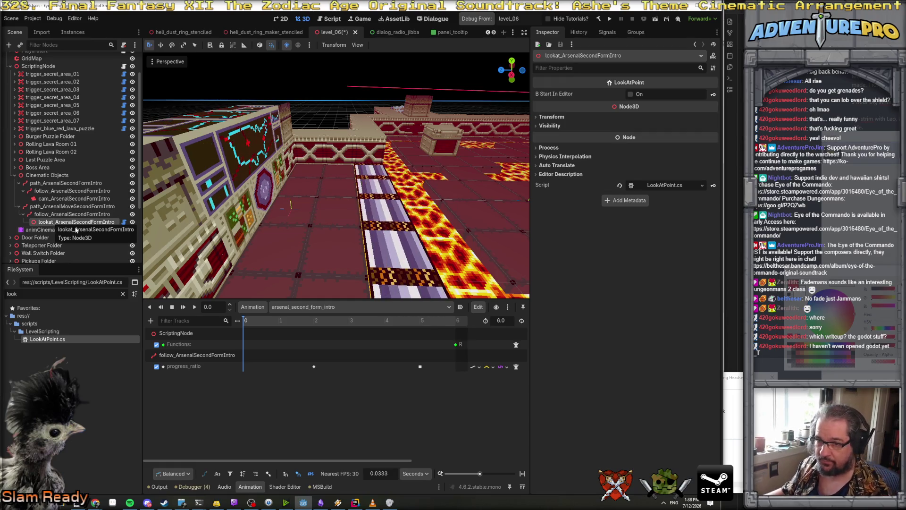
Inspect the new path, follow and lookat nodes in turn.
click(81, 209)
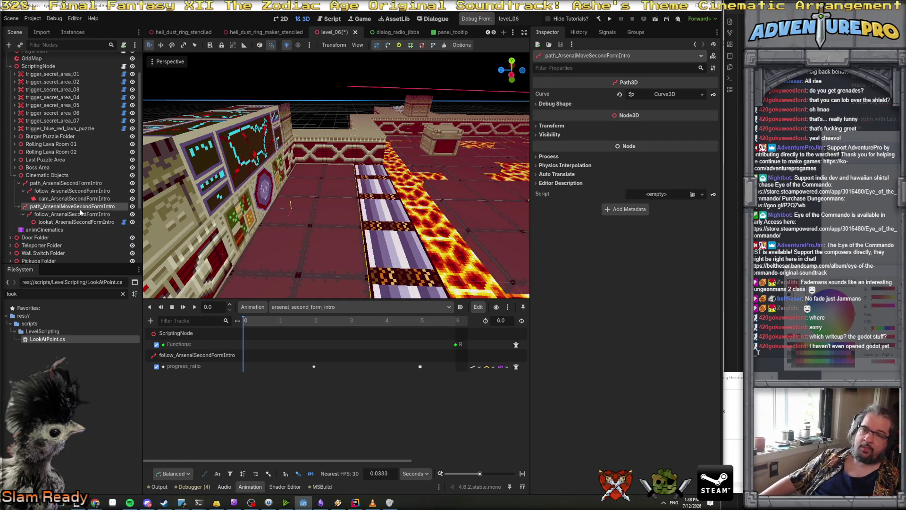
click(81, 215)
click(84, 223)
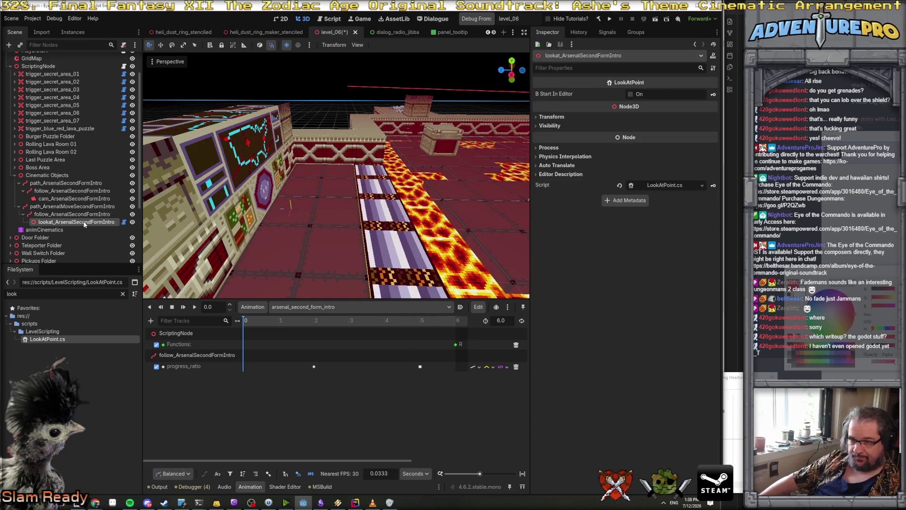
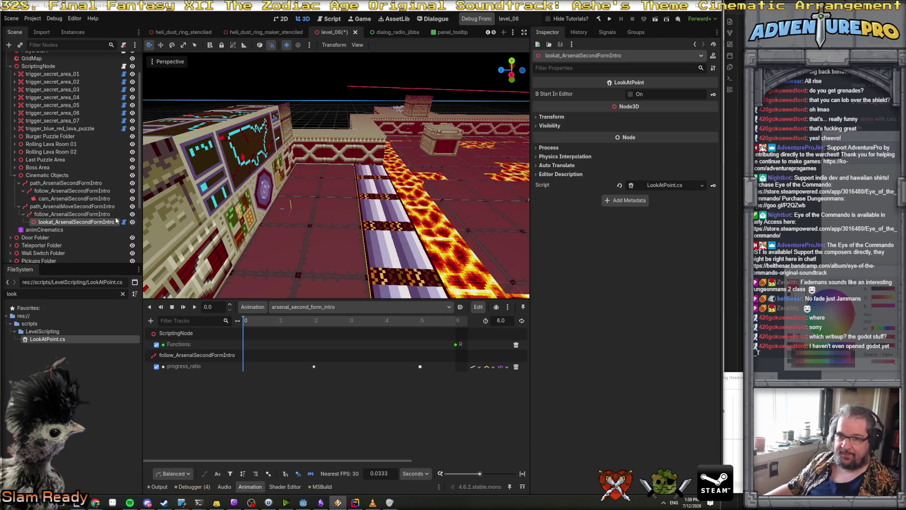
Select path_ArsenalMoveSecondFormIntro and slide it along the Z axis.
click(85, 206)
scroll(366, 203, down, 10)
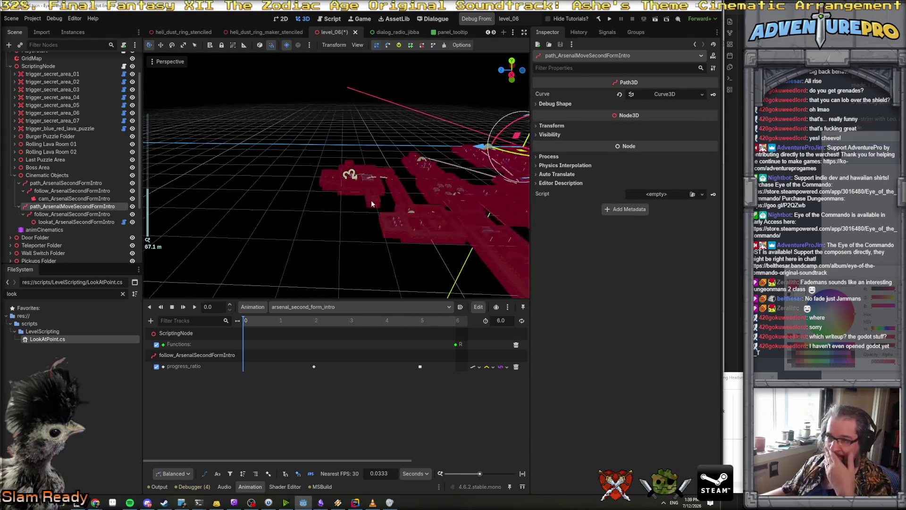
scroll(371, 204, down, 6)
drag(417, 157, 333, 166)
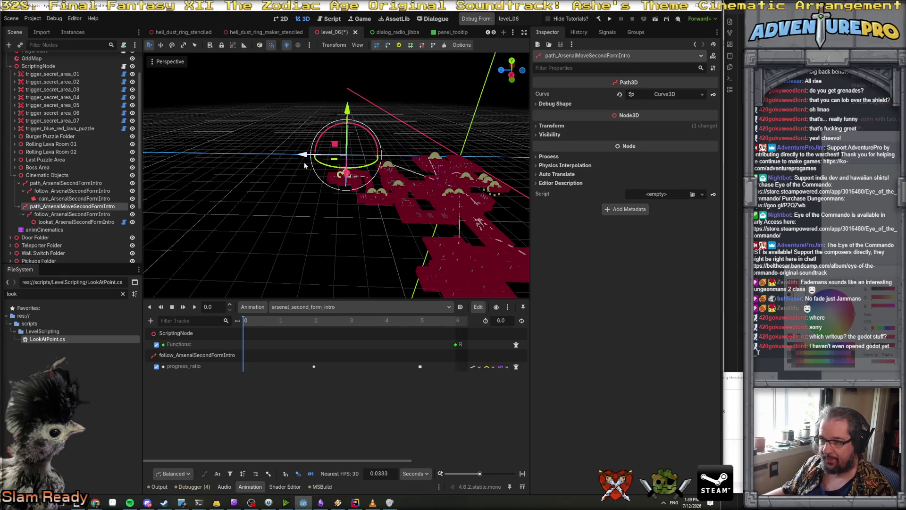
scroll(345, 203, up, 15)
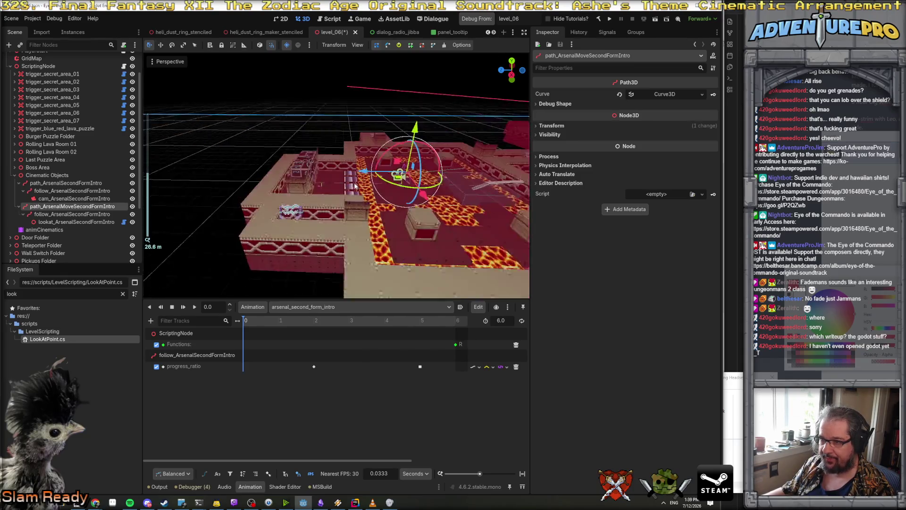
scroll(345, 203, up, 5)
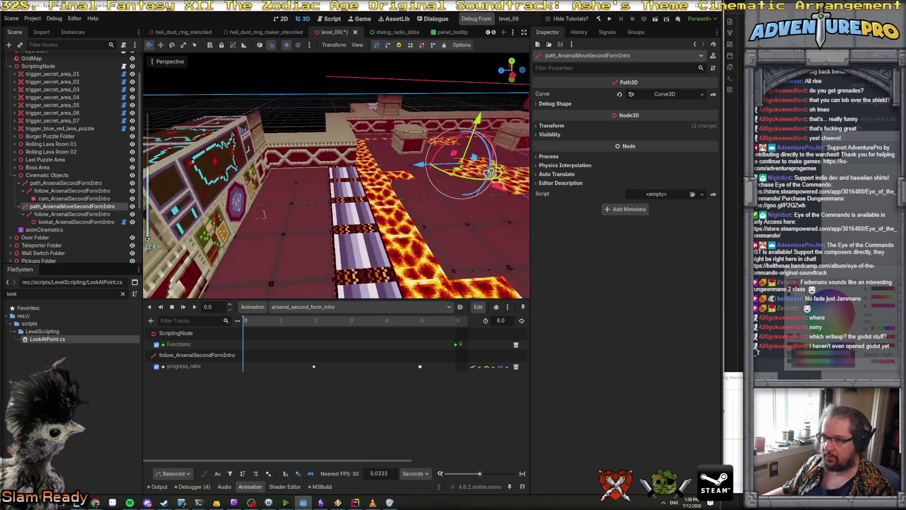
Set the path's X position to 30.5 and Z position to 76.5 in the Inspector.
click(566, 126)
click(569, 144)
text(30.5)
key(Tab)
key(Tab)
text(765)
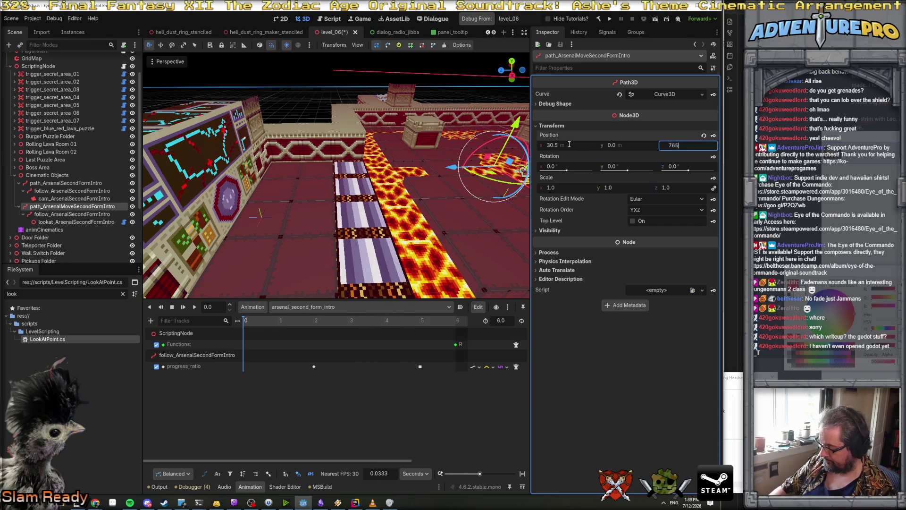
key(BackSpace)
text(.5)
key(Return)
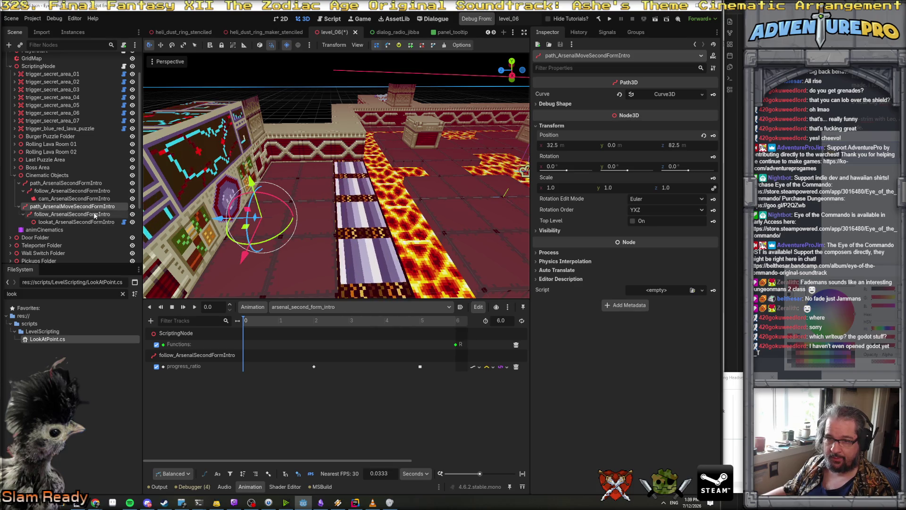
Raise the path 1 m above the lava floor, then select the lookat_ArsenalSecondFormIntro node.
drag(250, 187, 231, 143)
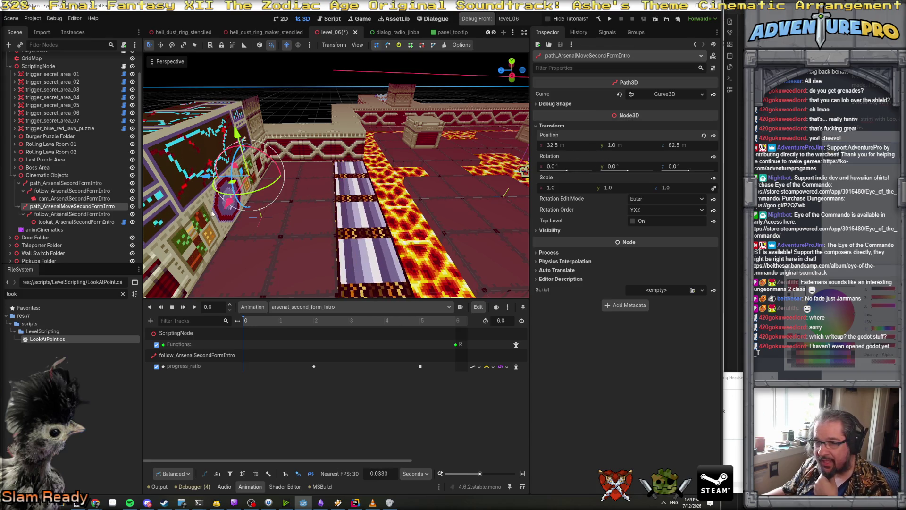
drag(396, 208, 410, 204)
drag(466, 191, 392, 191)
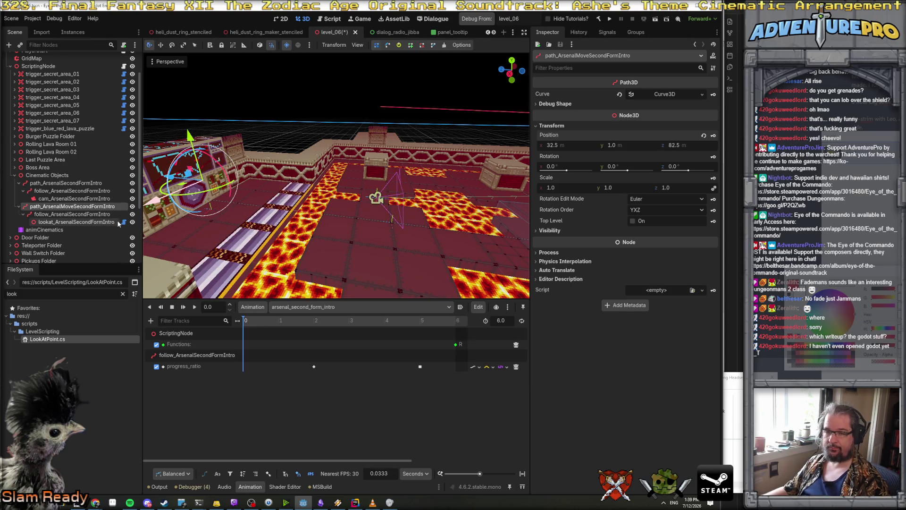
click(70, 222)
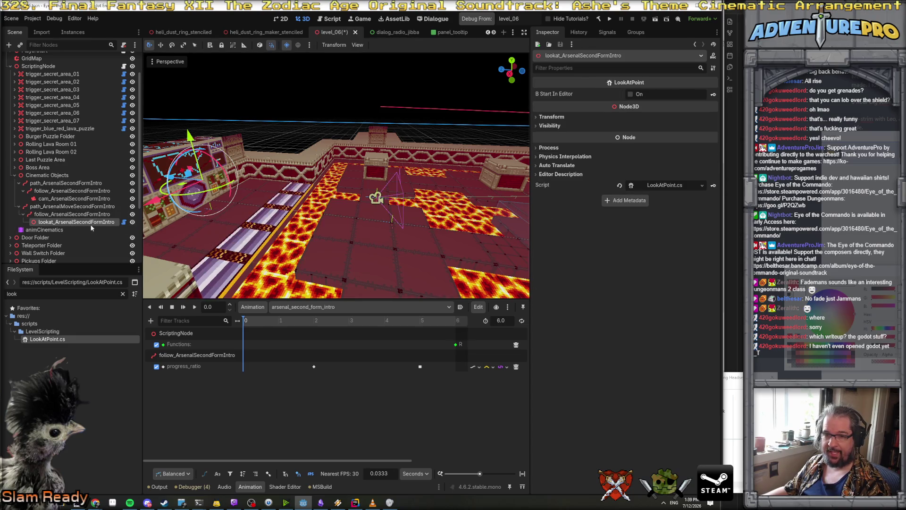
Select path_ArsenalMoveSecondFormIntro and expand its Curve3D Points list.
click(82, 217)
click(83, 207)
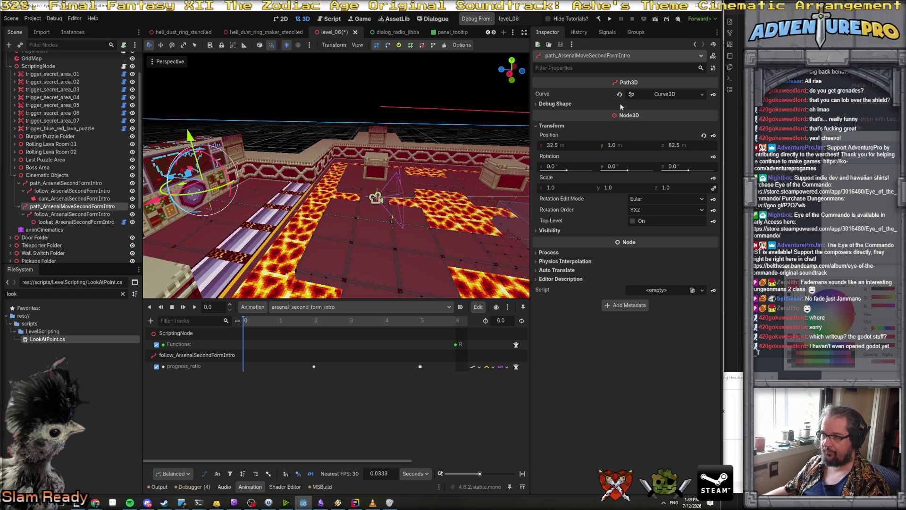
click(652, 93)
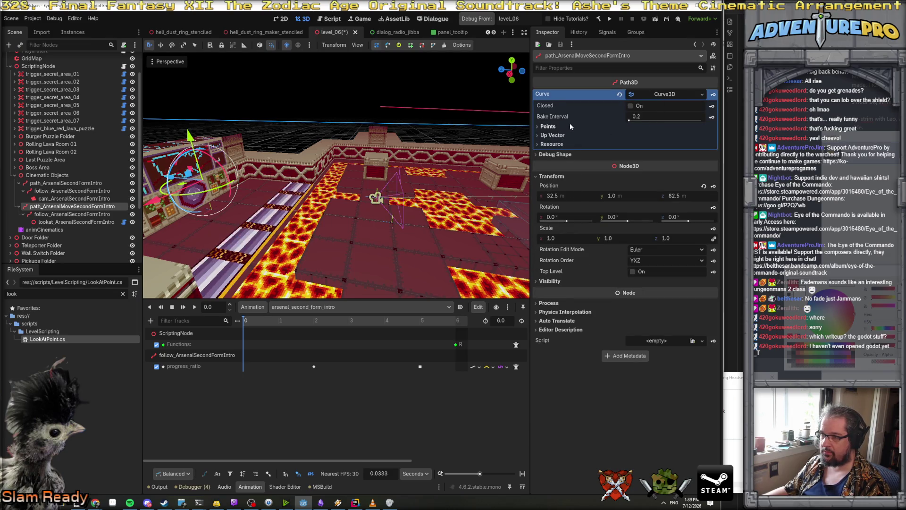
click(658, 94)
click(658, 95)
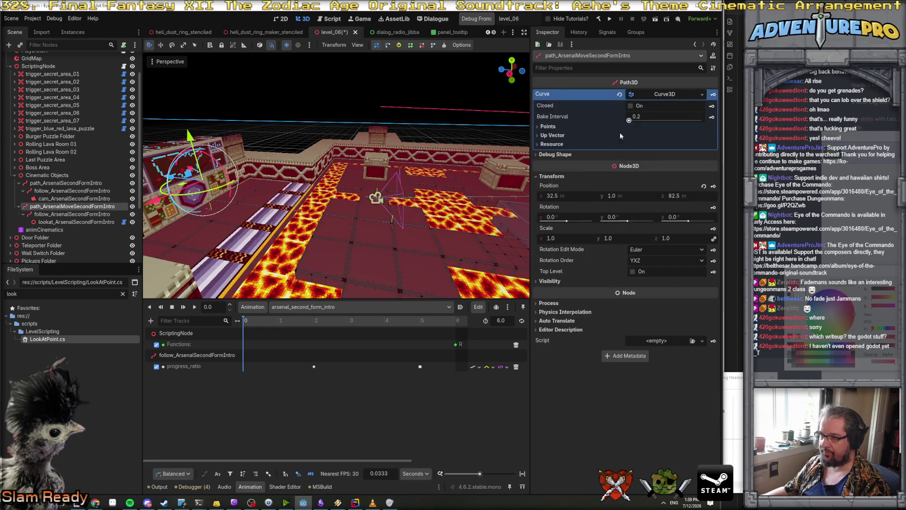
click(560, 135)
click(555, 128)
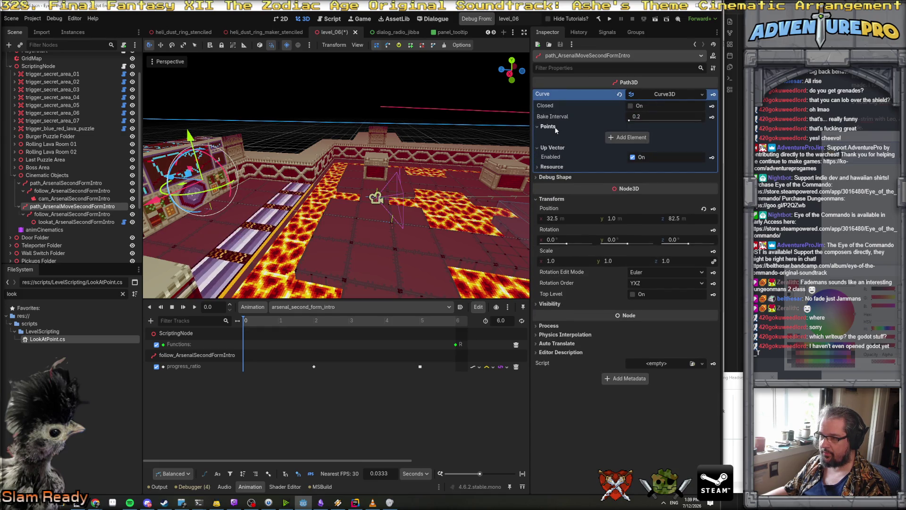
Add two points to the curve, then reselect the Arsenal move path.
click(633, 138)
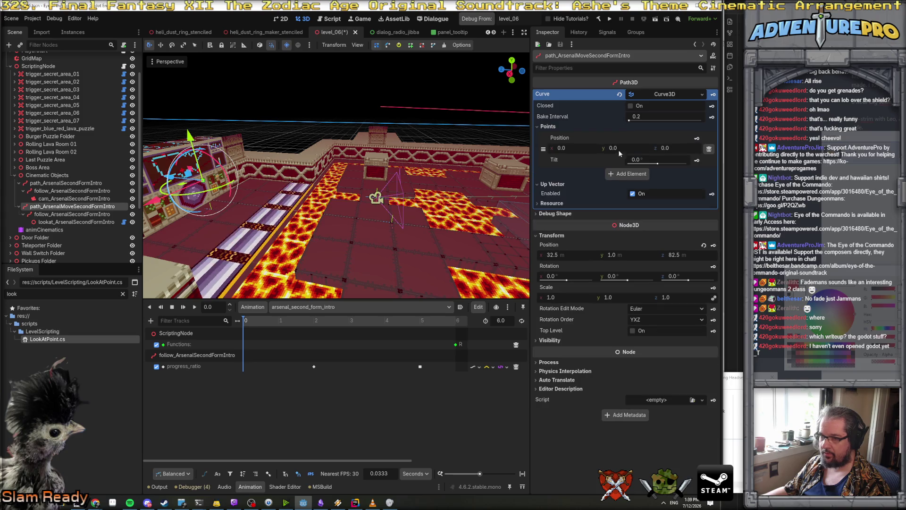
click(612, 175)
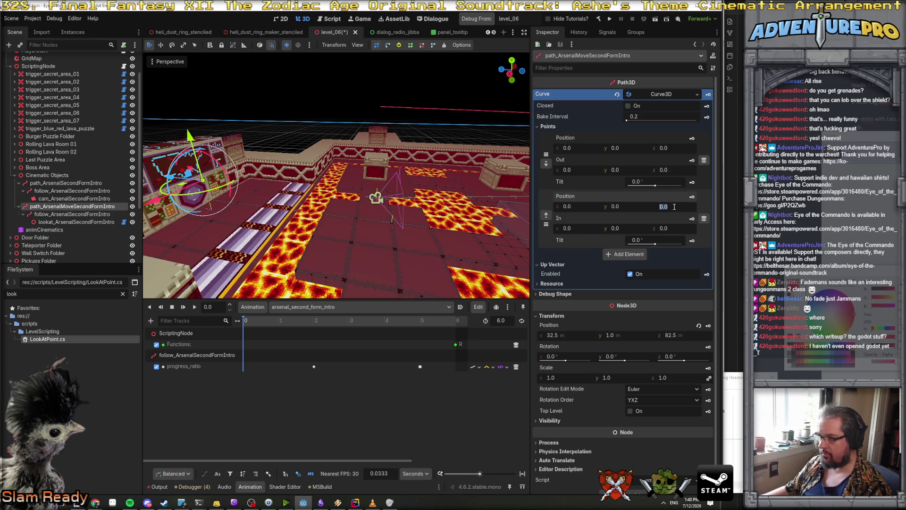
mouse_move(412, 228)
mouse_down()
mouse_move(375, 224)
mouse_move(448, 227)
mouse_up()
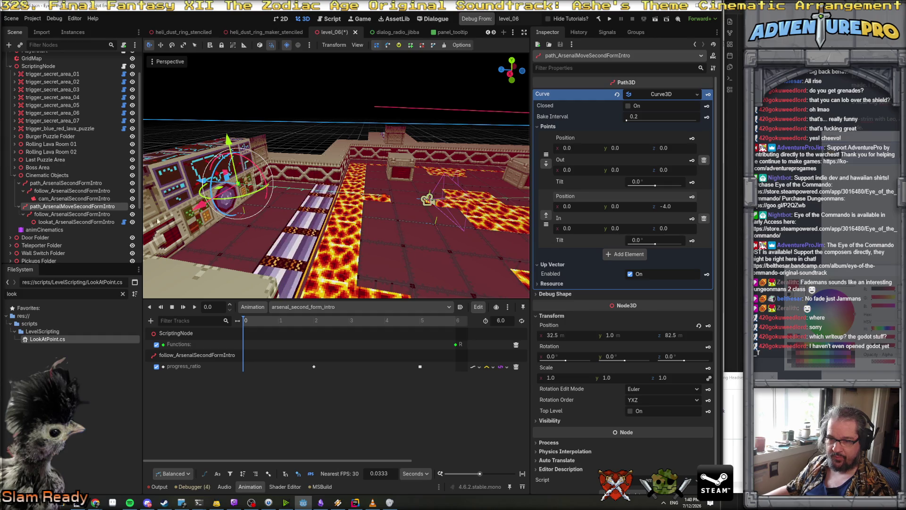
click(85, 183)
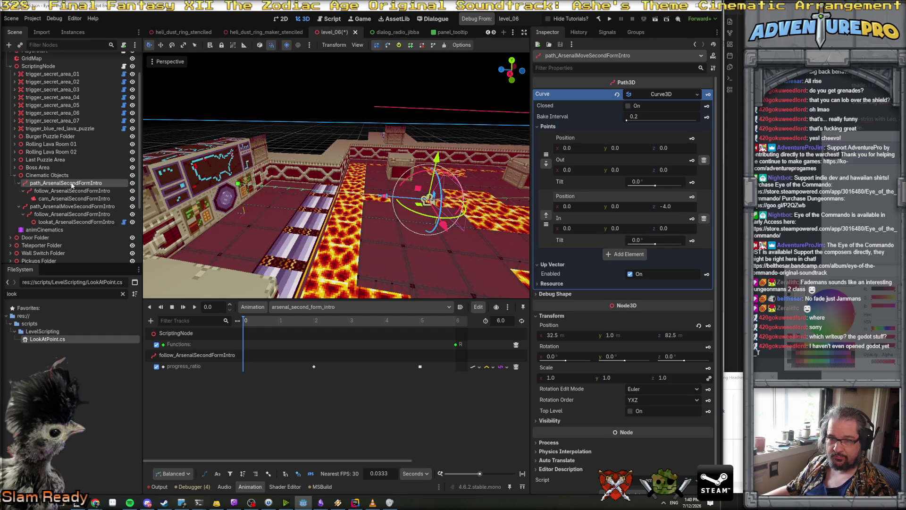
click(83, 206)
click(79, 214)
click(77, 207)
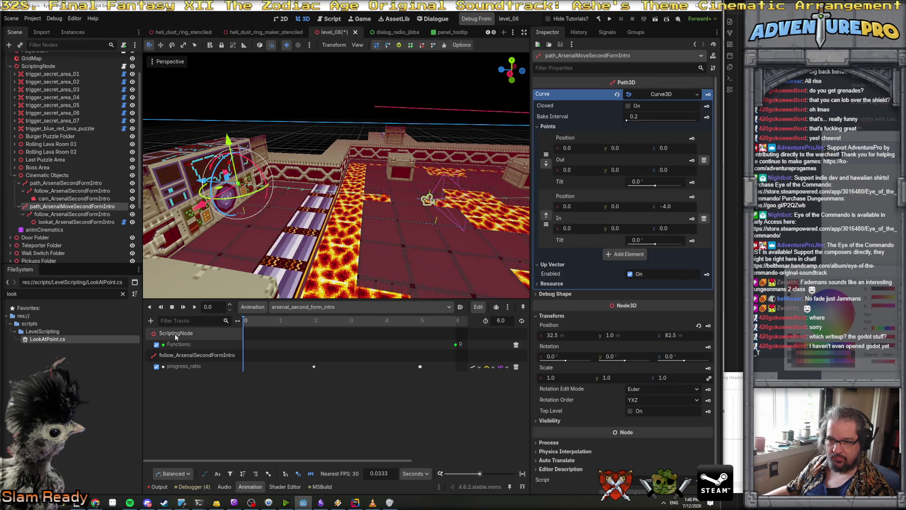
Add a Call Method track targeting lookat_ArsenalSecondFormIntro.
click(151, 320)
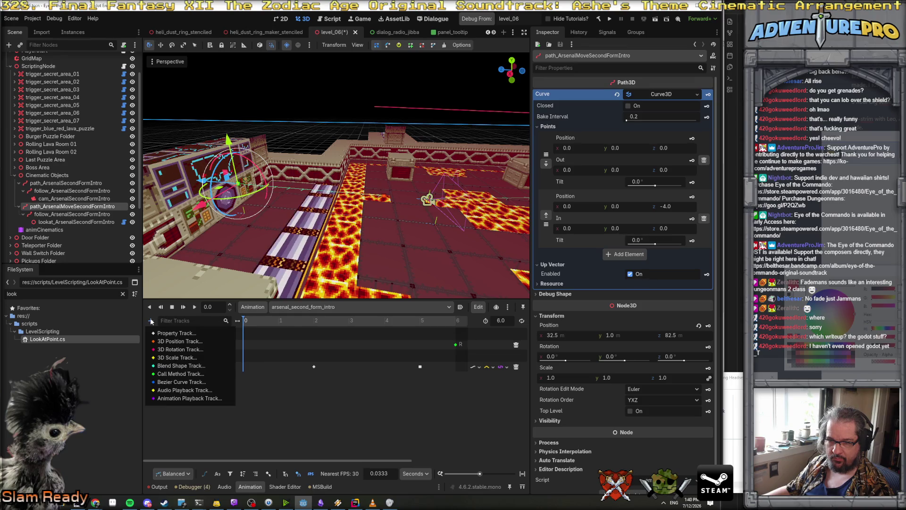
click(179, 373)
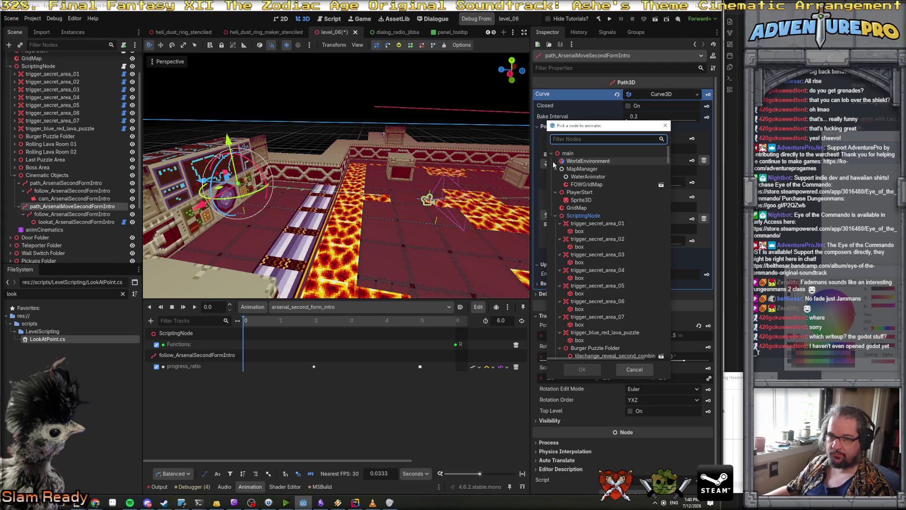
text(look)
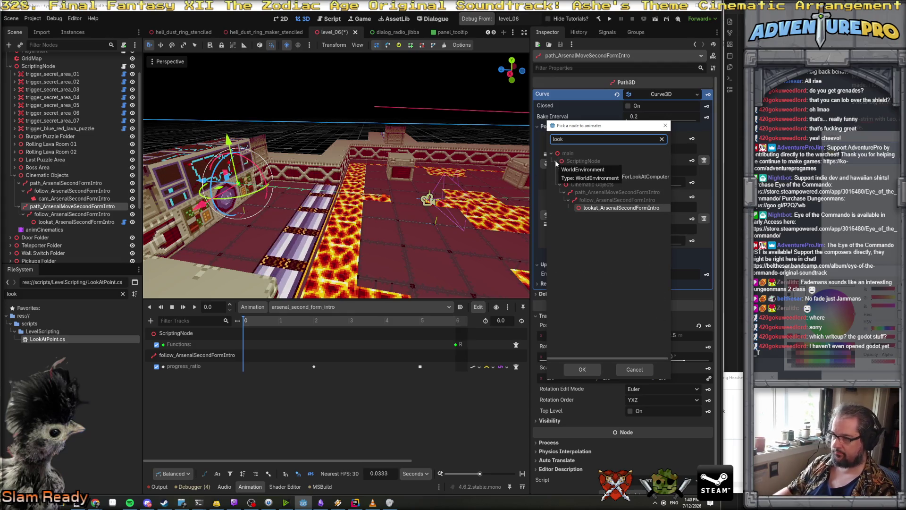
click(582, 370)
Key a StopLookAt() call at the start of the lookat track.
right_click(246, 388)
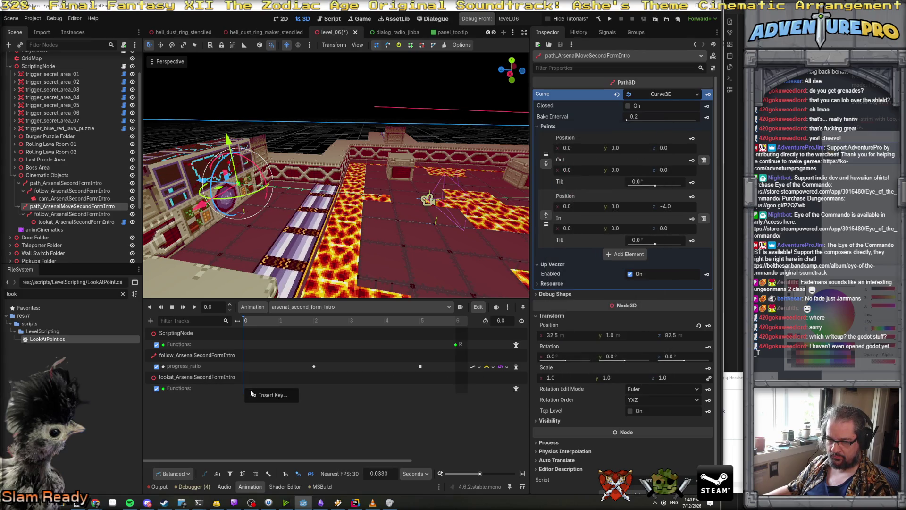
click(250, 392)
text(st)
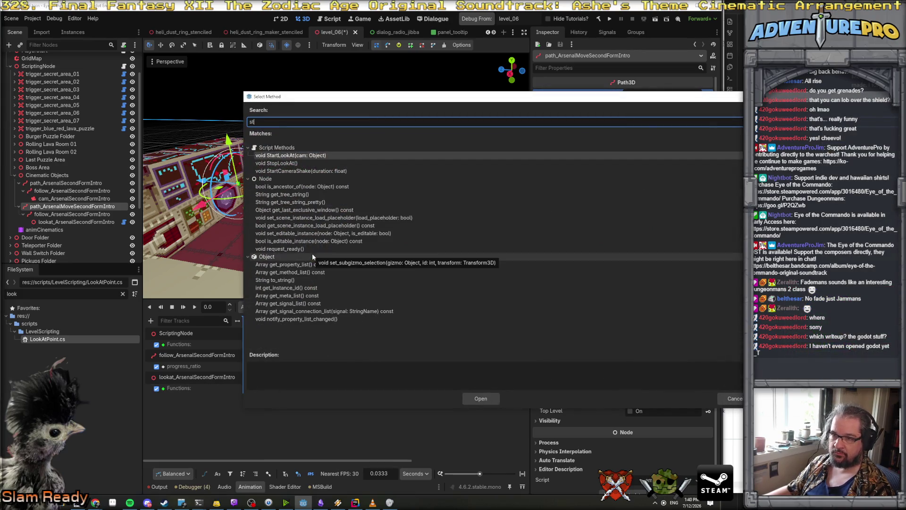
click(302, 163)
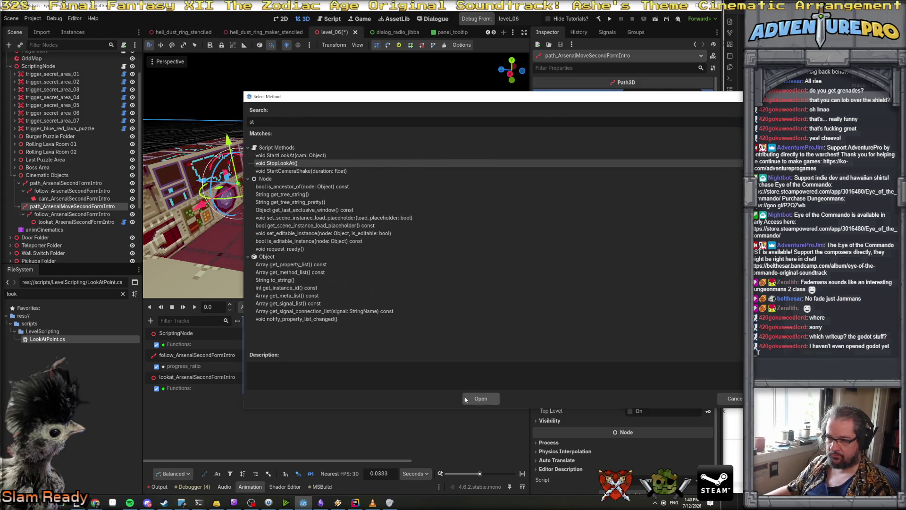
click(474, 400)
click(244, 389)
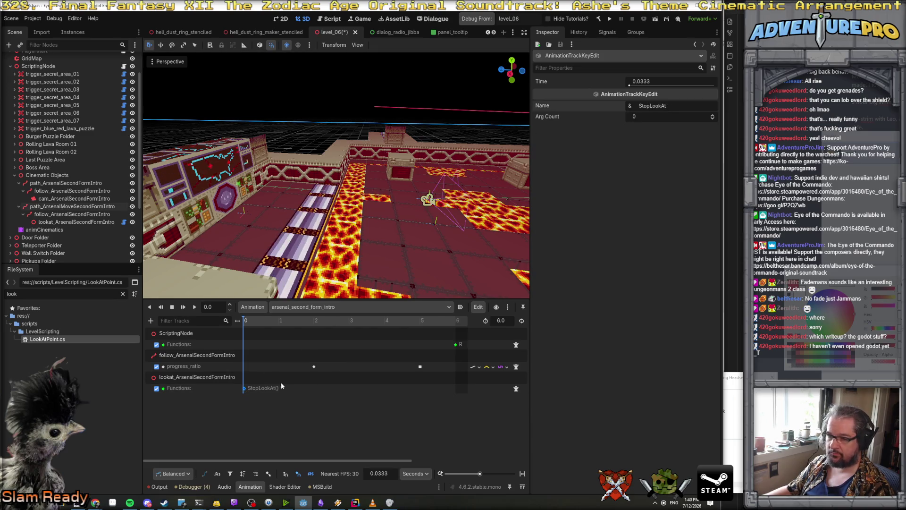
click(260, 391)
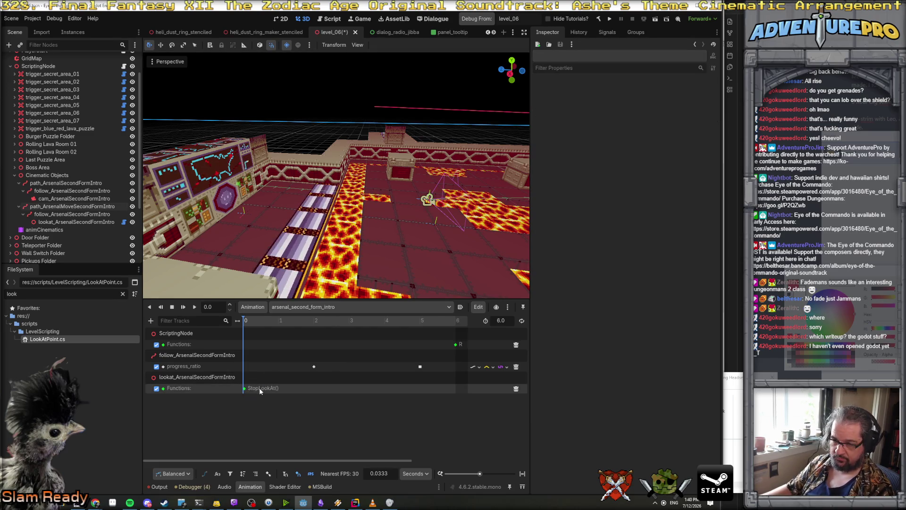
click(244, 389)
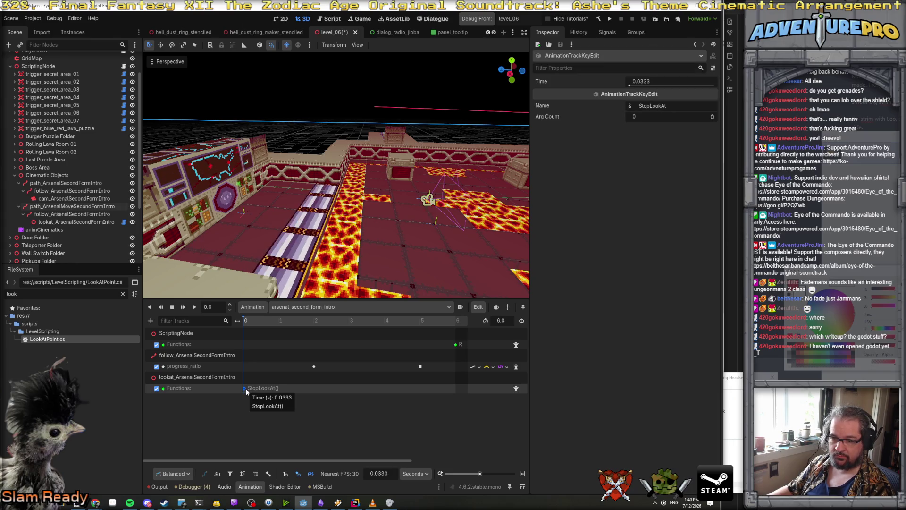
Start inserting another method key on the lookat track, then cancel the method picker.
right_click(245, 389)
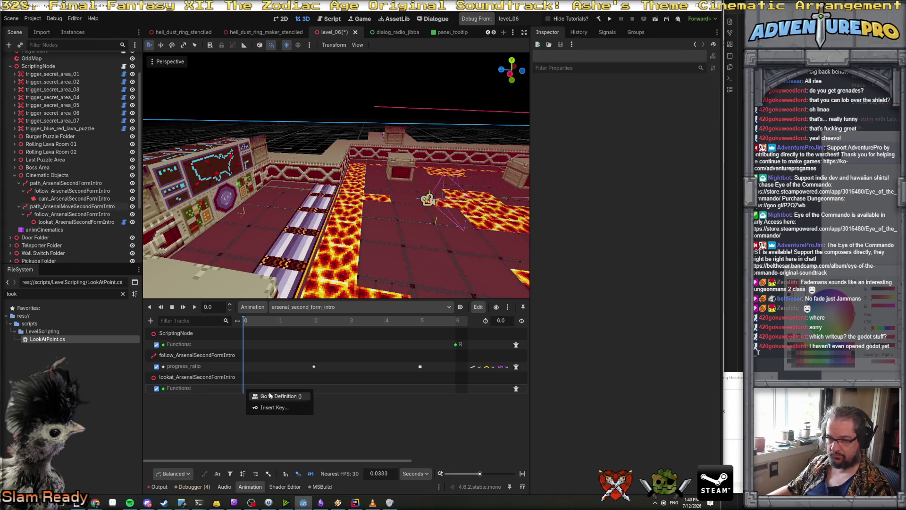
click(264, 408)
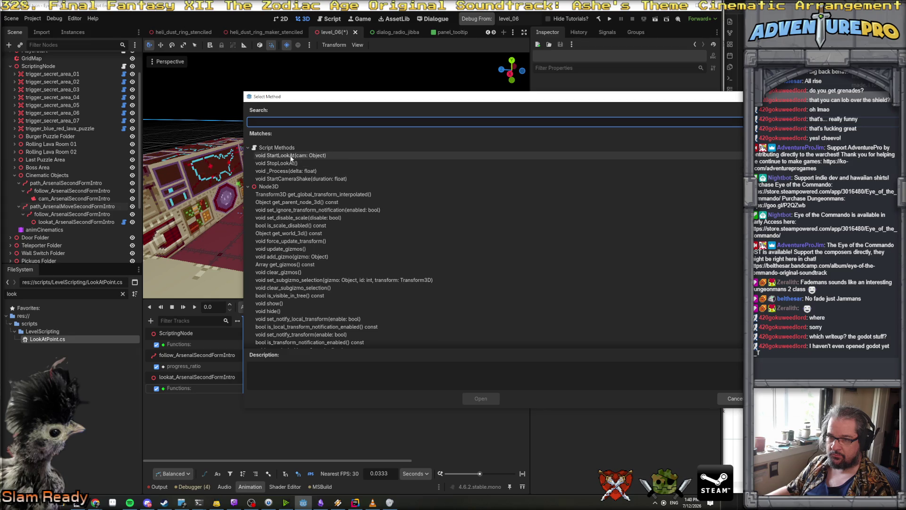
key(Escape)
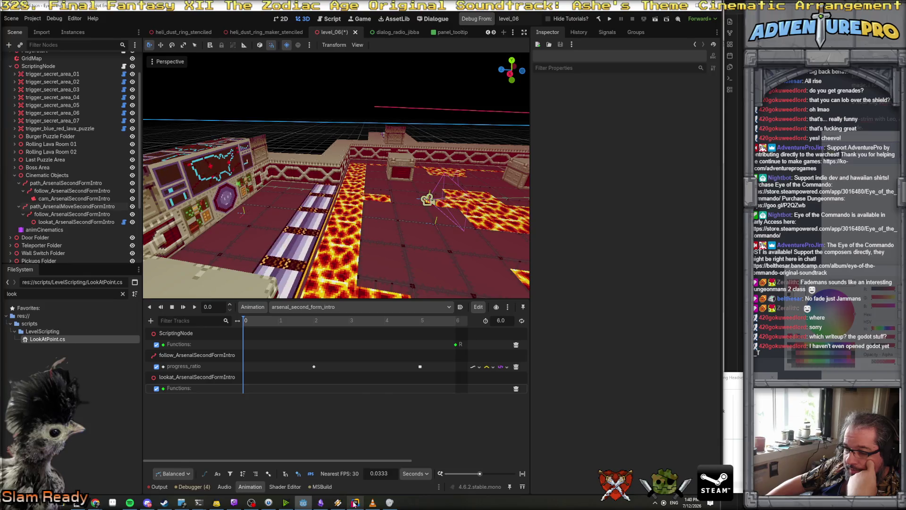
Open LookAtPoint.cs in Rider.
key(alt+Tab)
scroll(348, 182, up, 5)
scroll(81, 270, down, 3)
scroll(55, 221, up, 3)
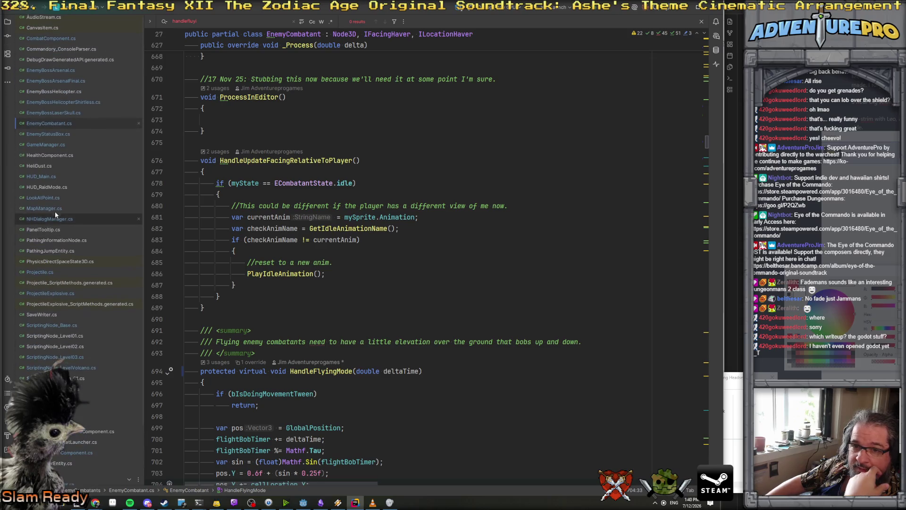
double_click(55, 200)
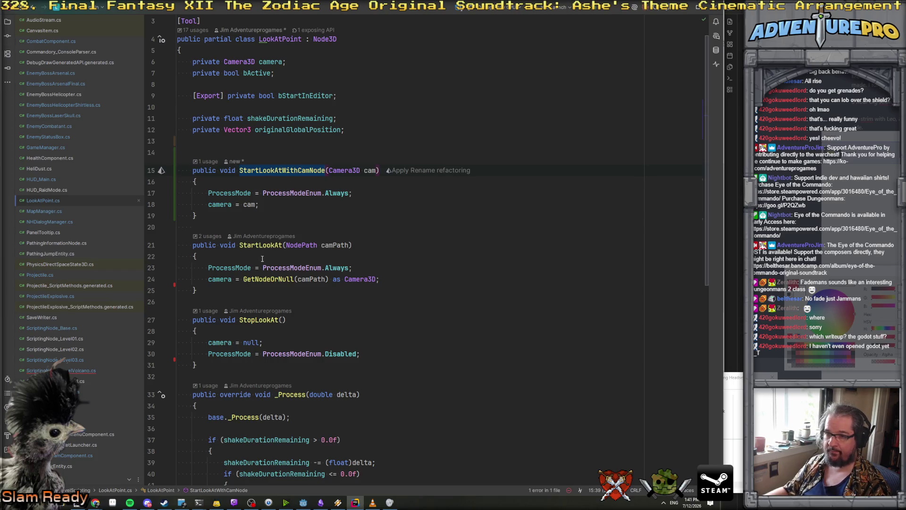
Find the StartLookAt call in the volcano script and autocomplete it to StartLookAtWithCamNode.
key(ctrl+shift+f)
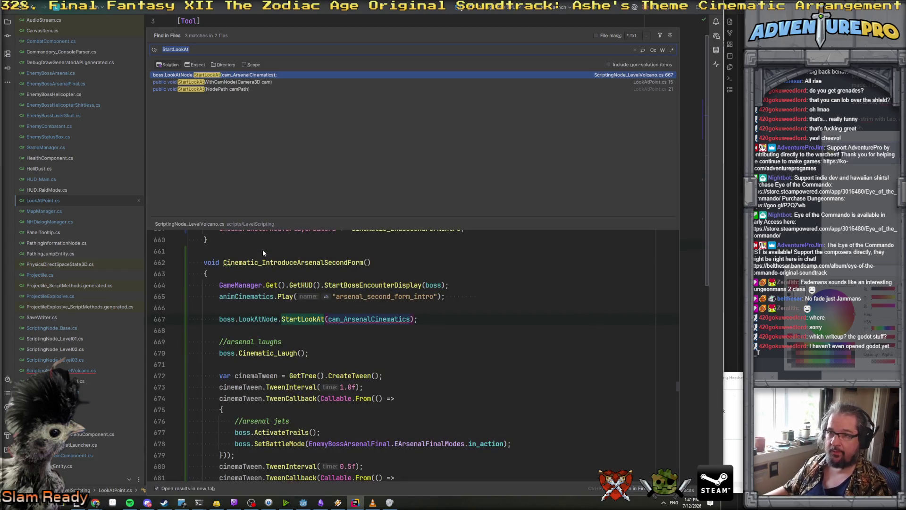
double_click(218, 77)
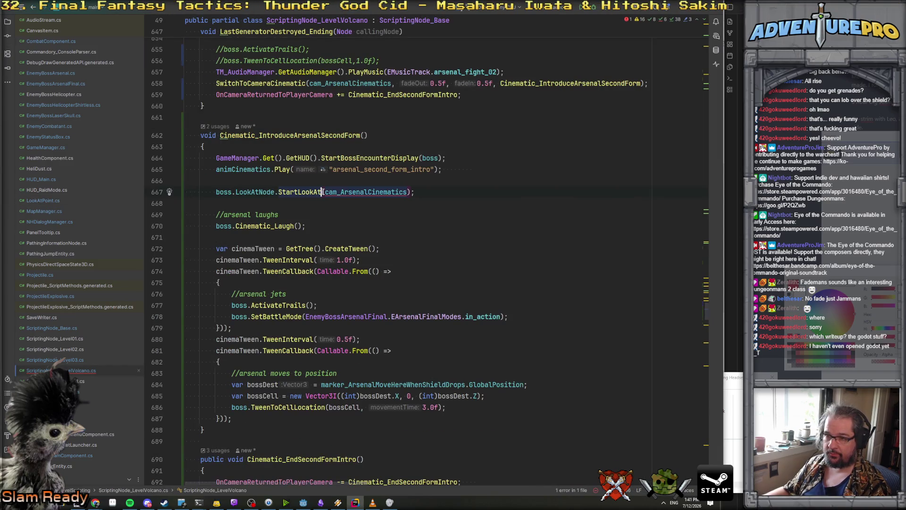
text(WithCam)
key(Return)
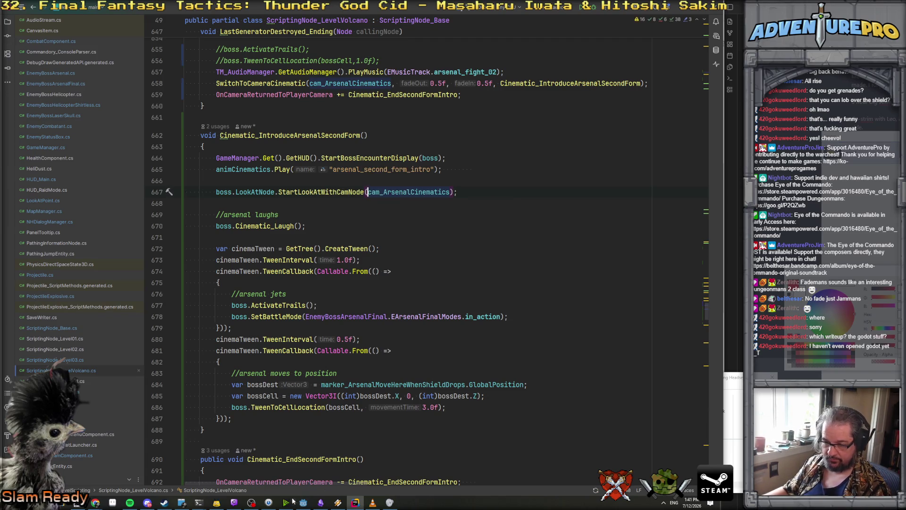
click(308, 504)
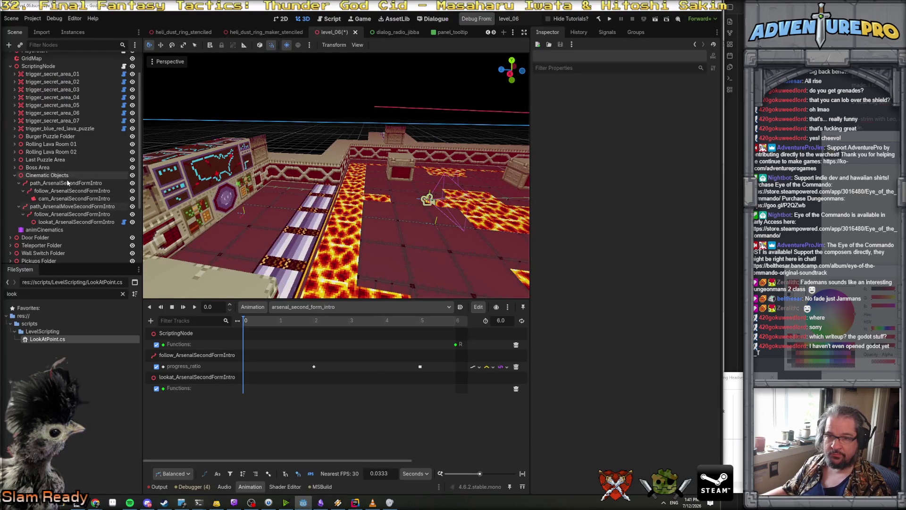
Key a StartLookAt call at 0 s with cam_ArsenalSecondFormIntro as its argument.
click(44, 230)
right_click(246, 391)
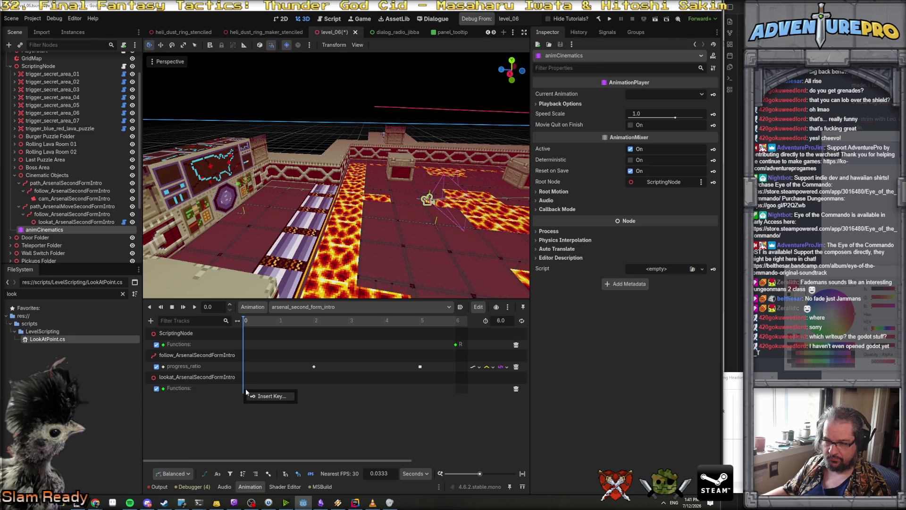
click(270, 396)
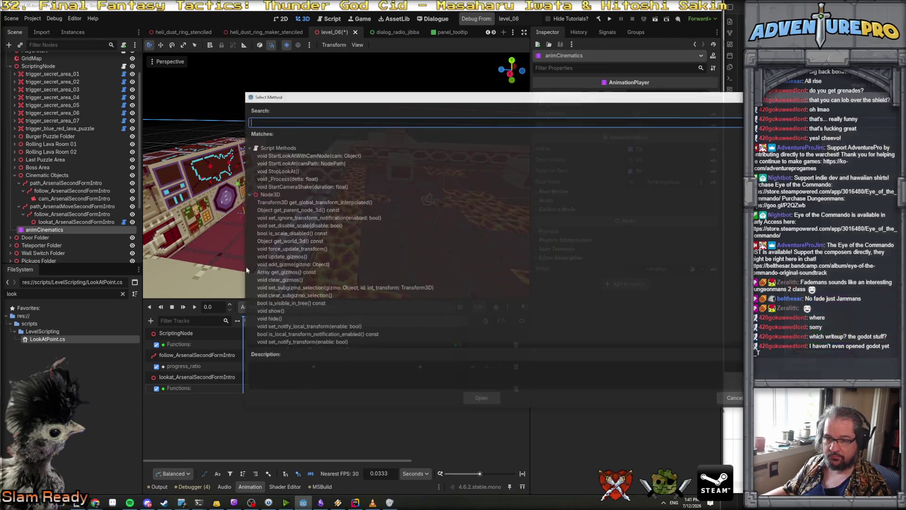
click(301, 164)
click(481, 400)
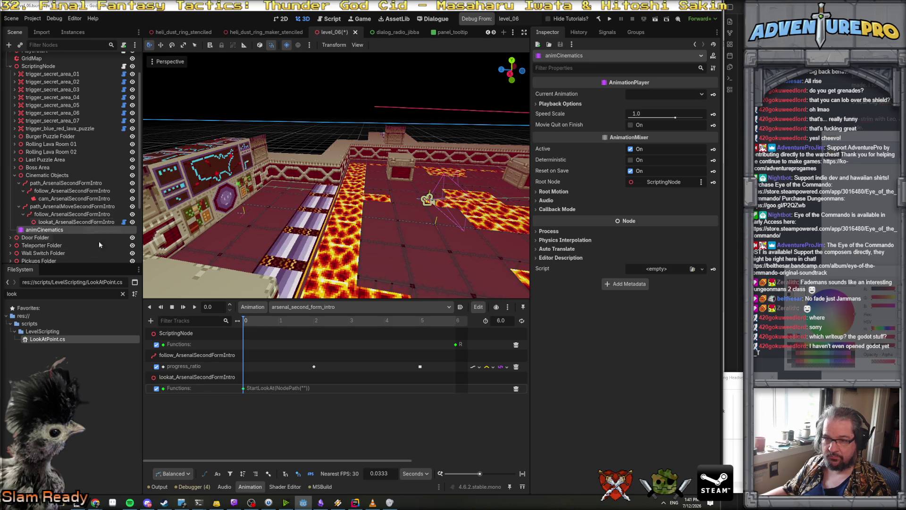
click(244, 388)
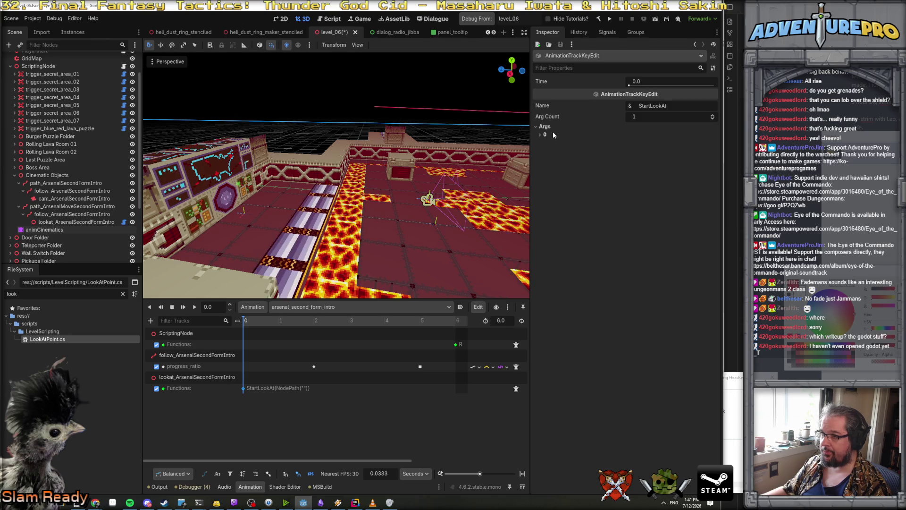
click(540, 135)
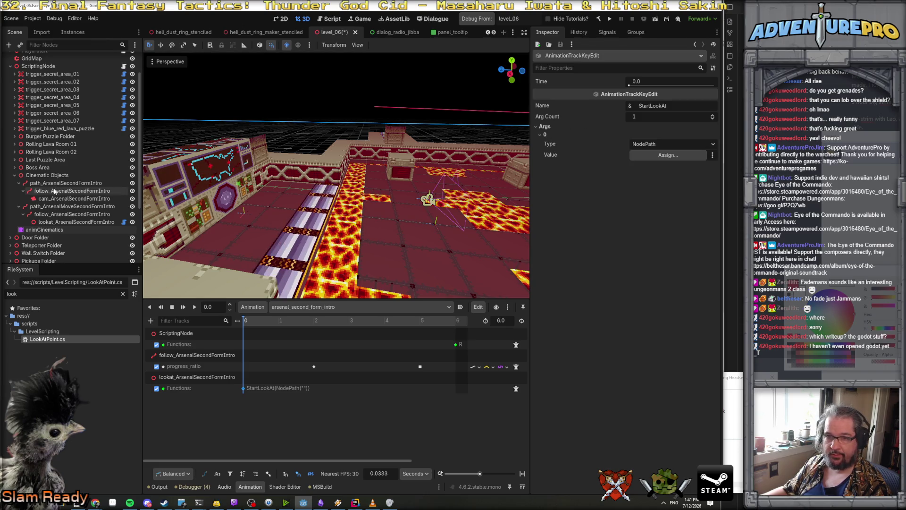
click(56, 199)
drag(590, 178, 668, 155)
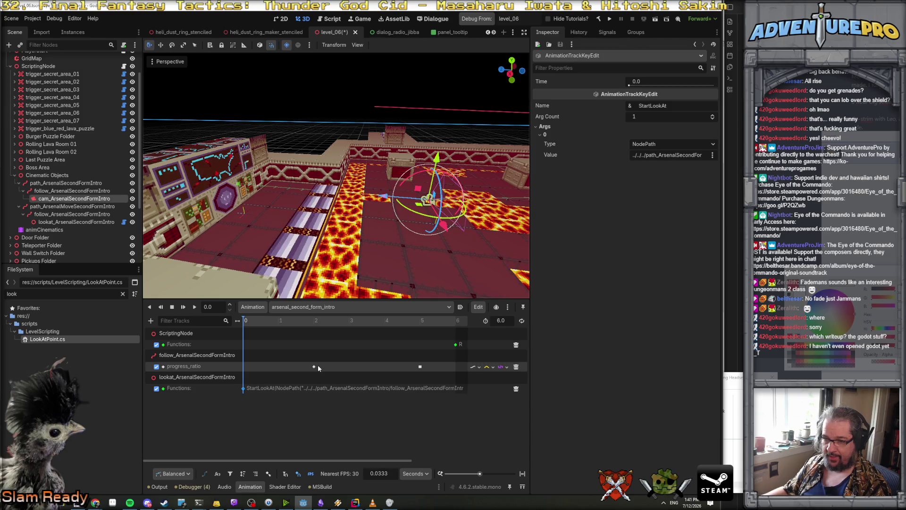
Try adding a property track for the lower follow node, then cancel without adding it.
click(151, 321)
click(192, 333)
text(follow)
key(Down)
key(Up)
key(Down)
key(Up)
key(Down)
key(Up)
key(Down)
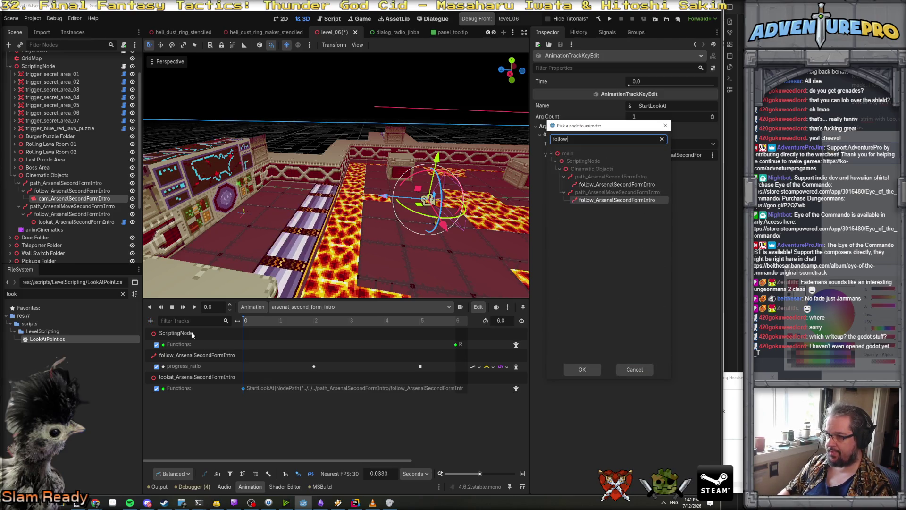
key(Down)
key(Up)
key(Down)
key(Up)
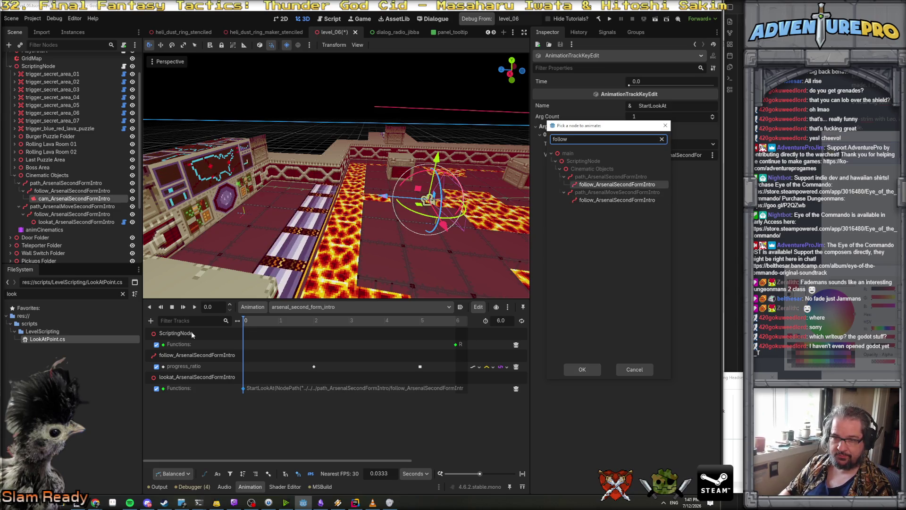
key(Down)
key(Return)
key(Escape)
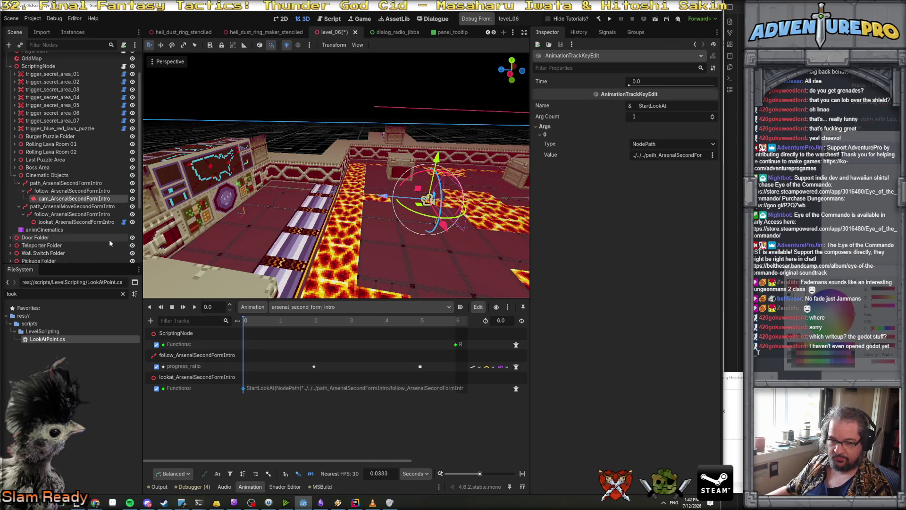
Rename the nodes to follow_ArsenalMoveSecondFormIntro and lookat_ArsenalMoveSecondFormIntro, and widen the track names.
click(81, 215)
double_click(89, 215)
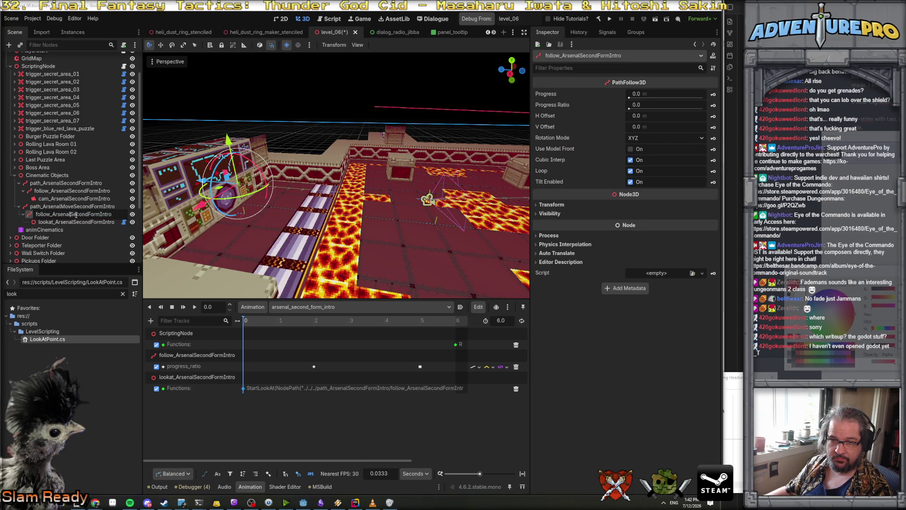
text(Move)
key(Return)
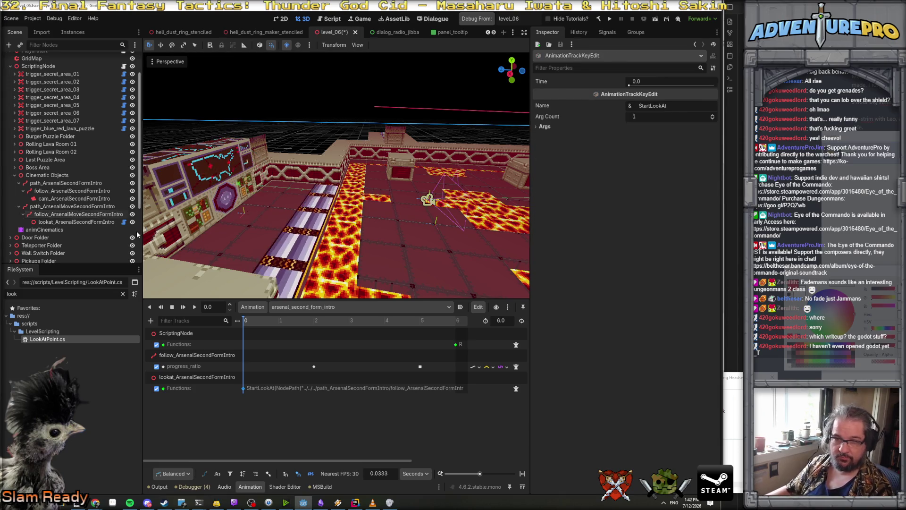
click(73, 223)
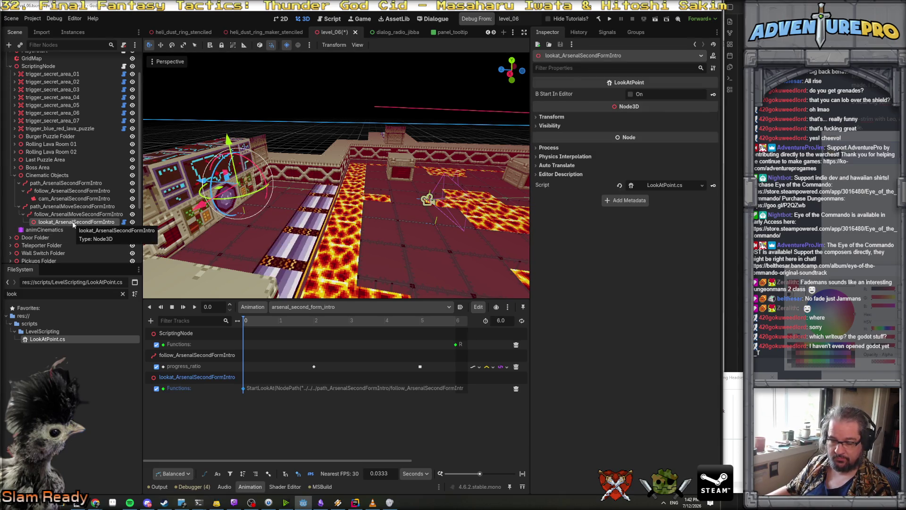
double_click(73, 222)
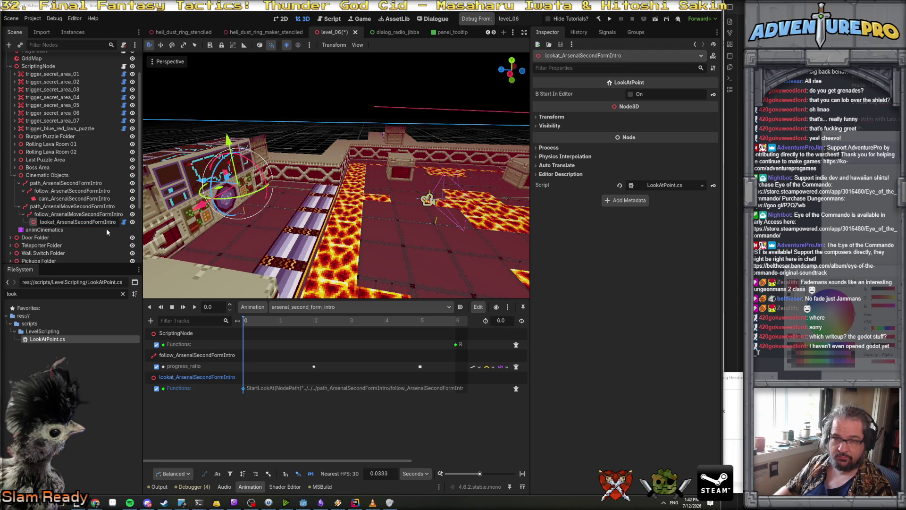
text(Move)
key(Return)
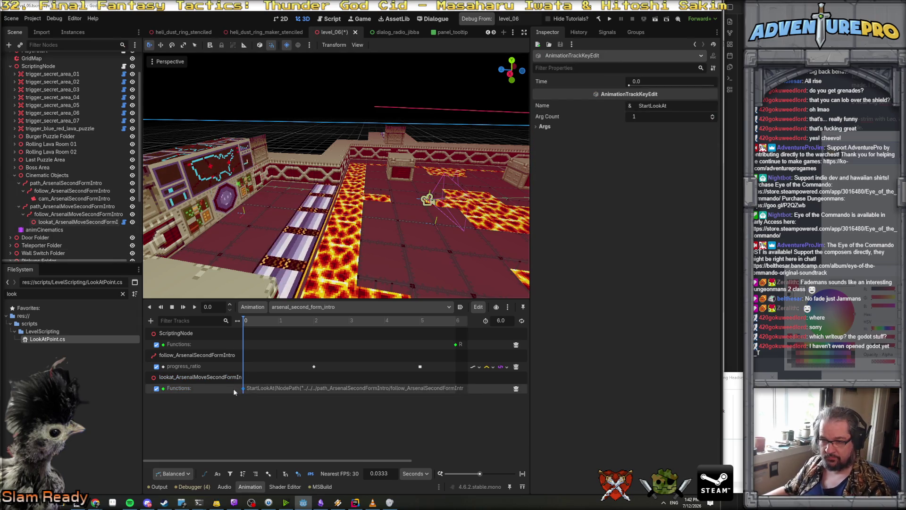
drag(238, 321, 252, 320)
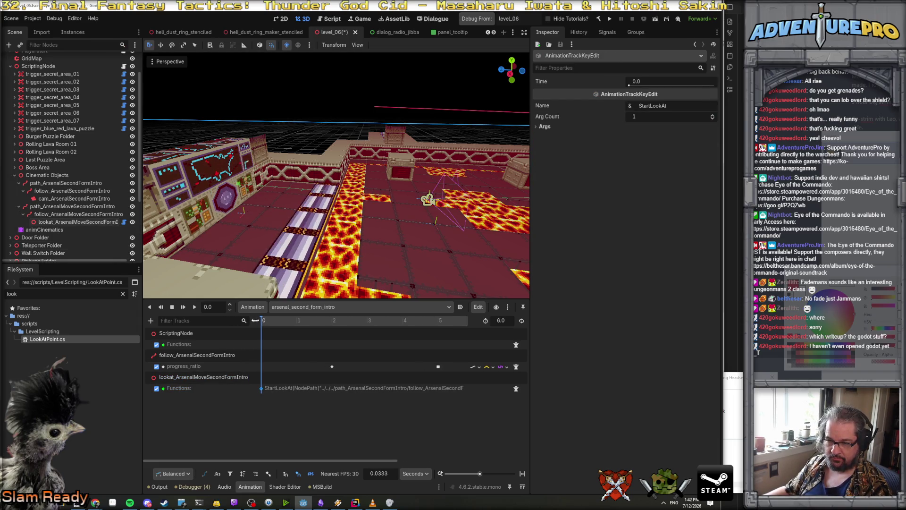
Add a progress_ratio property track for follow_ArsenalMoveSecondFormIntro.
click(151, 321)
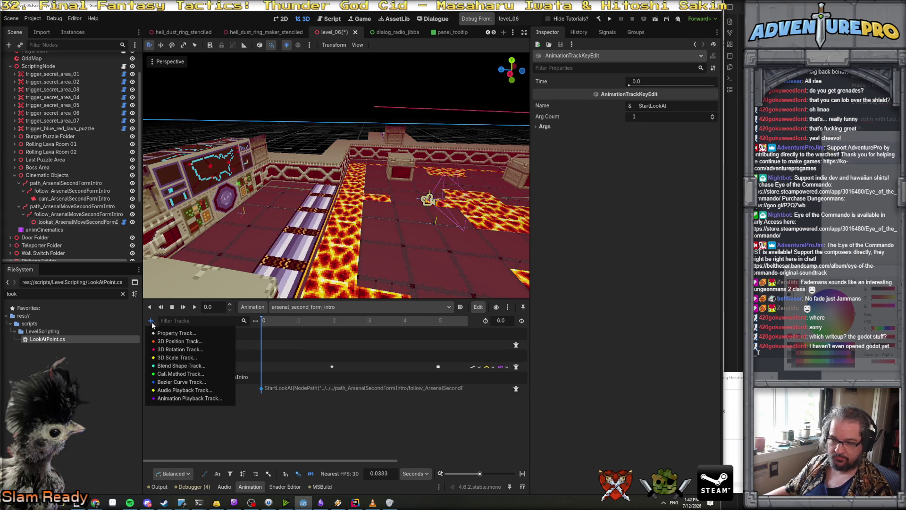
click(165, 332)
text(follow)
key(Down)
key(Return)
text(pro)
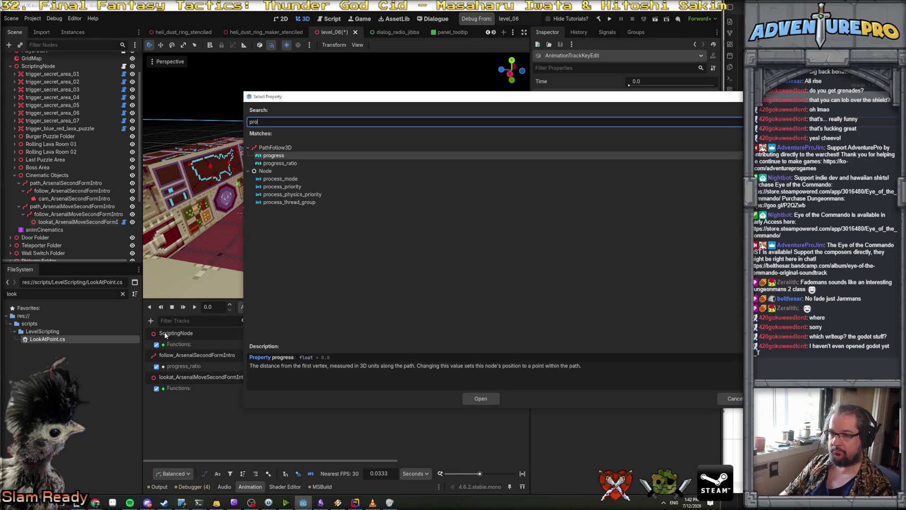
key(Down)
key(Return)
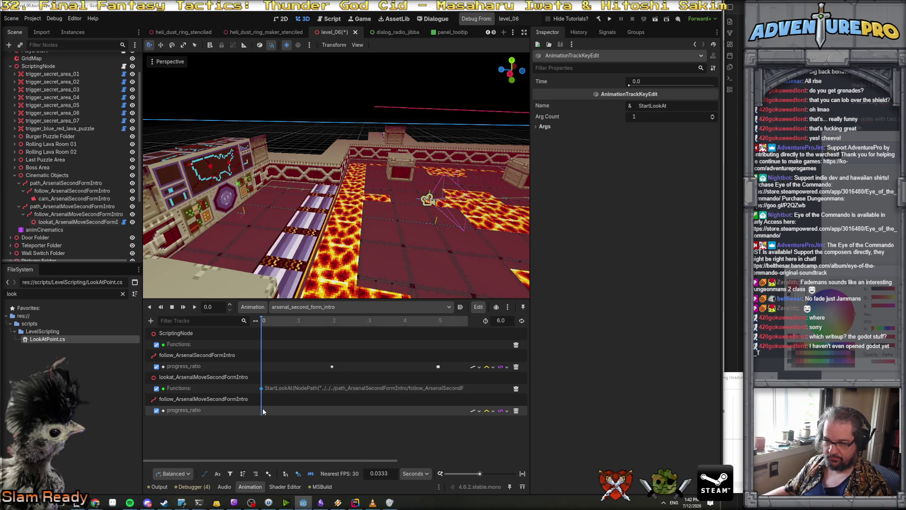
Insert a progress_ratio key of 0 at exactly 2.0 s.
click(335, 336)
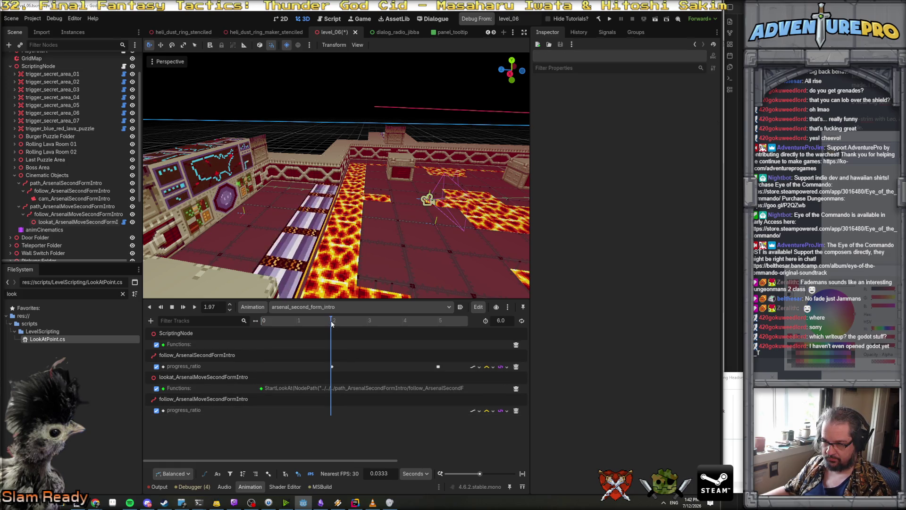
right_click(333, 410)
click(337, 413)
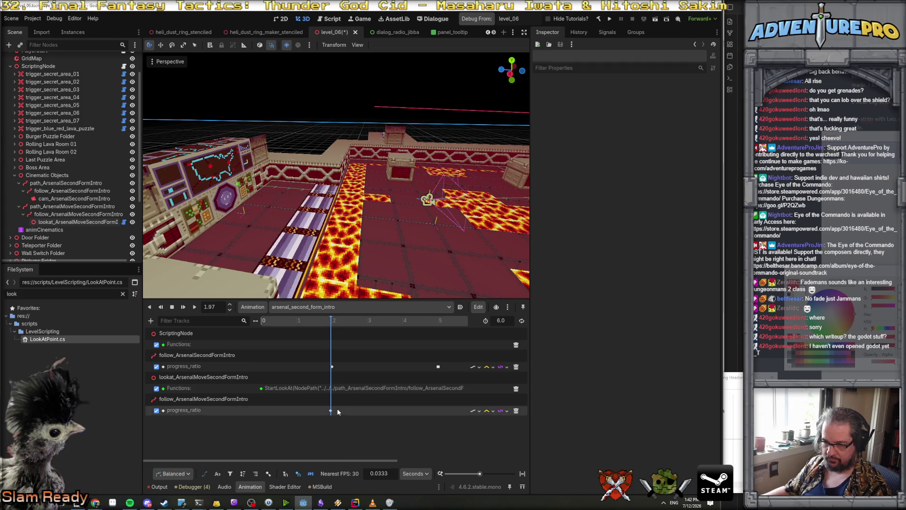
click(332, 412)
drag(332, 411, 333, 411)
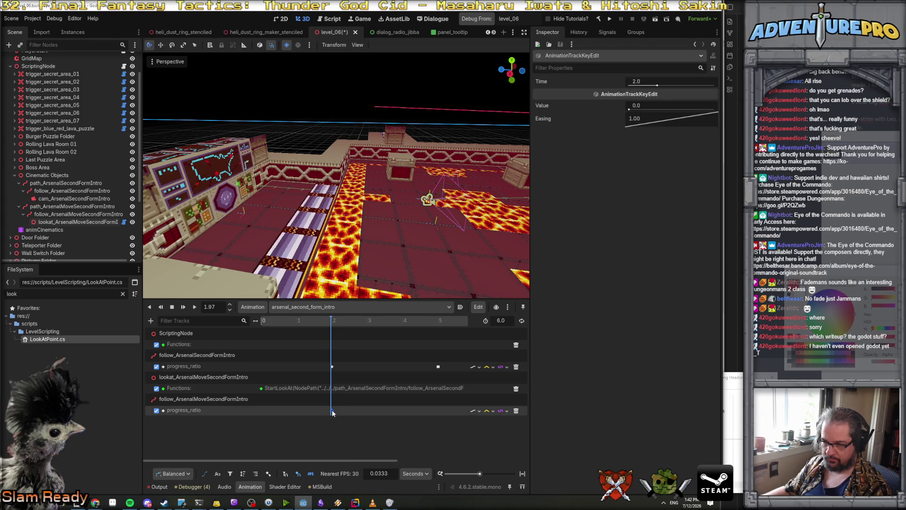
Key progress_ratio to 1.0 at 5.0333 s and save the scene.
right_click(437, 412)
click(454, 417)
drag(437, 411, 440, 411)
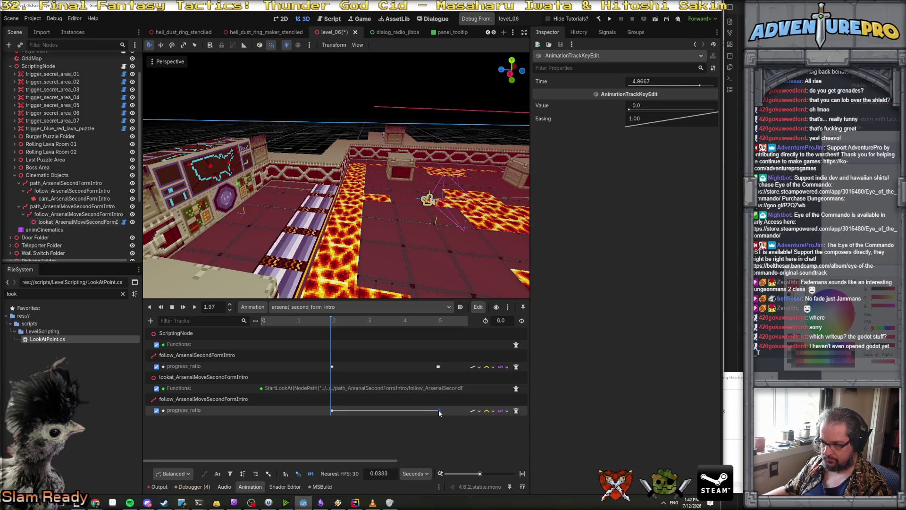
click(653, 108)
text(1.0)
key(Return)
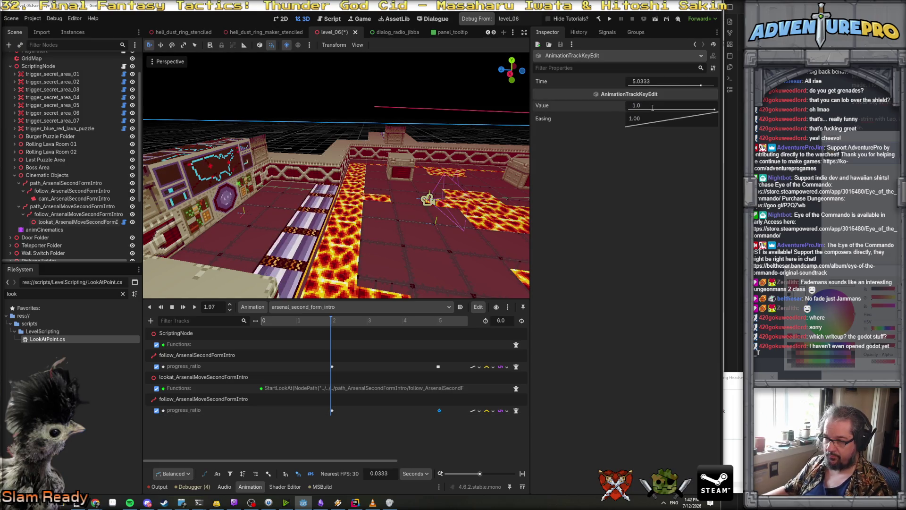
drag(386, 232, 386, 232)
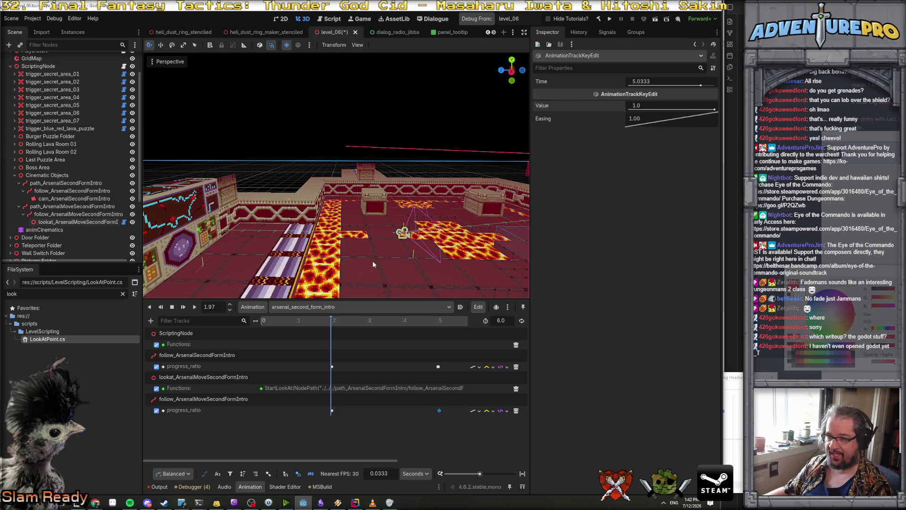
key(ctrl+s)
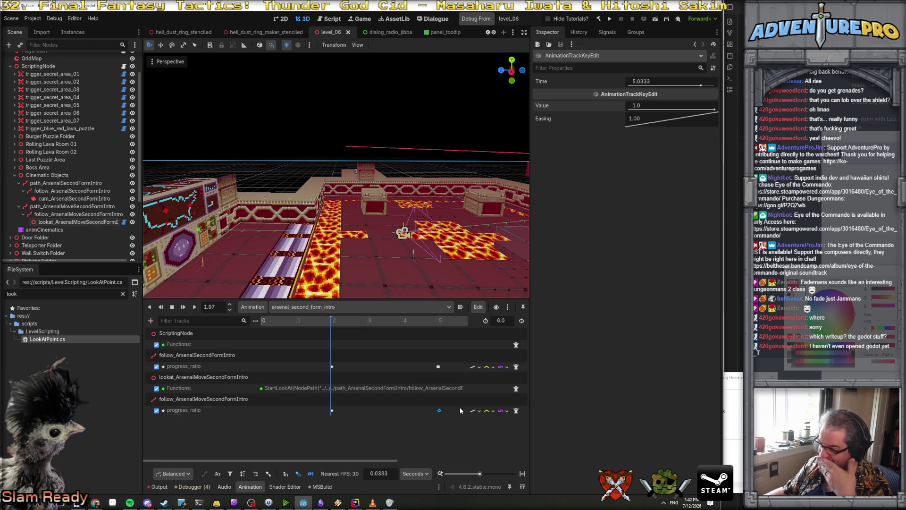
scroll(480, 356, right, 3)
Insert a stray progress_ratio key near 6 s and delete it again.
right_click(382, 411)
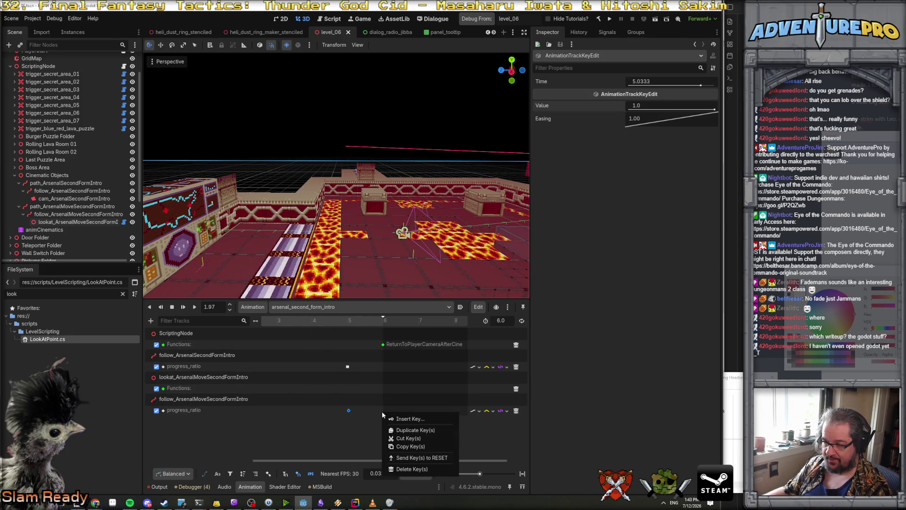
click(391, 419)
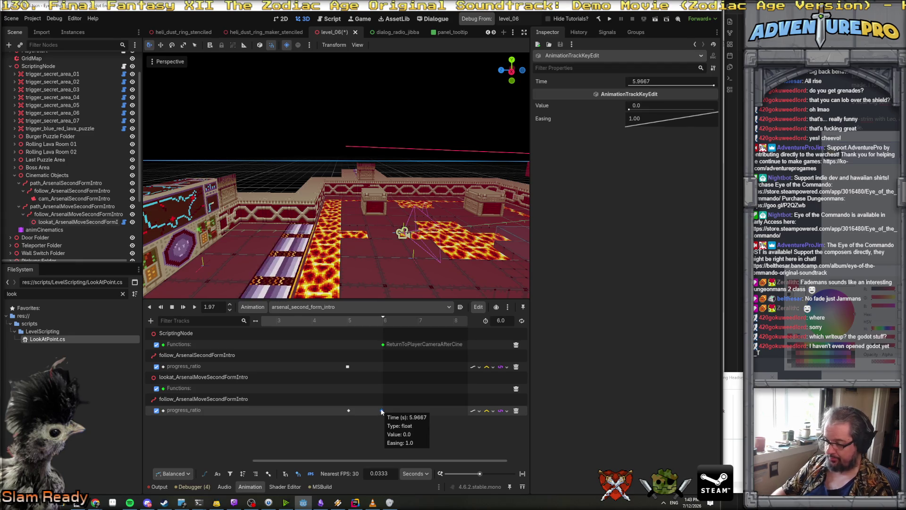
key(Delete)
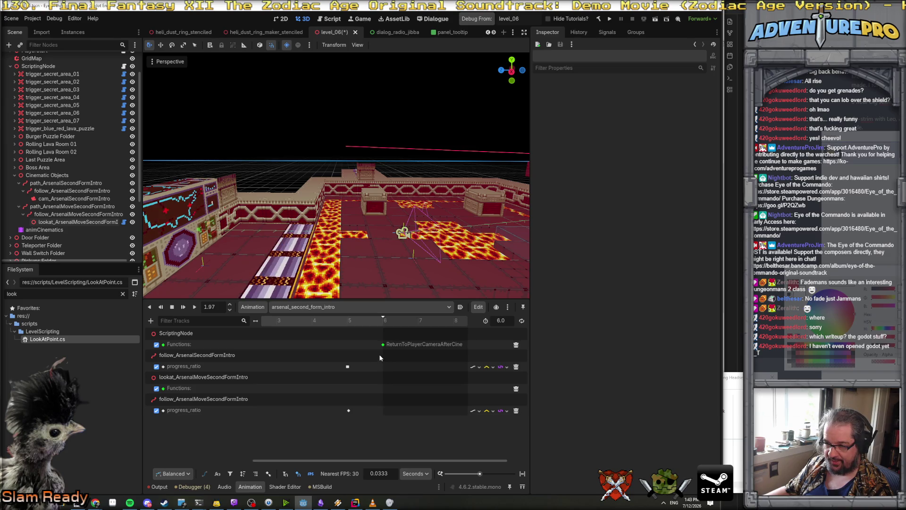
click(246, 354)
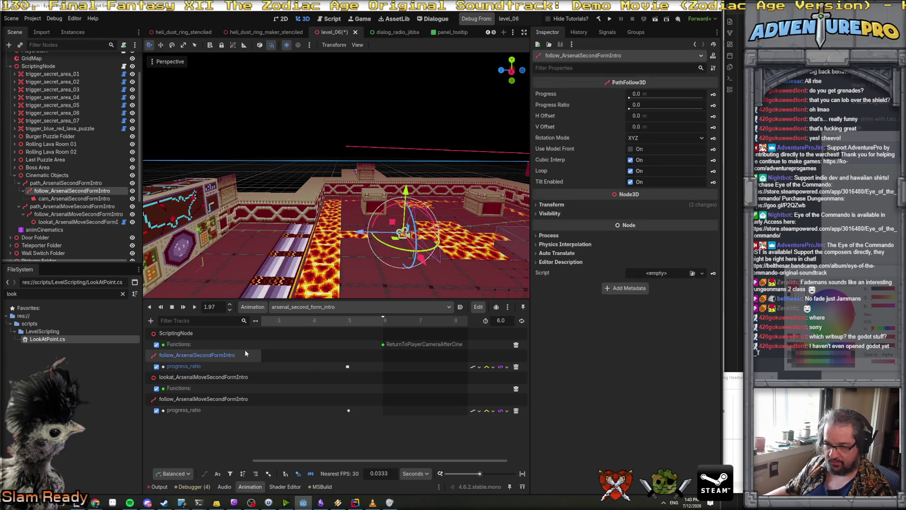
Key a StopLookAt() call on the look-at track at 6.0 s and save level_06.
click(376, 321)
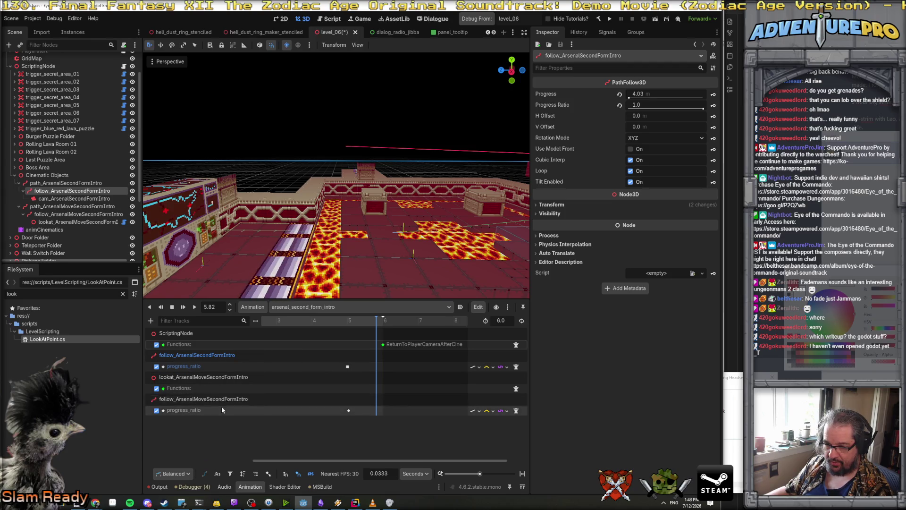
right_click(378, 392)
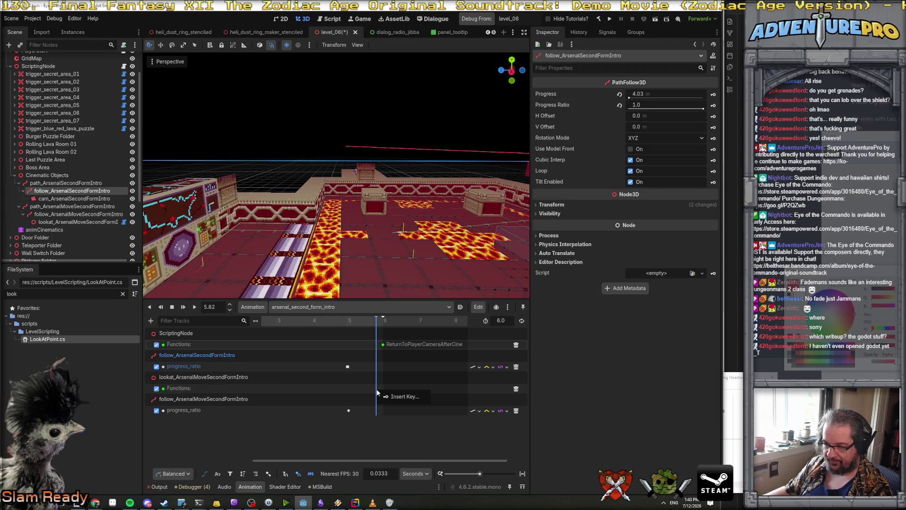
click(389, 395)
text(s)
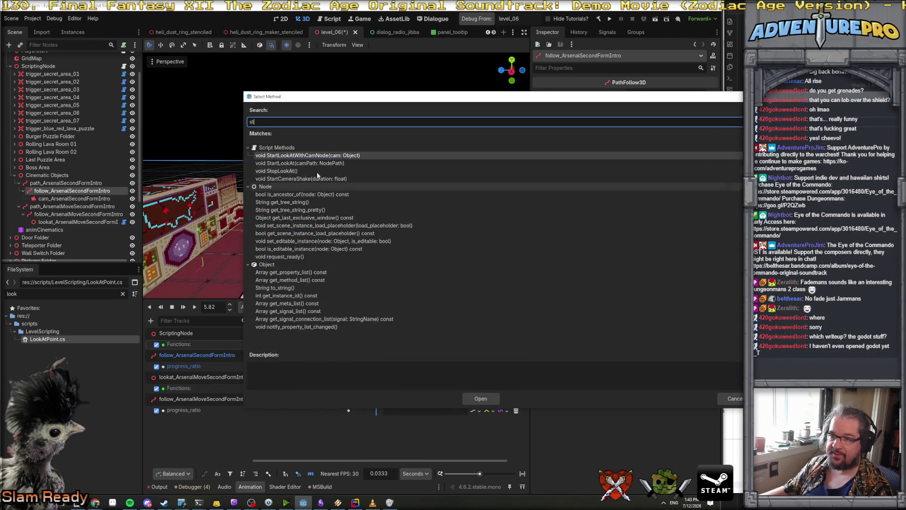
text(t)
click(479, 399)
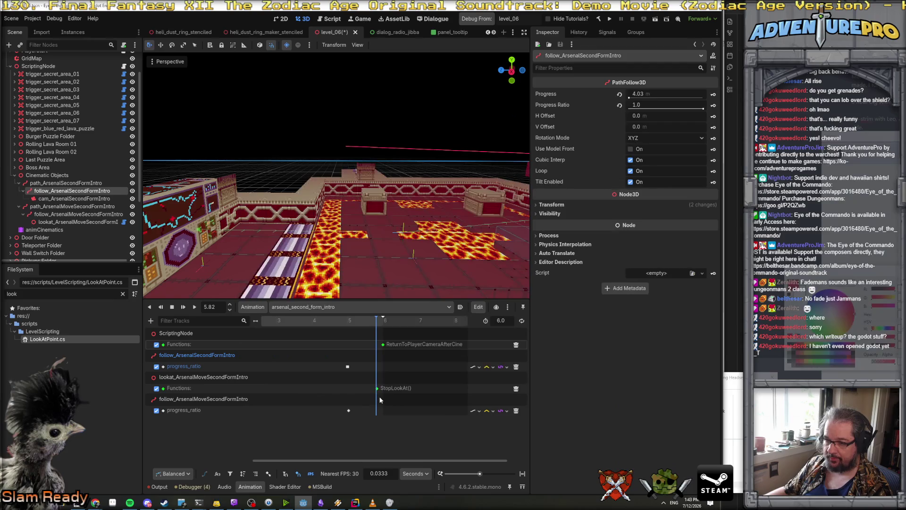
click(382, 389)
drag(383, 390, 385, 391)
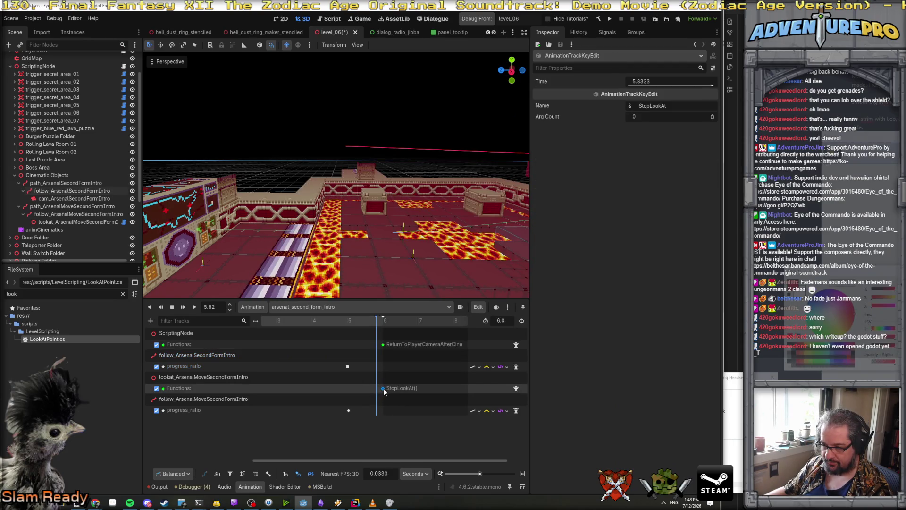
key(ctrl+s)
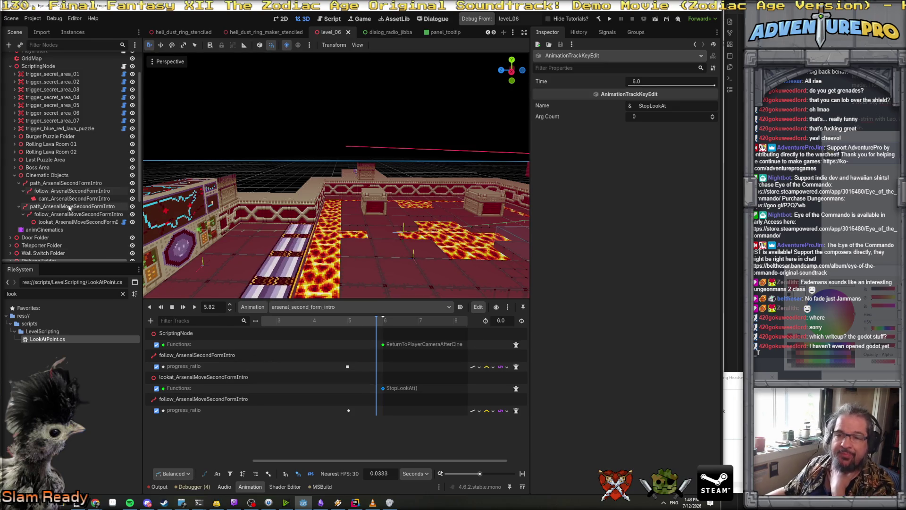
click(358, 503)
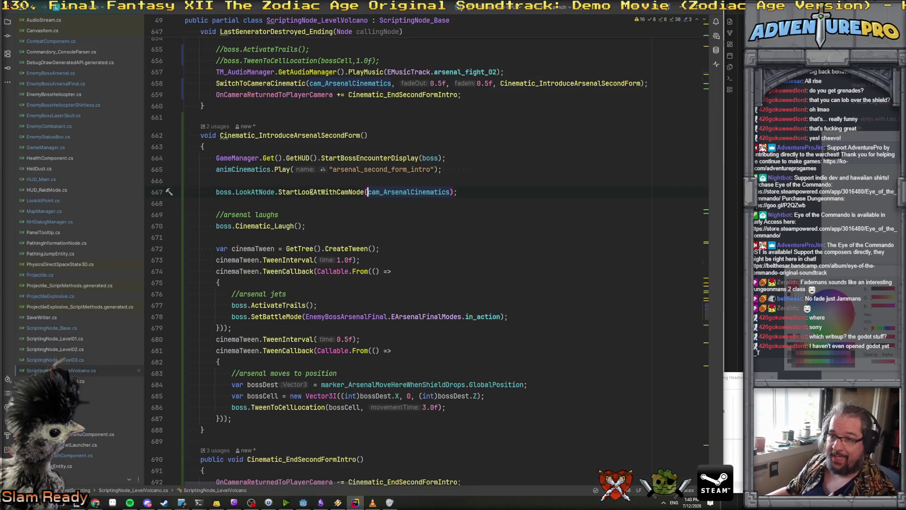
Delete the StartLookAtWithCamNode line, set the Godot playhead to 6.0 s, and run the project.
key(shift+Down)
key(Delete)
key(Delete)
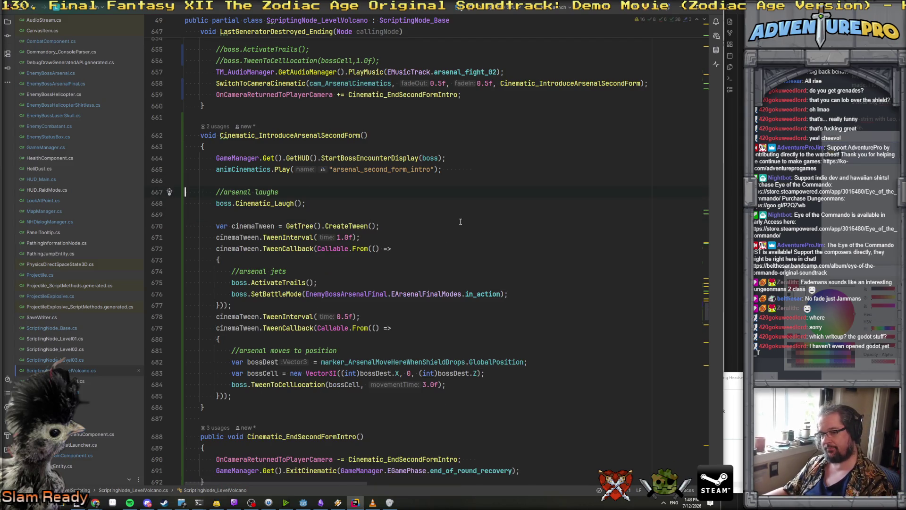
key(alt+Tab)
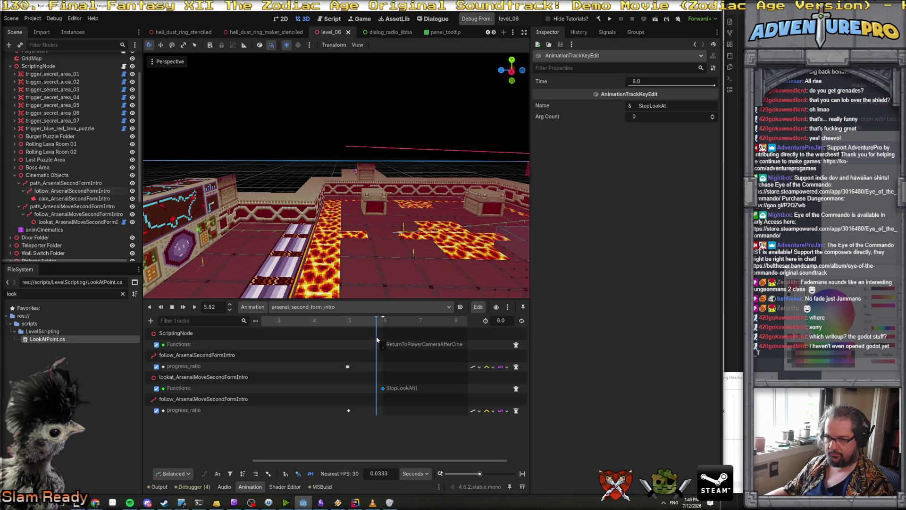
drag(376, 322, 384, 324)
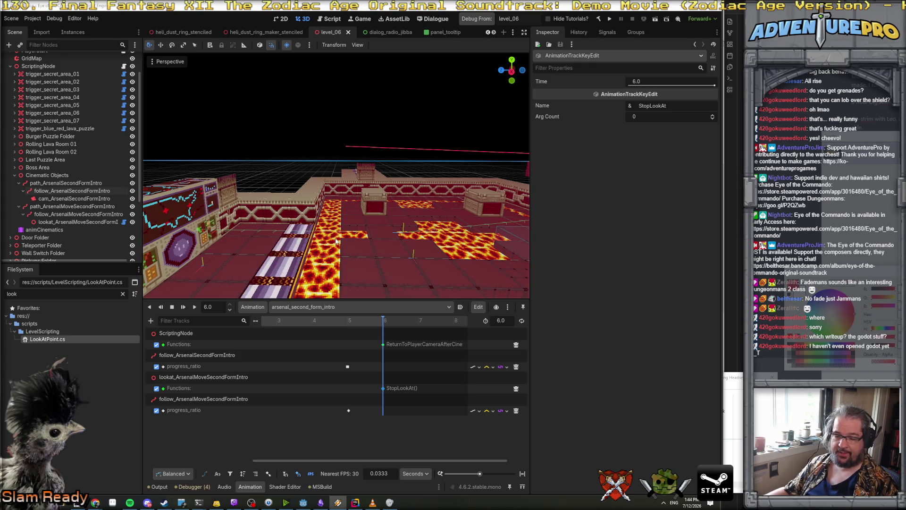
click(355, 503)
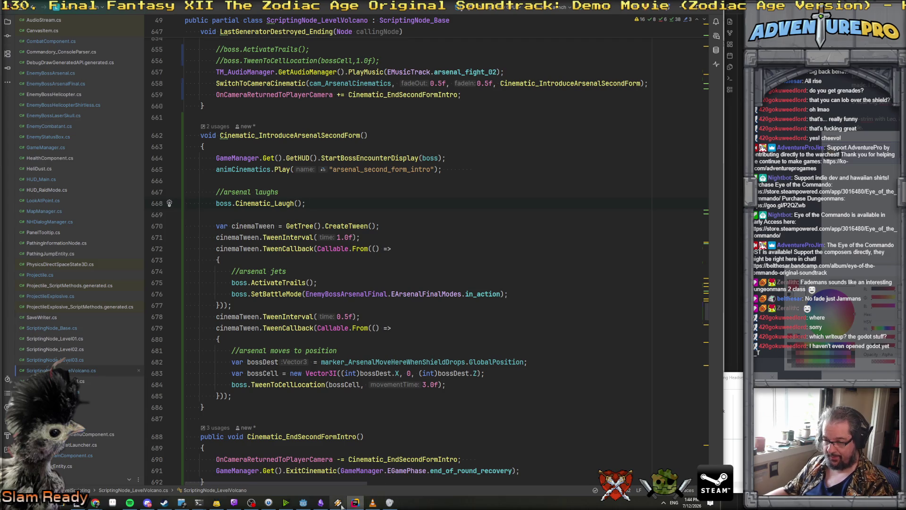
click(302, 503)
click(477, 20)
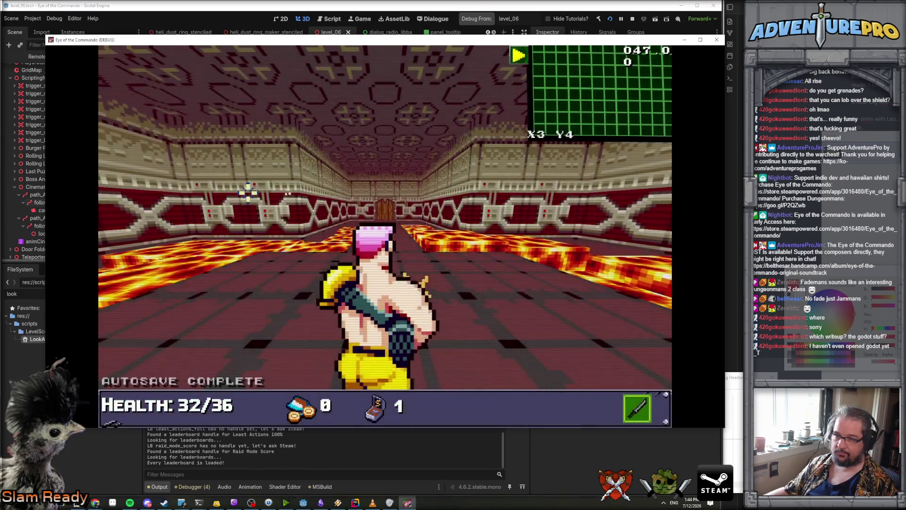
Teleport the player to the boss arena via the debug console and dismiss the Arsenal's dialogue.
drag(247, 186, 553, 209)
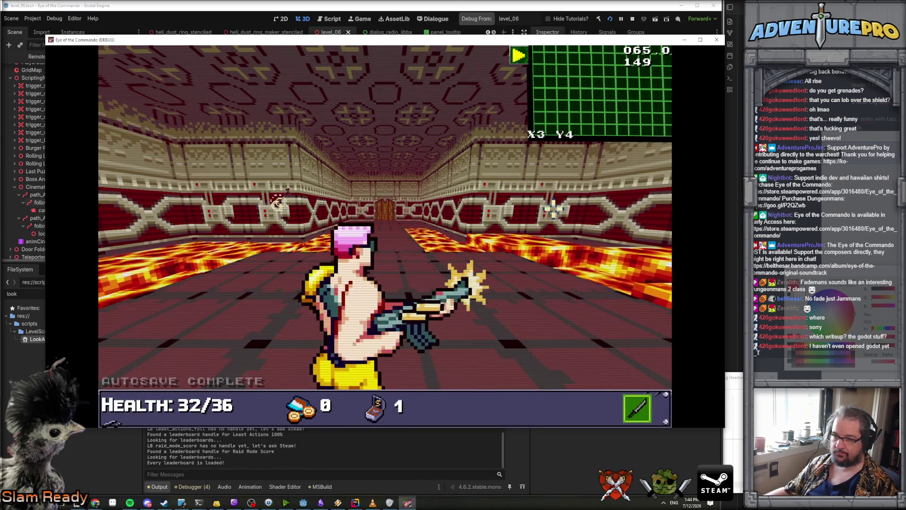
key(grave)
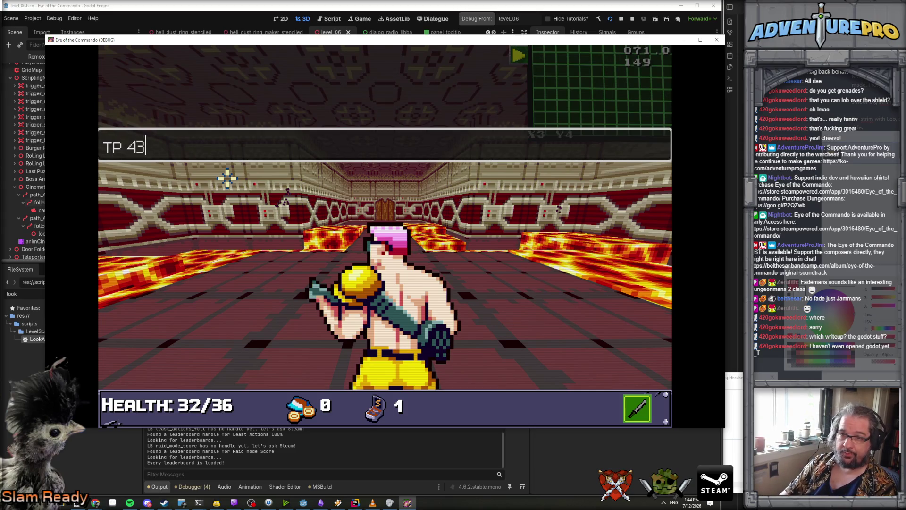
text(65)
key(Return)
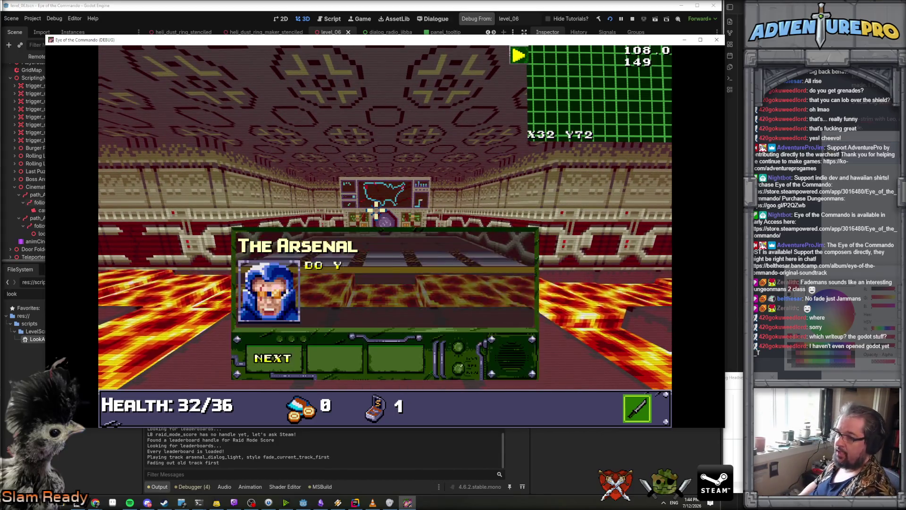
key(space)
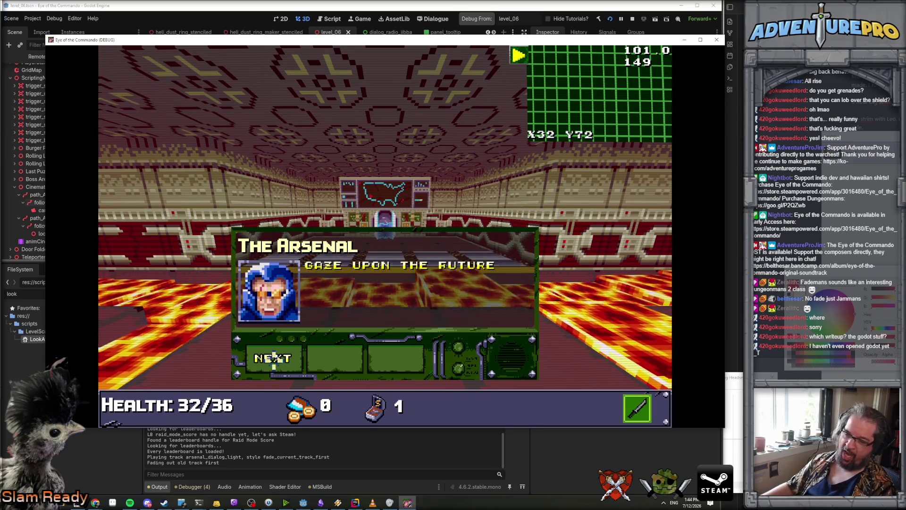
key(space)
key(s)
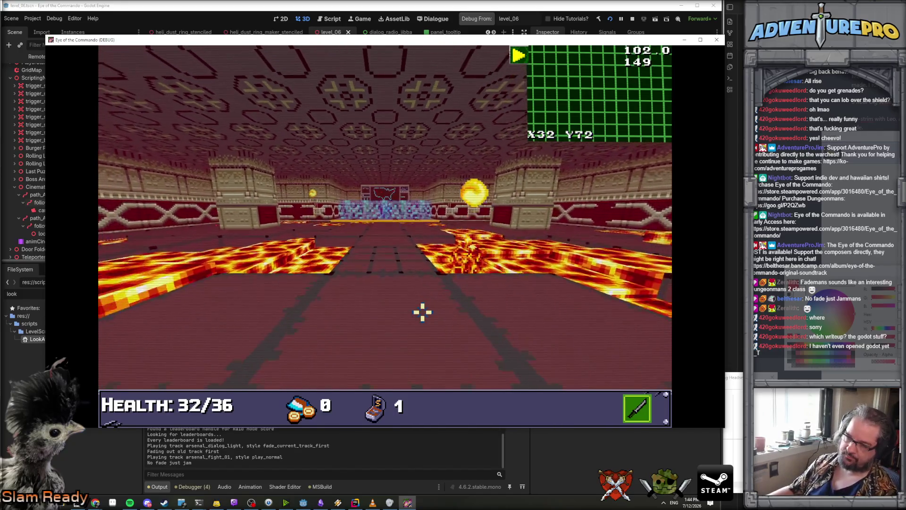
Enable UNDYING and run DESTROYGENERATORS from the debug console to trigger the second form.
key(grave)
text(UNDYING)
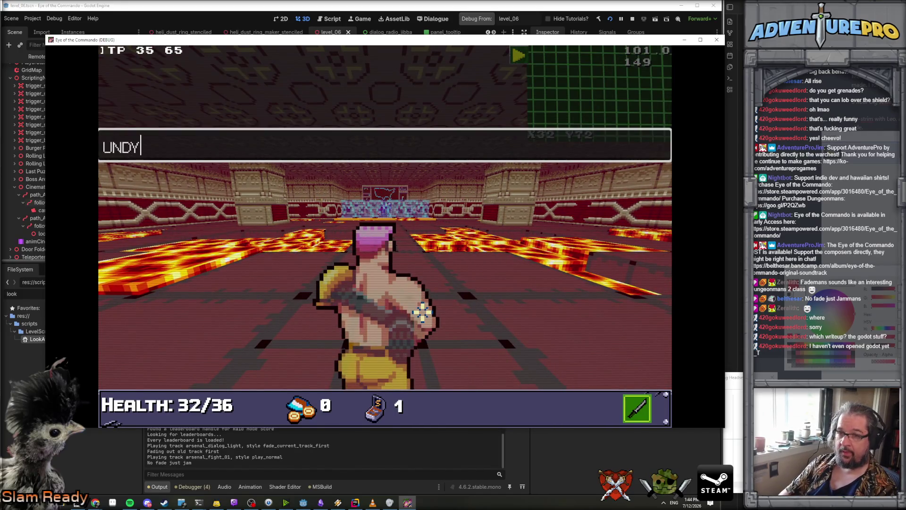
key(Return)
text(DESTROYGENERATORS)
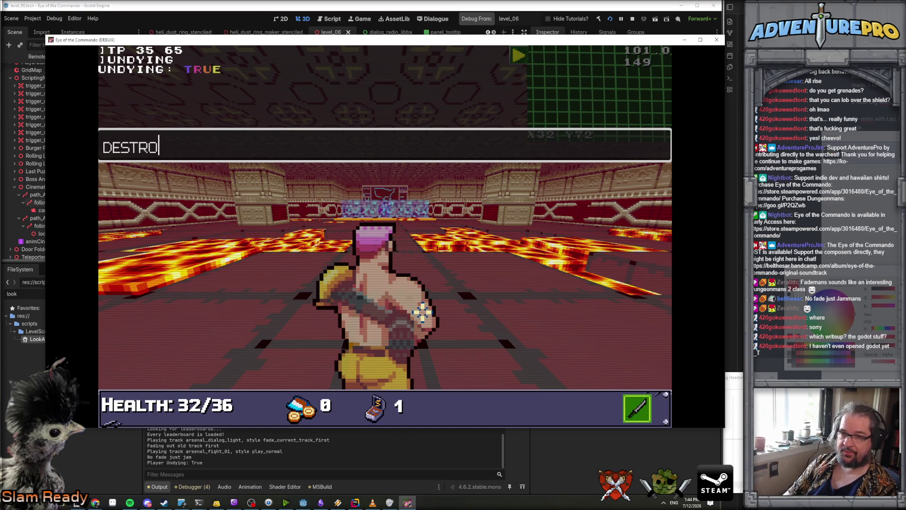
key(Return)
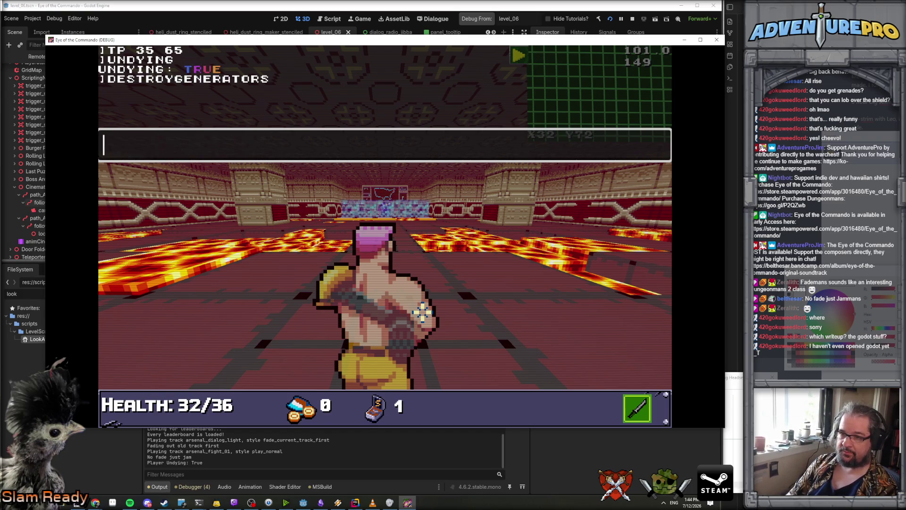
key(grave)
Click through the Arsenal and Poncho dialogue and watch the second-form intro cinematic.
click(283, 187)
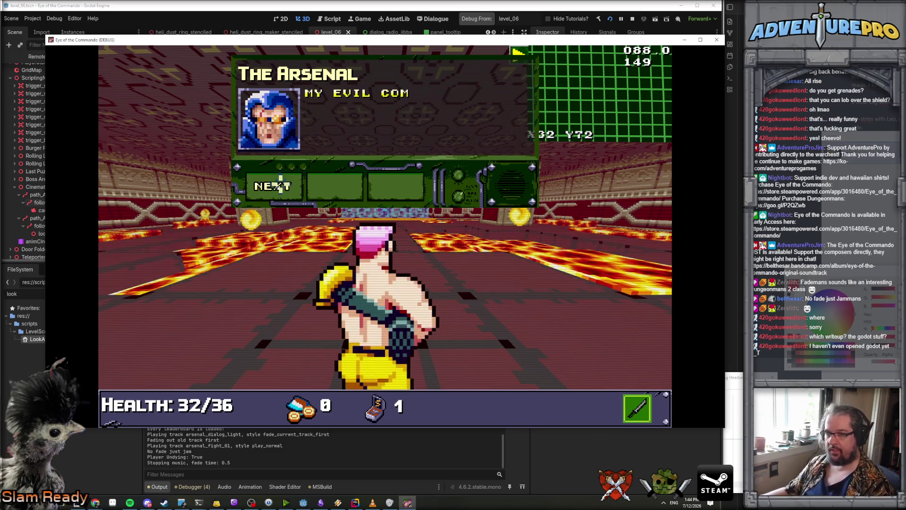
click(284, 186)
click(284, 186)
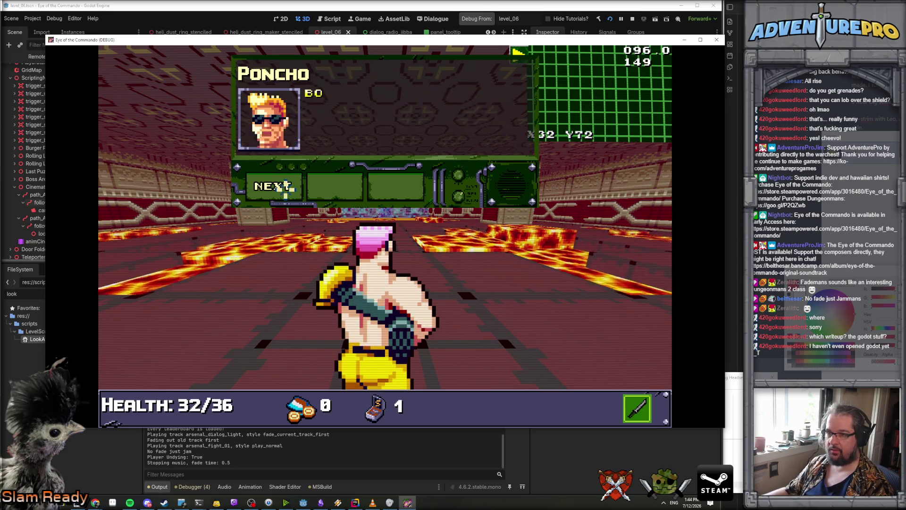
click(284, 186)
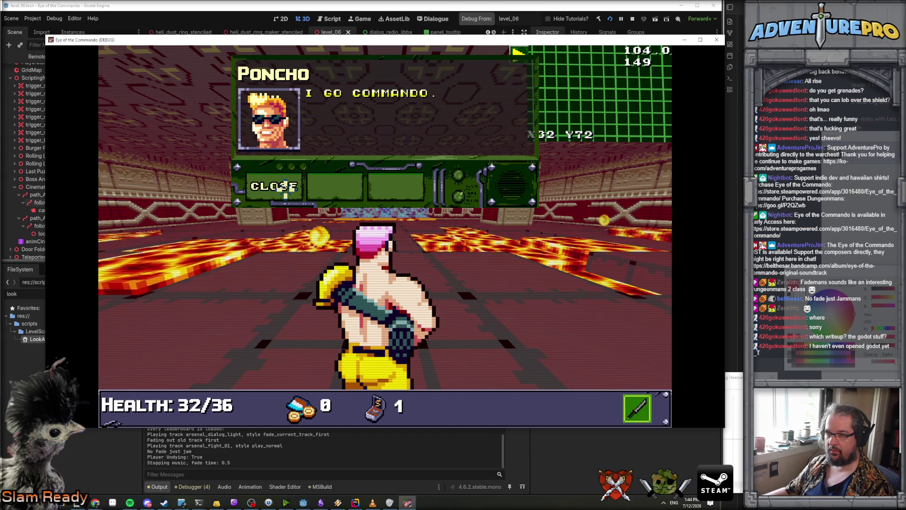
click(283, 187)
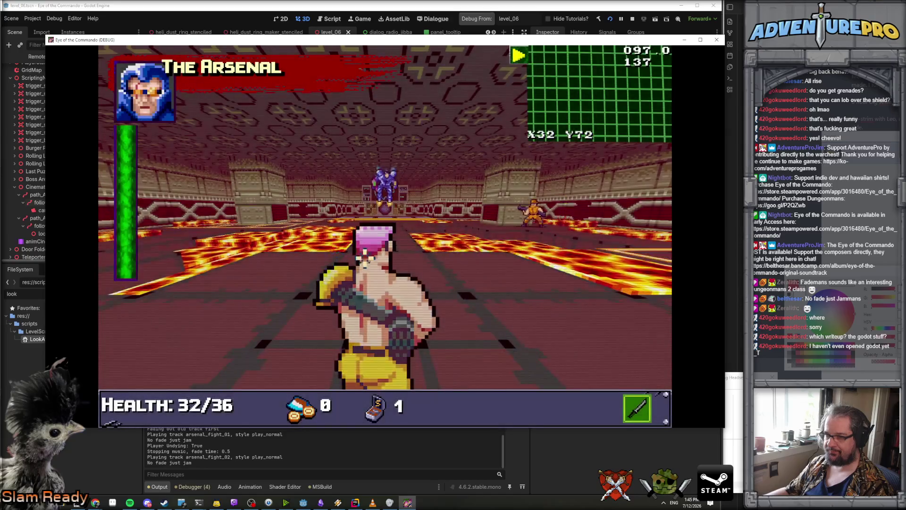
click(385, 220)
Stop the running game with F8 and switch back to the code editor.
key(Escape)
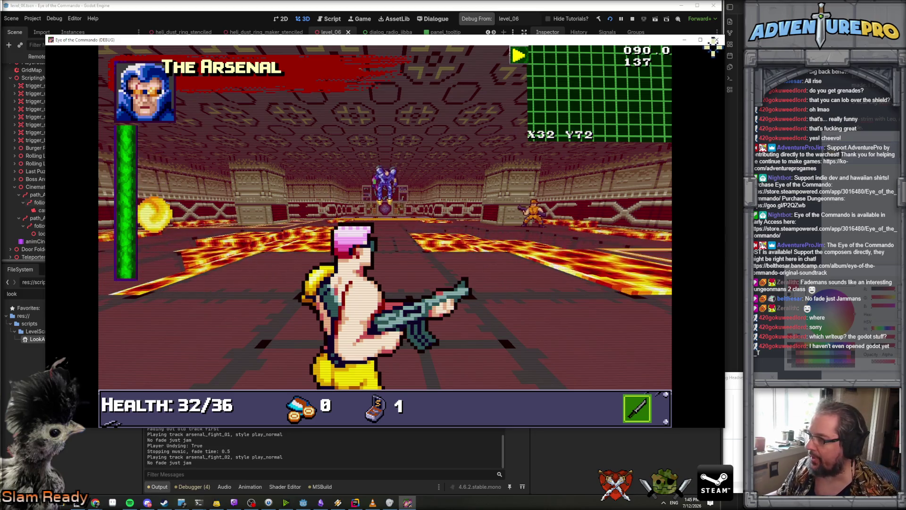
key(F8)
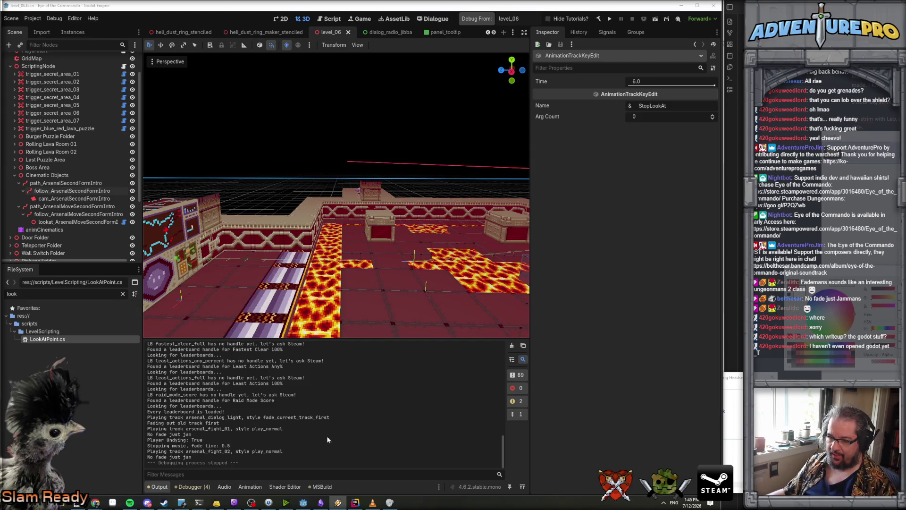
click(354, 502)
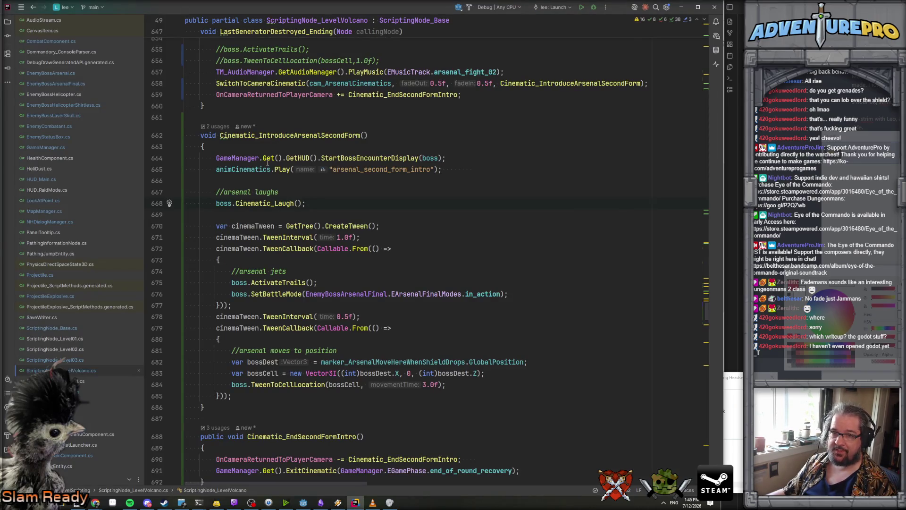
Find the TweenToCellLocation call in the Arsenal move block and jump to its definition.
scroll(302, 189, down, 2)
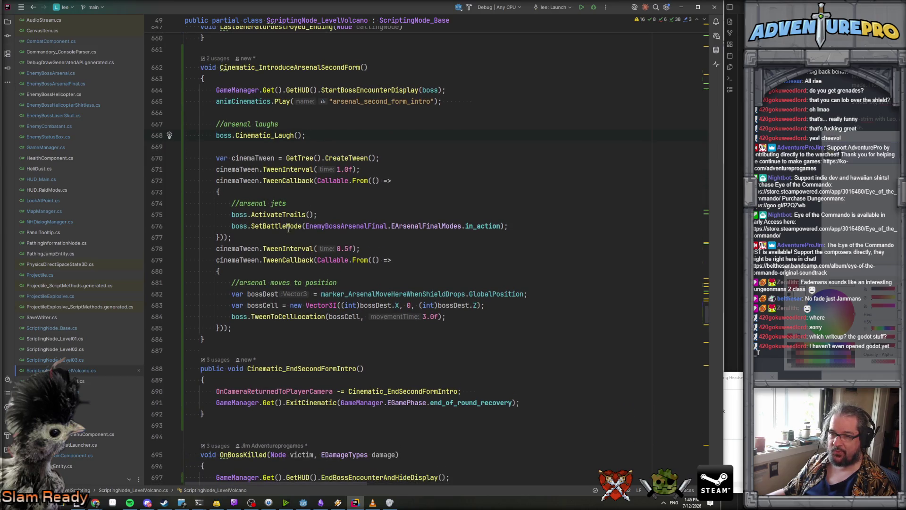
click(310, 268)
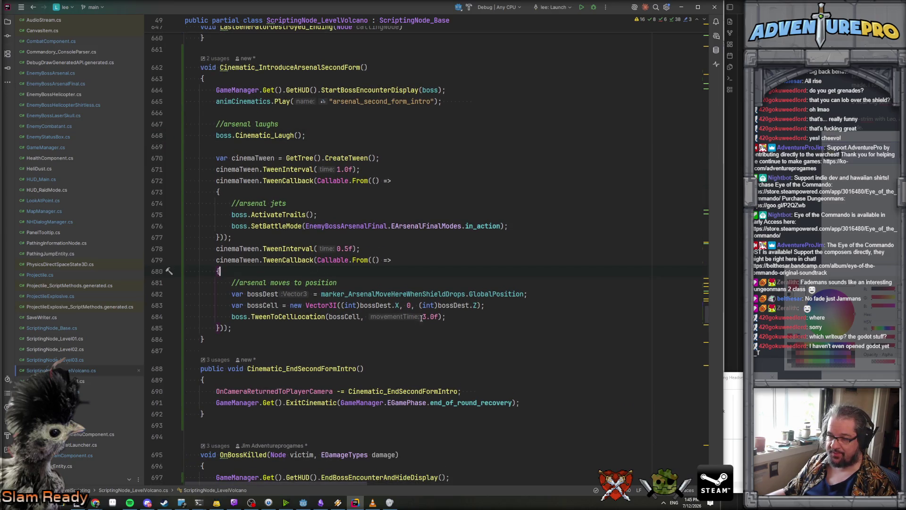
click(310, 317)
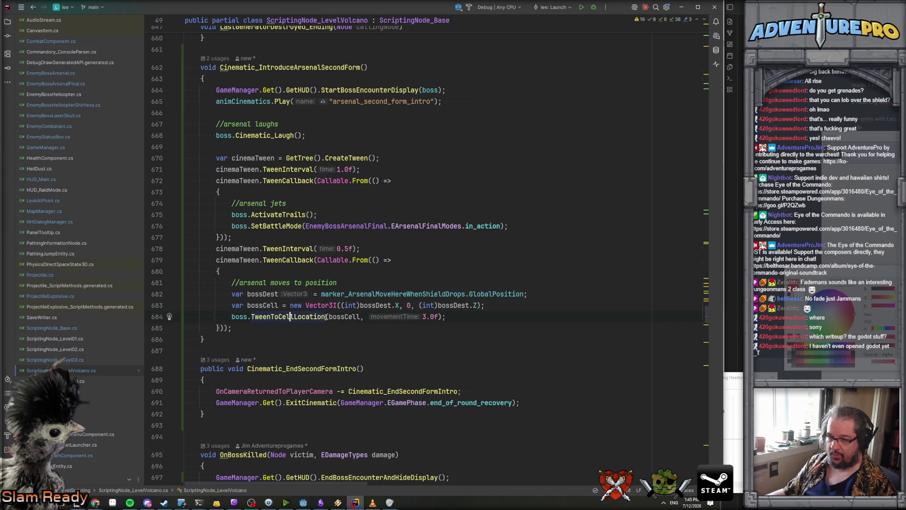
click(451, 318)
click(293, 316)
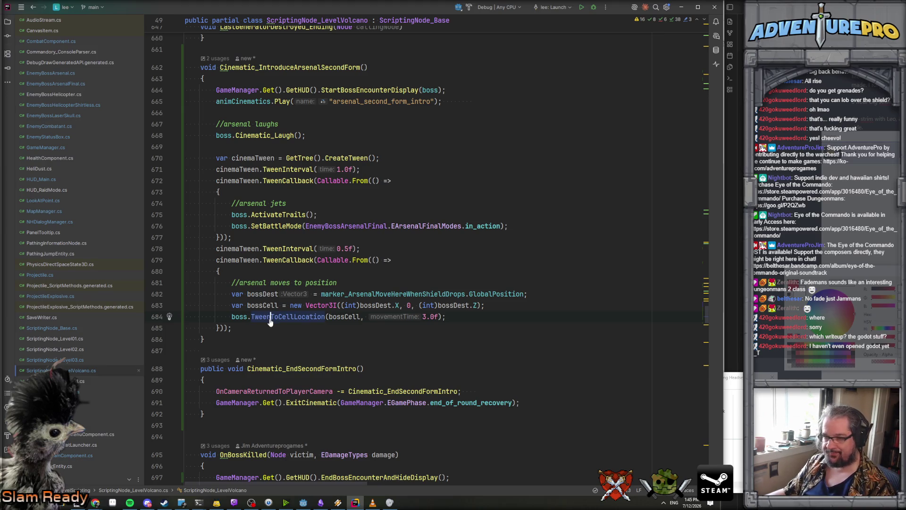
ctrl+click(285, 317)
Read through the TweenToCellLocation definition, including the line creating movementTween.
scroll(310, 235, down, 9)
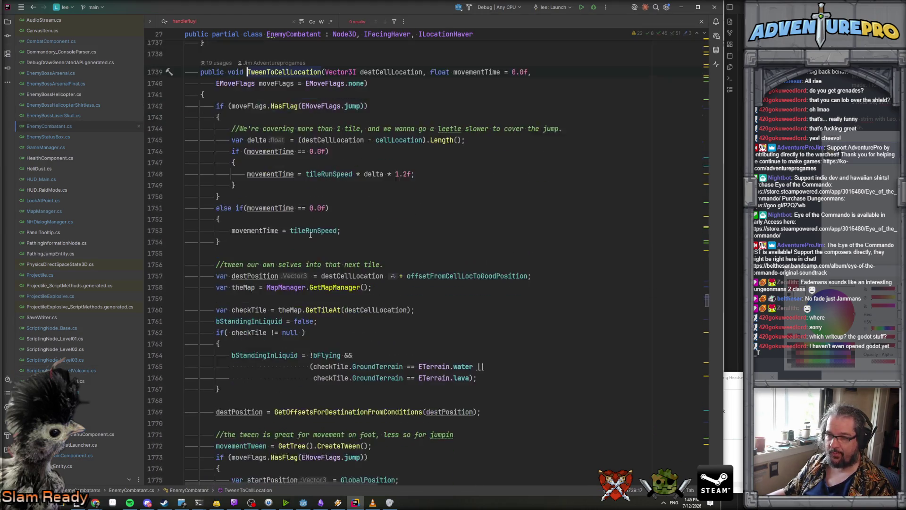
scroll(310, 234, down, 4)
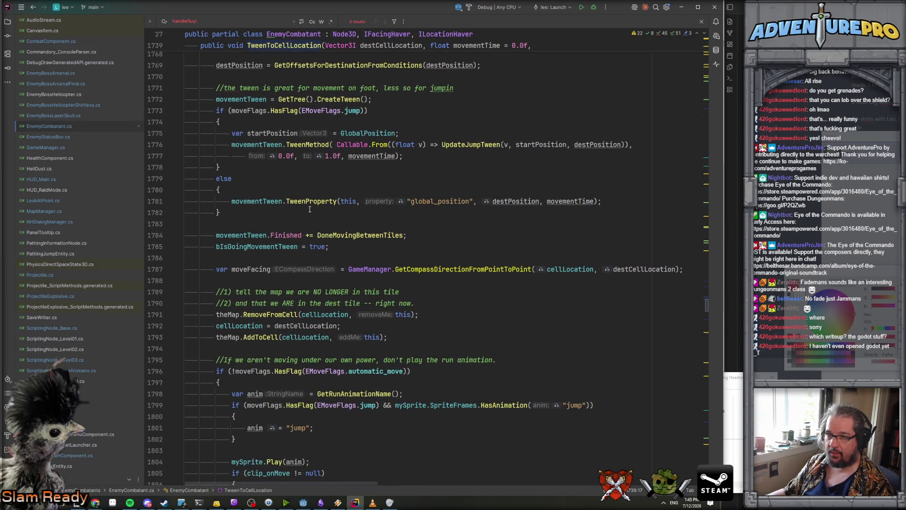
scroll(309, 209, down, 1)
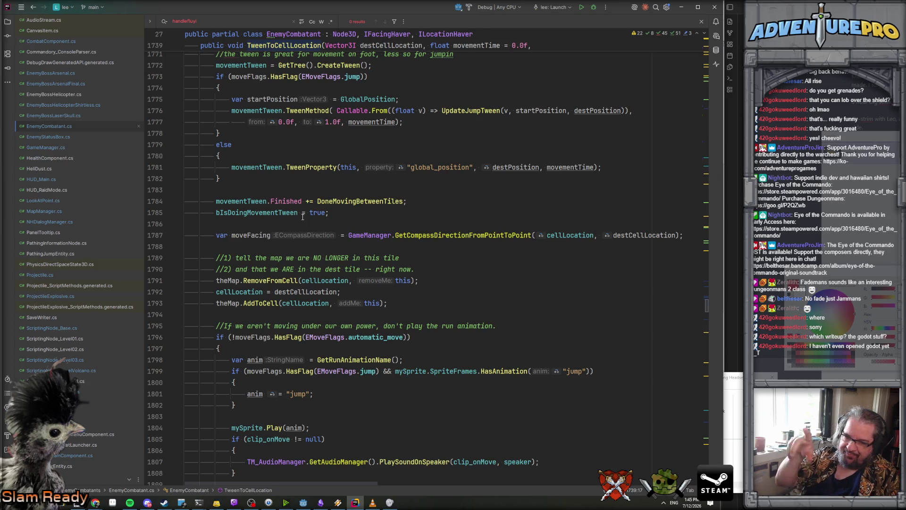
scroll(303, 213, up, 4)
scroll(303, 205, up, 9)
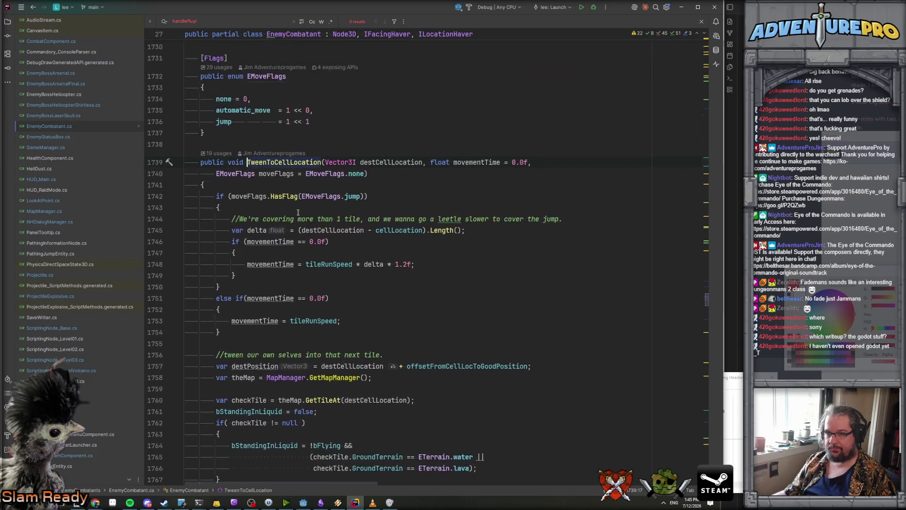
scroll(298, 212, up, 1)
scroll(298, 212, down, 12)
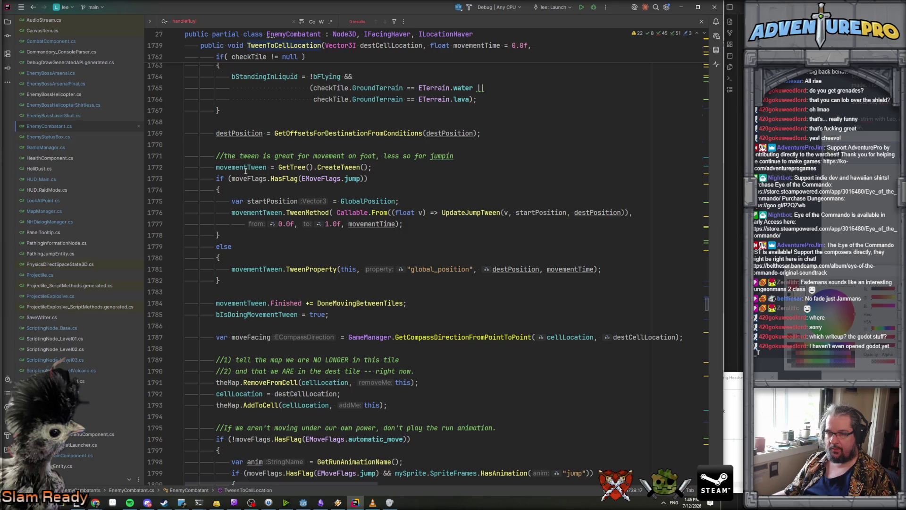
click(243, 168)
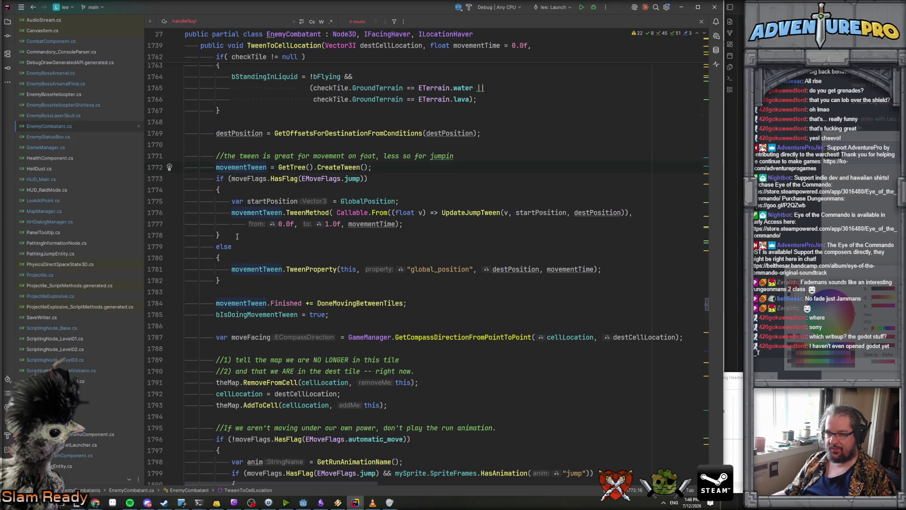
scroll(236, 235, down, 1)
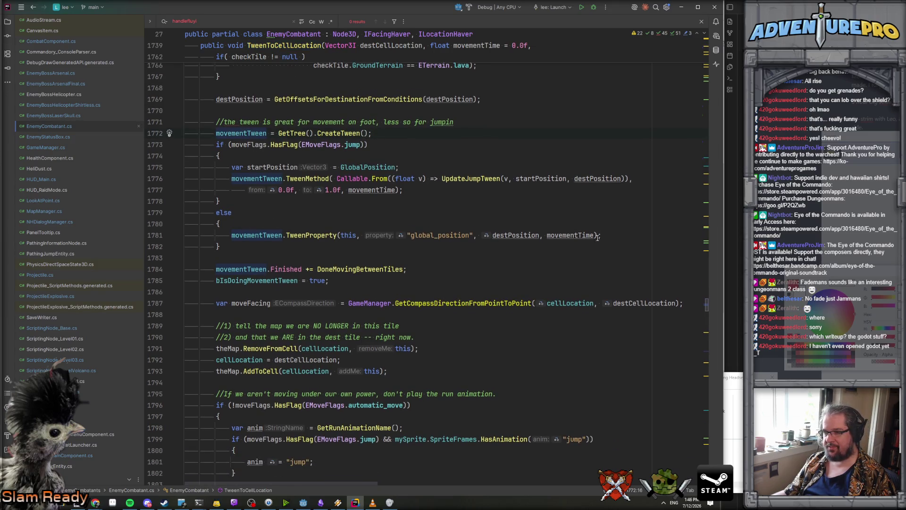
Return to the volcano cinematic and jump to TweenToCellLocation's definition again with F12.
key(ctrl+minus)
key(ctrl+minus)
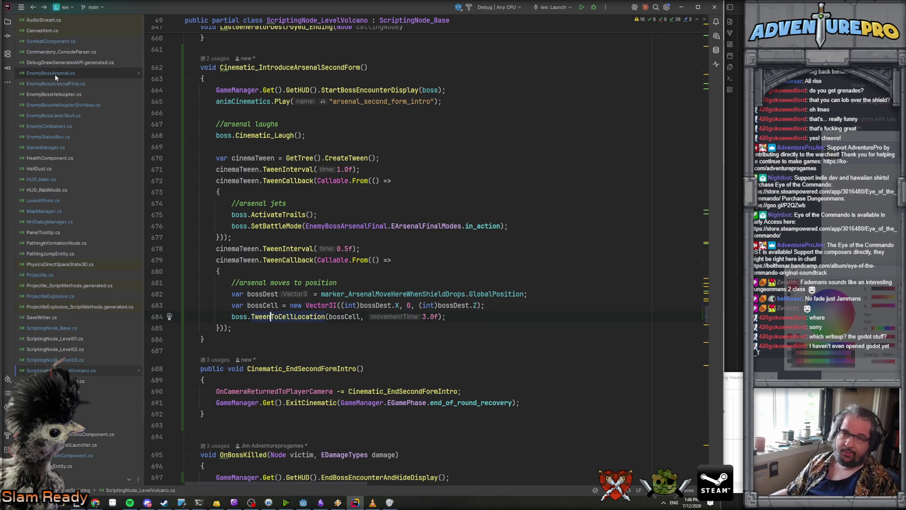
double_click(286, 316)
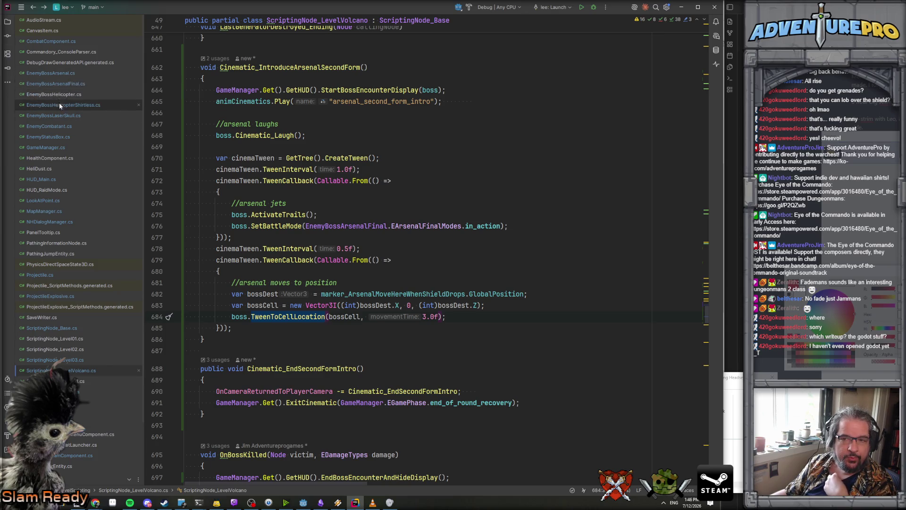
key(F12)
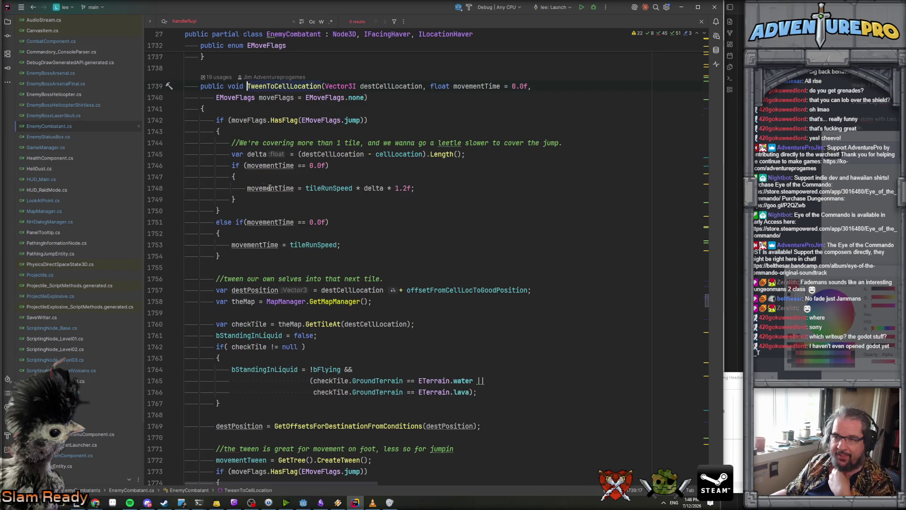
key(BackSpace)
key(BackSpace)
key(BackSpace)
text(y)
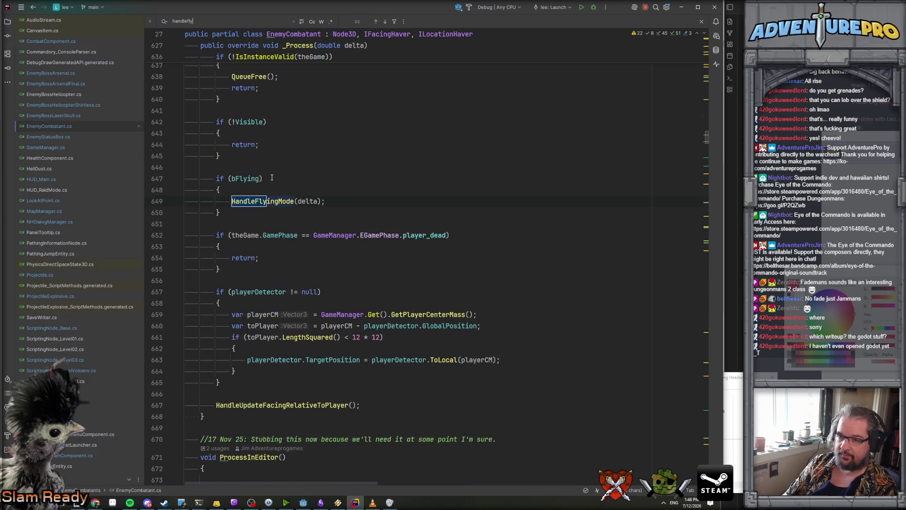
Inspect HandleFlyingMode's bIsDoingMovementTween check and bobbing lines 699–705, then open EnemyBossArsenalFinal.cs.
ctrl+click(276, 201)
click(266, 231)
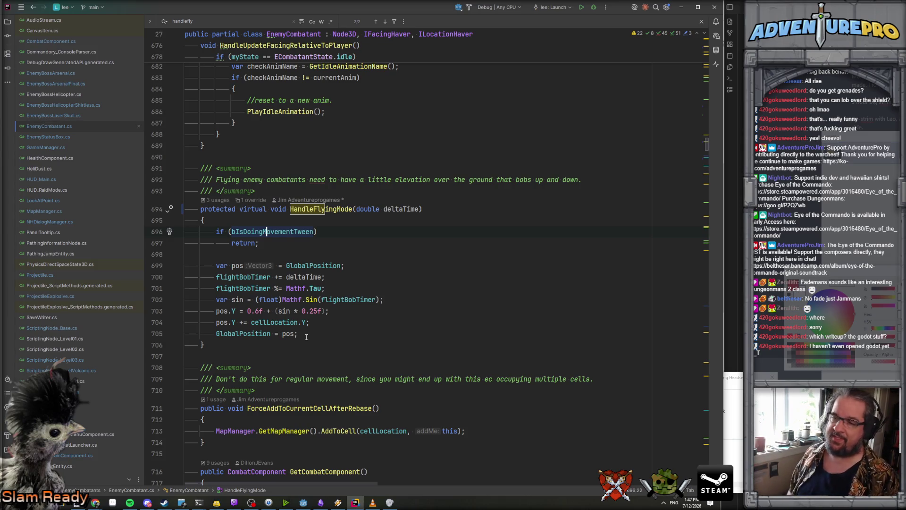
drag(328, 338, 177, 270)
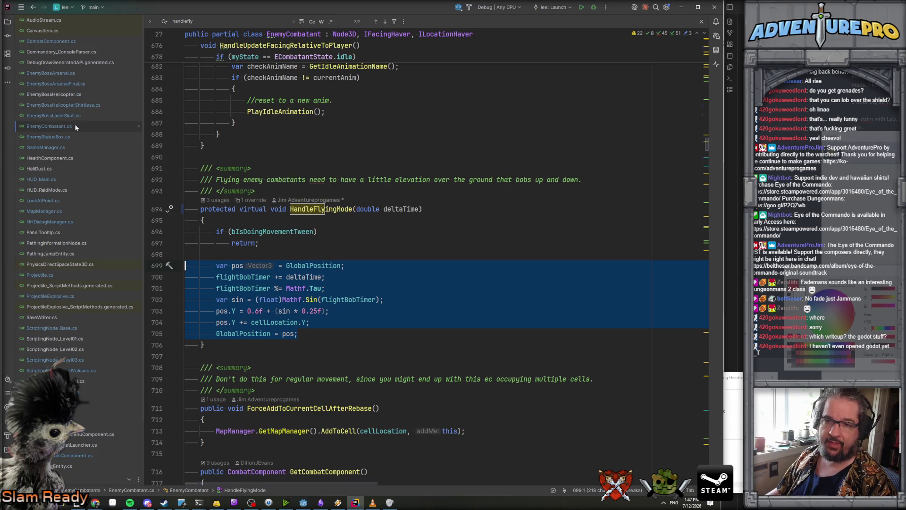
double_click(66, 84)
click(415, 171)
Search 'handlefl' and review the override's bIntroToFlight use and introFlightDuration check, lines 188–191.
key(ctrl+f)
text(handlefl)
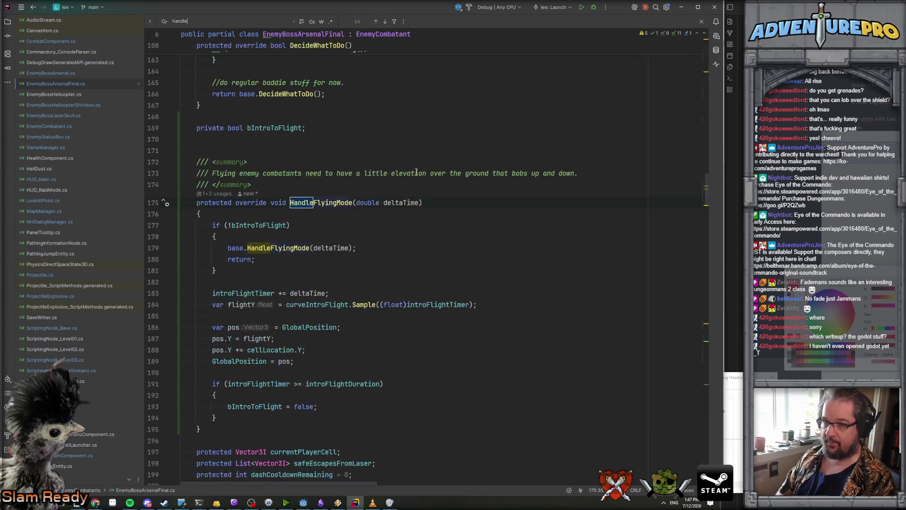
scroll(392, 199, down, 3)
double_click(260, 124)
key(Down)
key(Down)
key(Down)
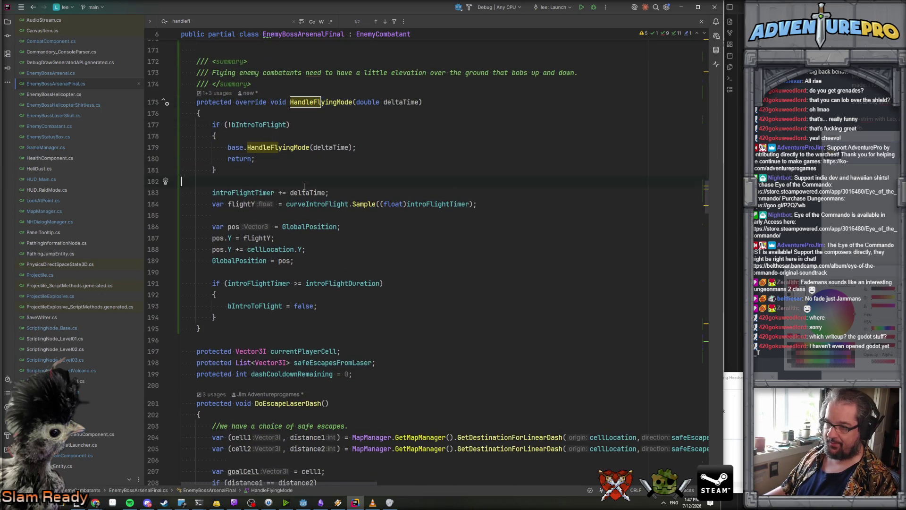
click(355, 253)
click(357, 259)
click(340, 283)
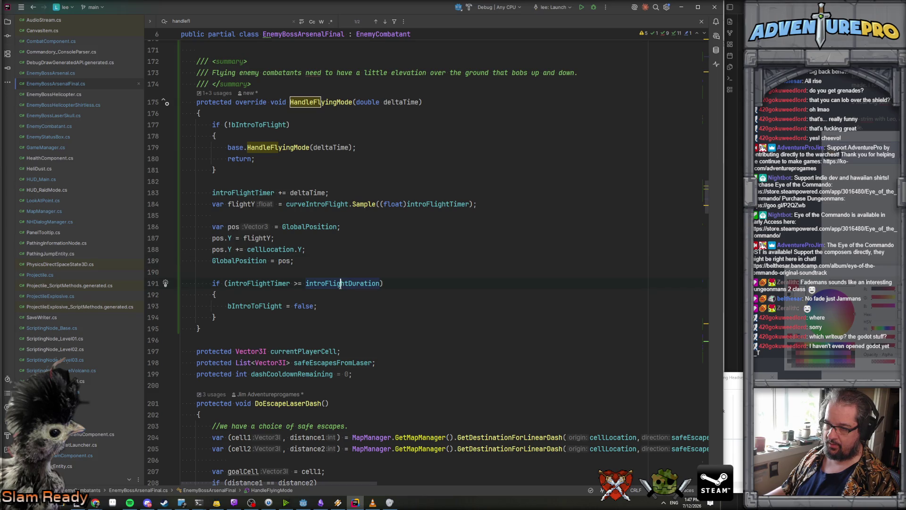
Switch between Rider and Godot, ending with the Godot editor in front.
key(alt+Tab)
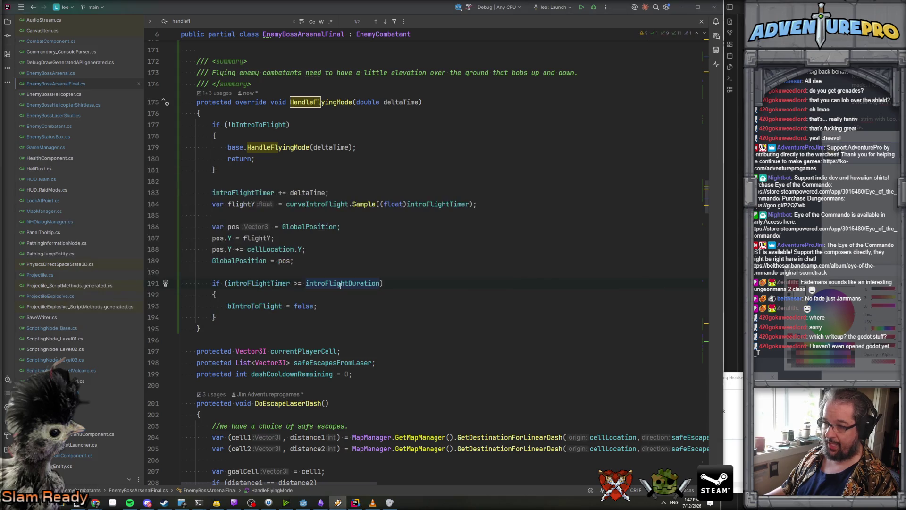
click(355, 503)
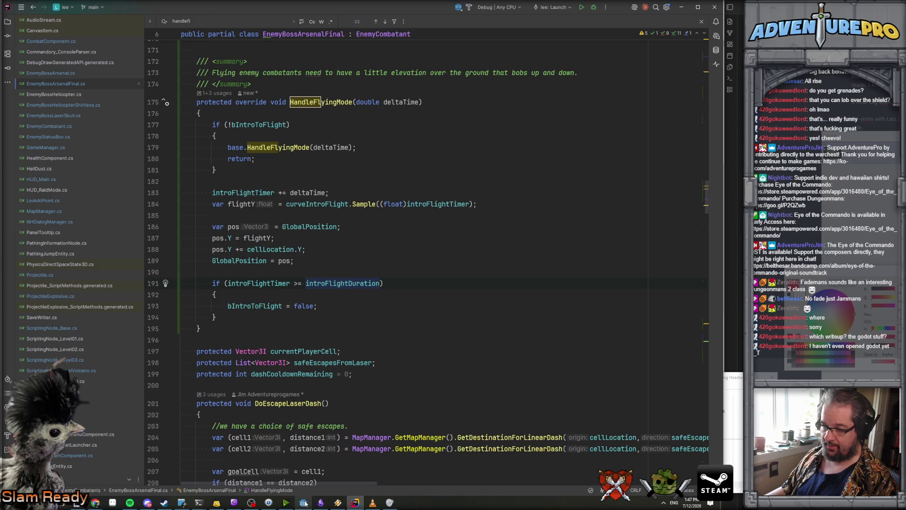
click(303, 502)
key(alt+Tab)
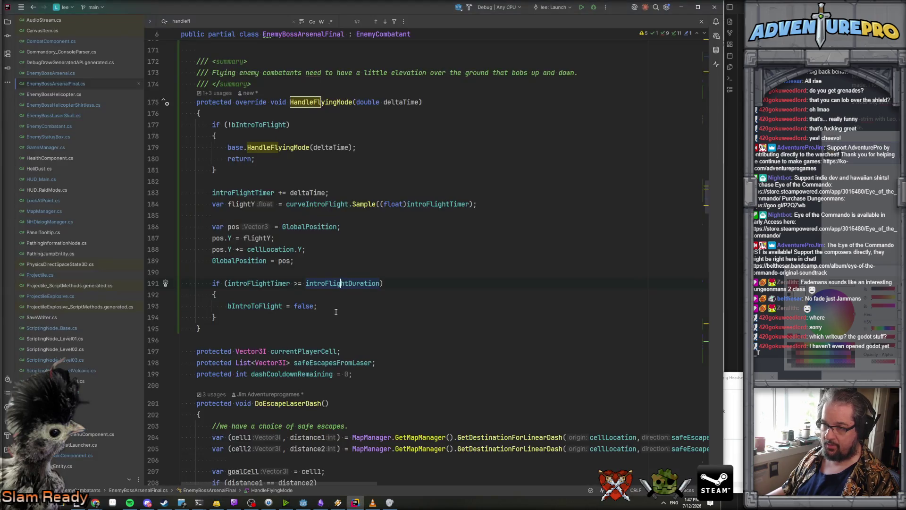
key(alt+Tab)
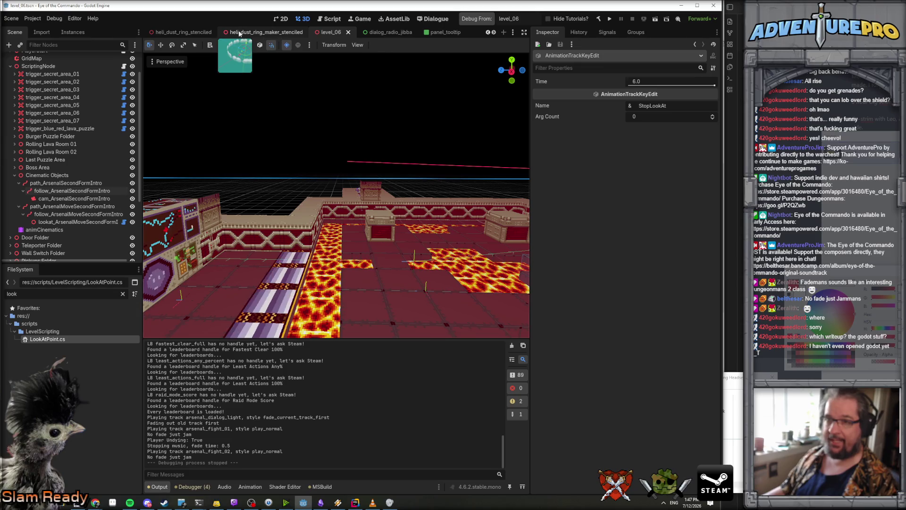
In the enemy_boss_arsenal_final_form scene, set the root node's Intro Flight Duration to 4.0.
scroll(437, 36, down, 1)
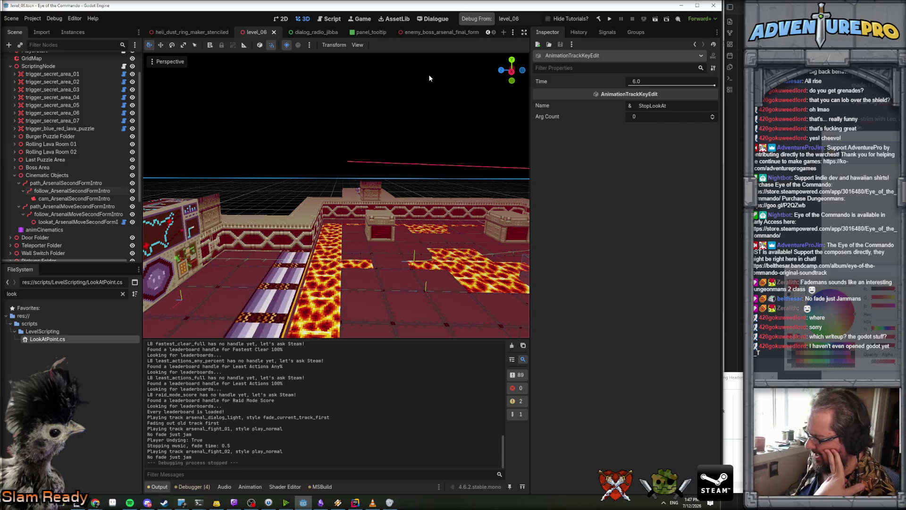
click(432, 32)
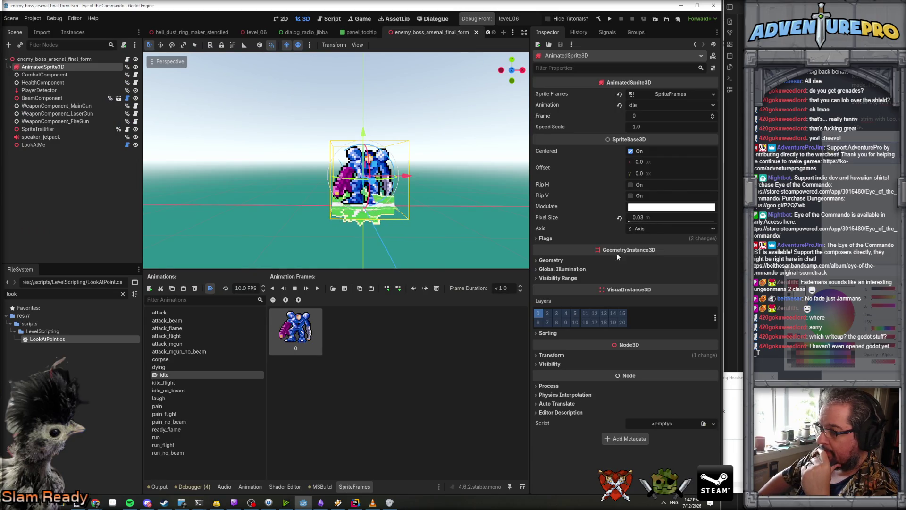
click(76, 59)
click(654, 186)
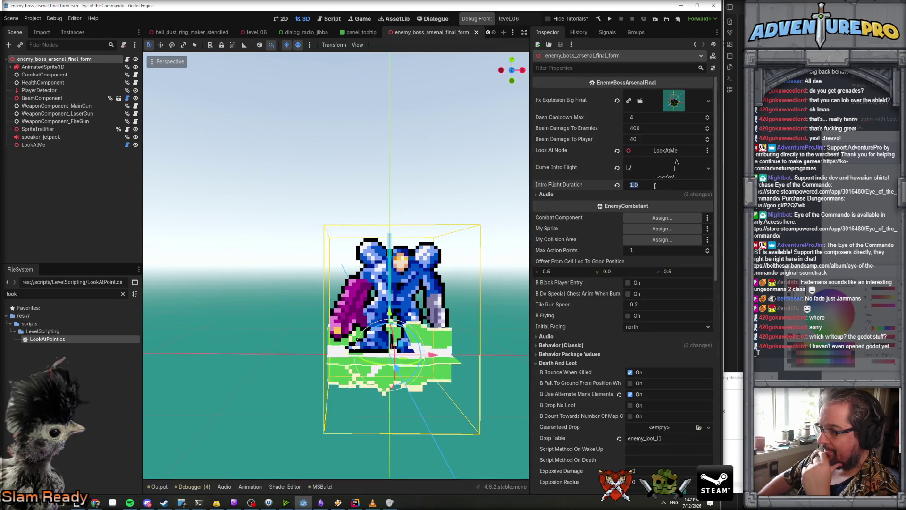
text(3)
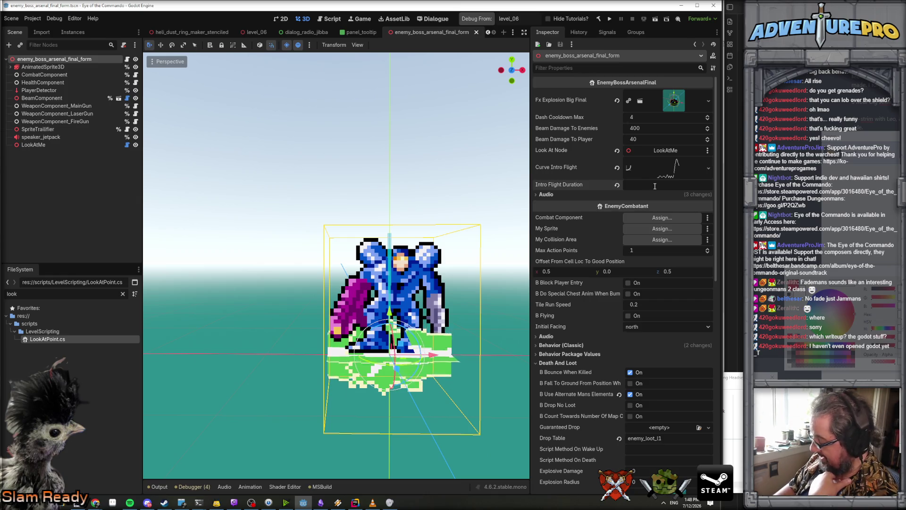
text(4)
key(Return)
click(675, 166)
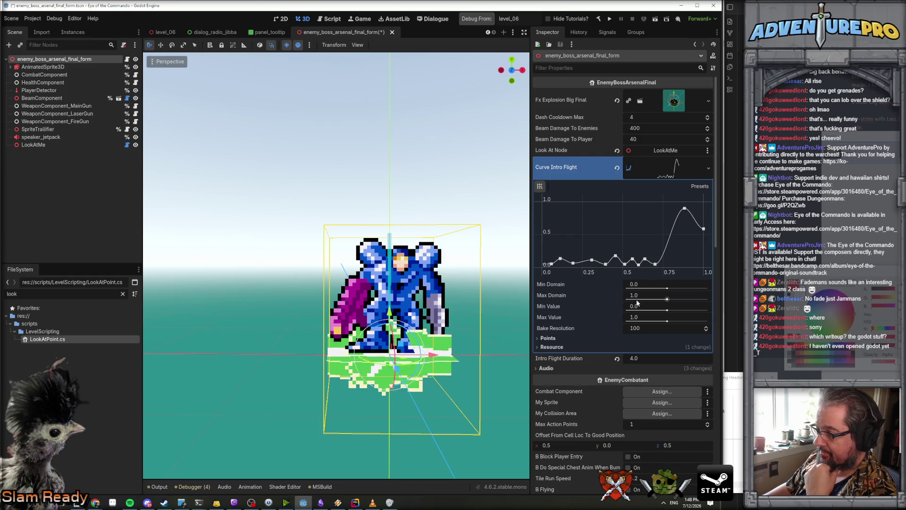
Set Curve Intro Flight's Max Domain to 4.0, keeping Max Value at 1.0.
click(643, 316)
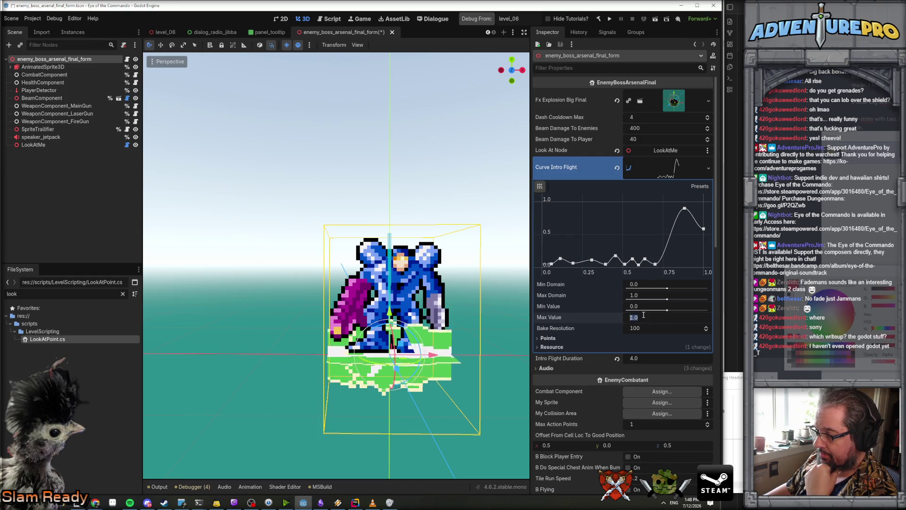
text(4)
key(Return)
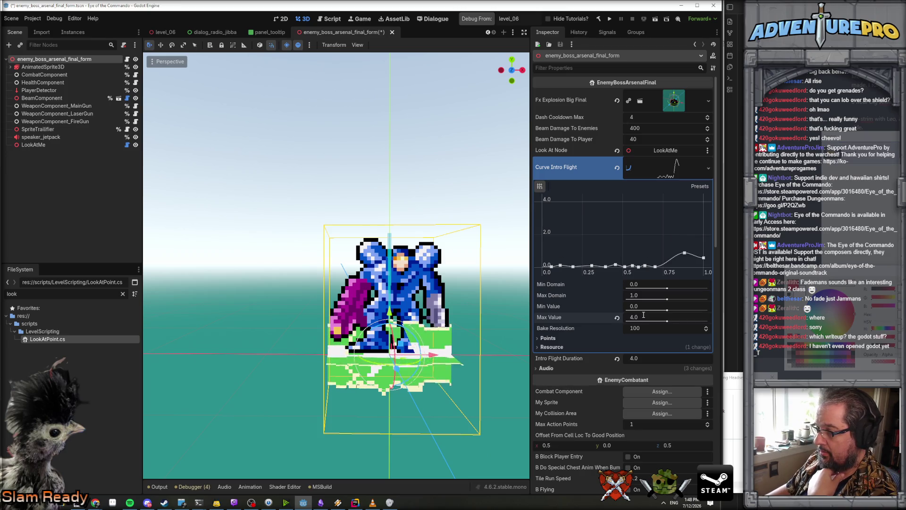
click(643, 317)
text(1)
key(Return)
click(645, 296)
text(45)
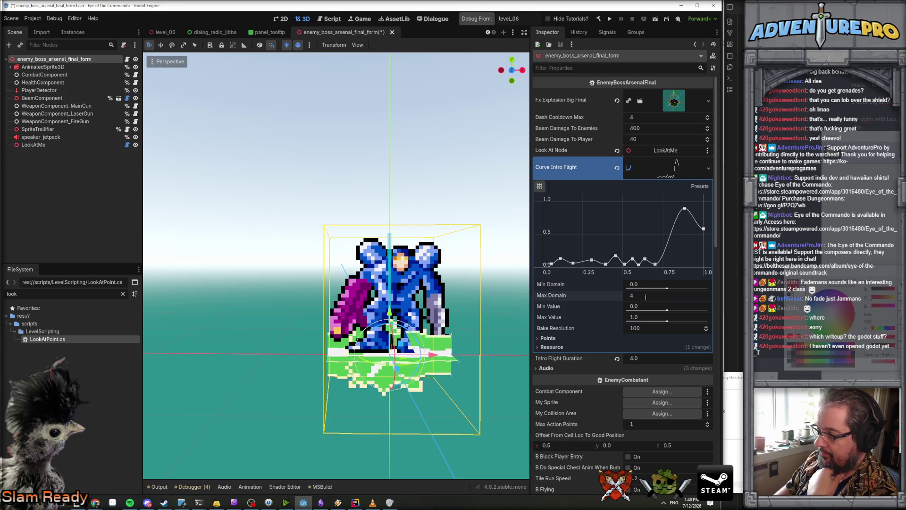
key(Return)
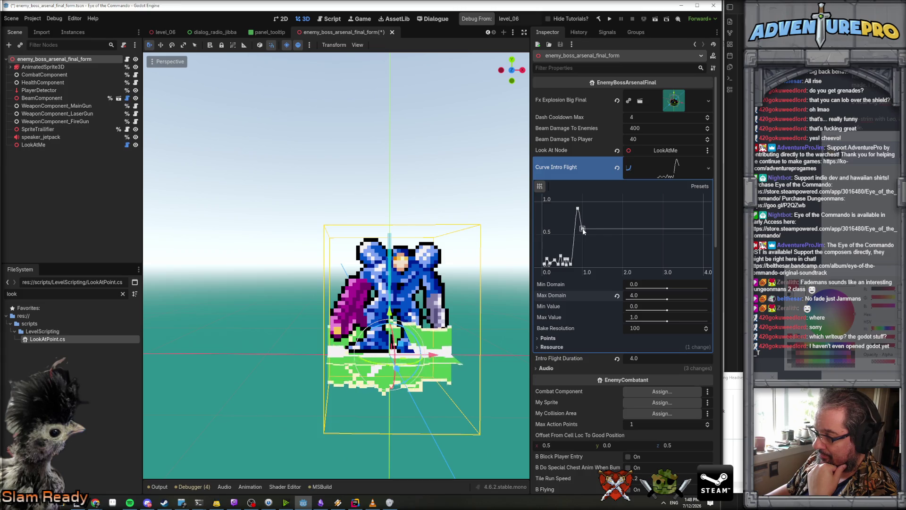
Reshape the curve with a dip near 1.46 and a peak near 2.13, then save.
mouse_move(597, 229)
mouse_down()
mouse_move(602, 246)
mouse_move(624, 244)
mouse_move(625, 218)
mouse_move(667, 223)
mouse_move(667, 251)
mouse_move(676, 219)
mouse_move(703, 234)
mouse_move(681, 218)
mouse_up()
drag(625, 218, 628, 217)
drag(602, 246, 594, 241)
click(582, 229)
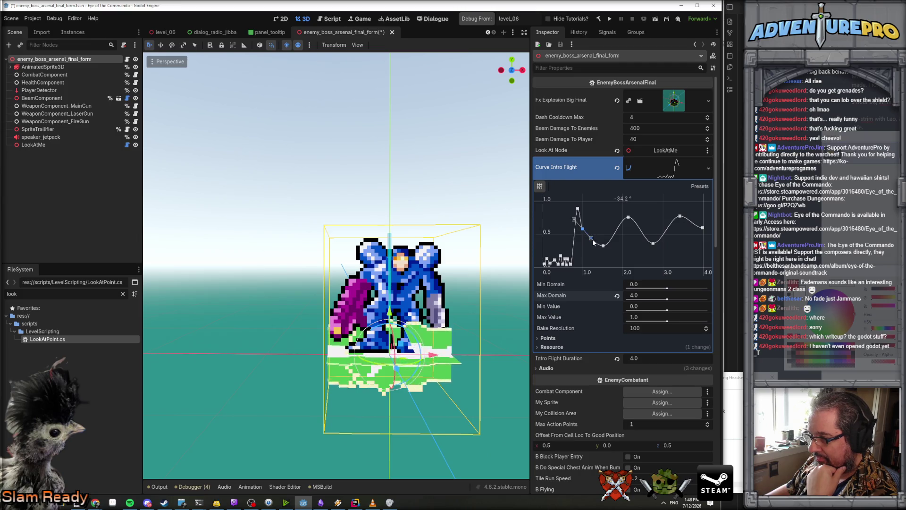
click(599, 257)
right_click(600, 258)
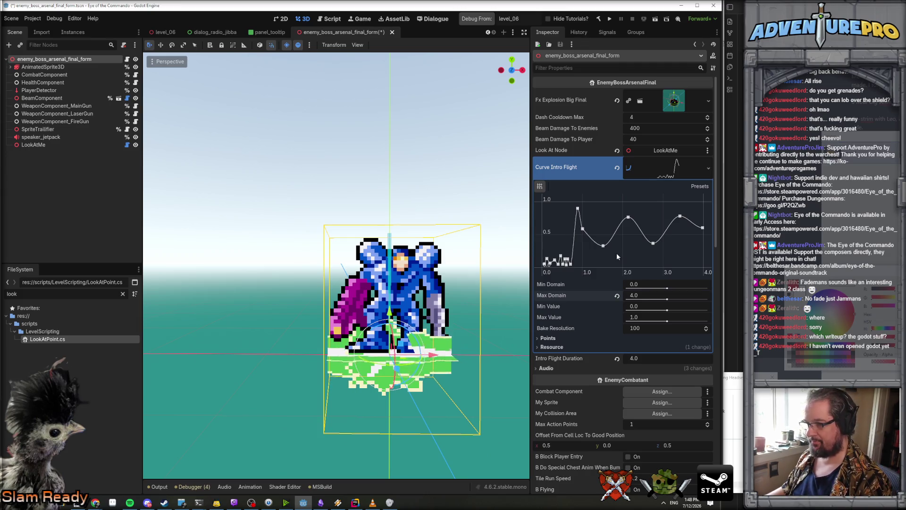
key(ctrl+s)
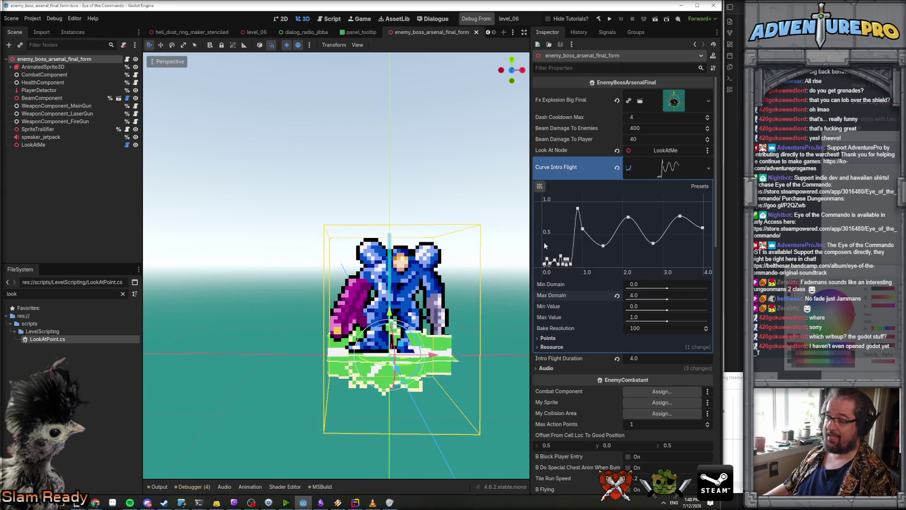
click(355, 502)
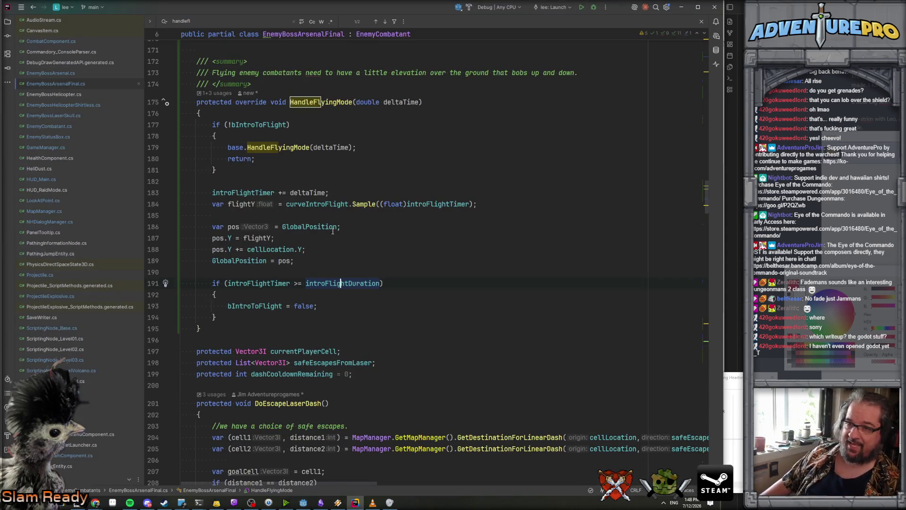
click(353, 242)
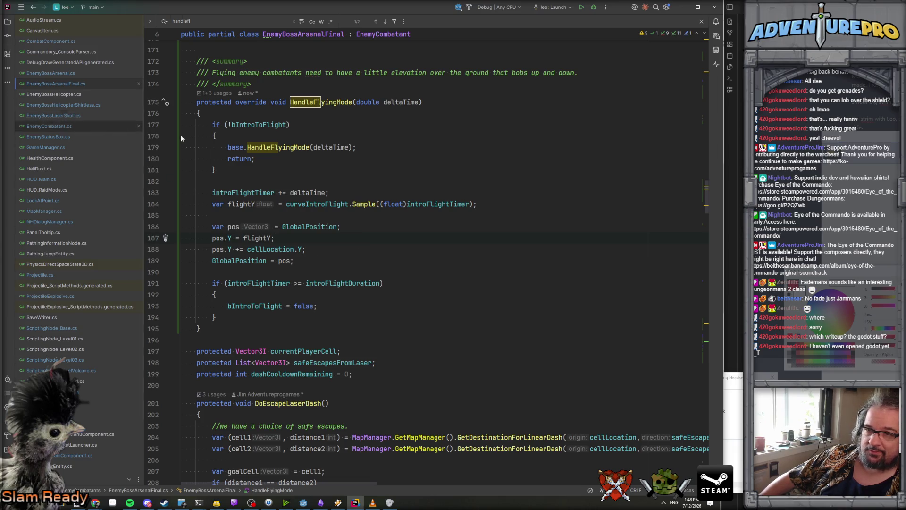
double_click(329, 102)
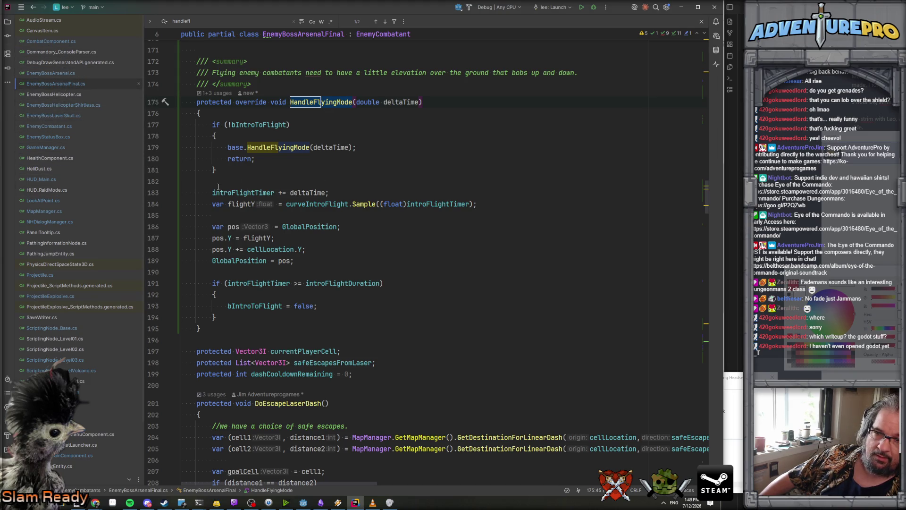
click(330, 171)
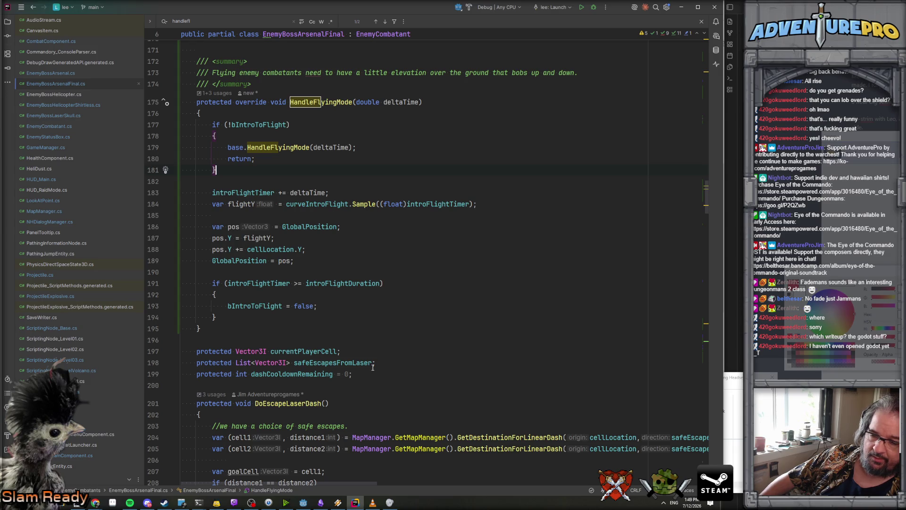
click(303, 502)
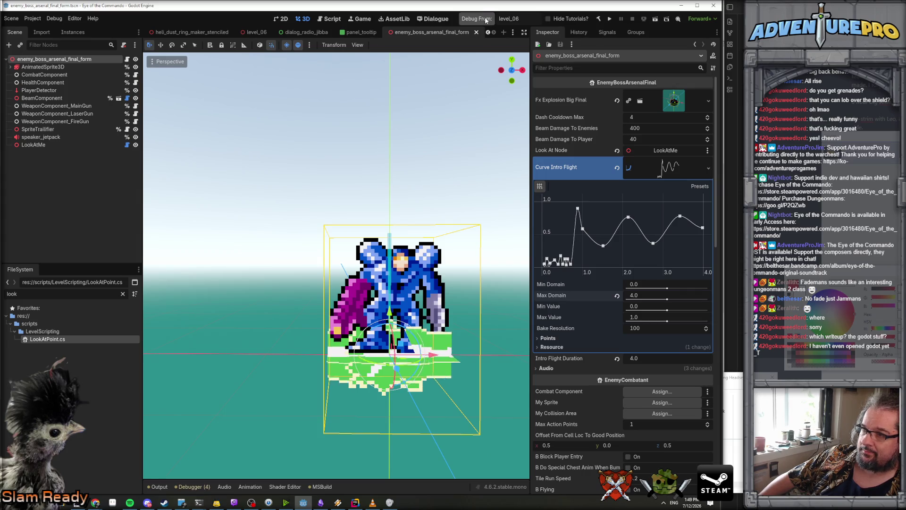
Run level_06, use console commands TP 35 65 and UNDYING, and walk into the lava arena.
click(486, 19)
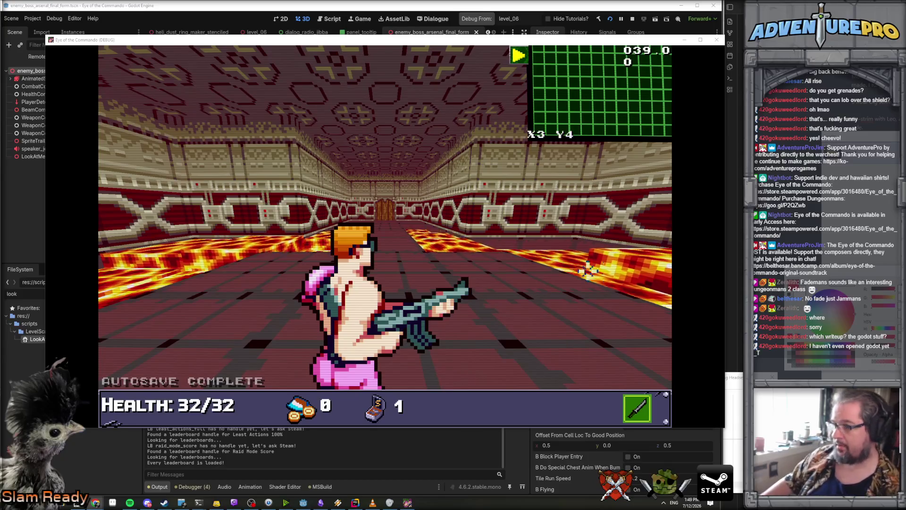
key(grave)
text(TP )
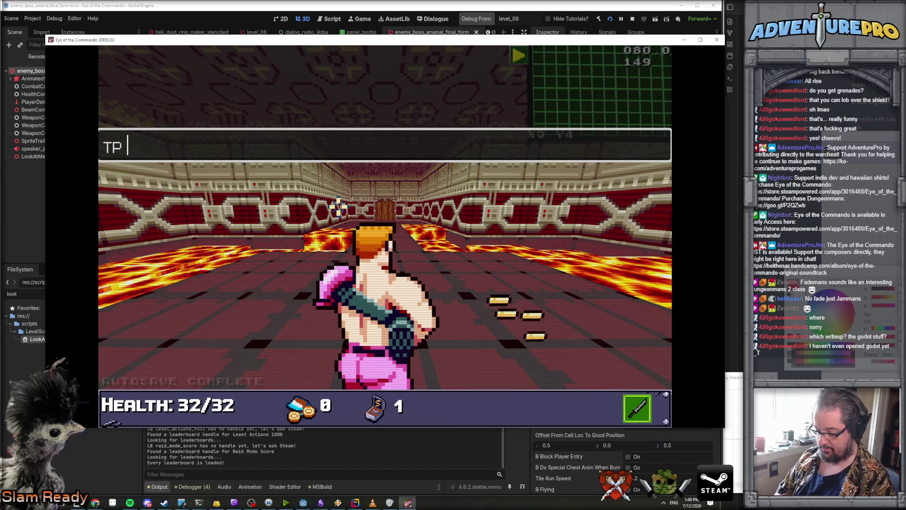
text(35 65)
key(Return)
key(grave)
key(grave)
text(U)
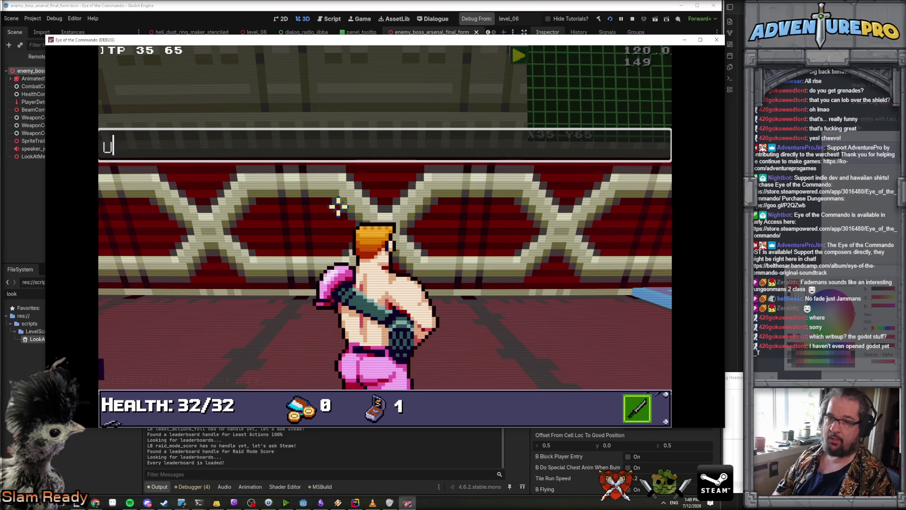
text(NDYING)
key(Return)
key(w)
key(w)
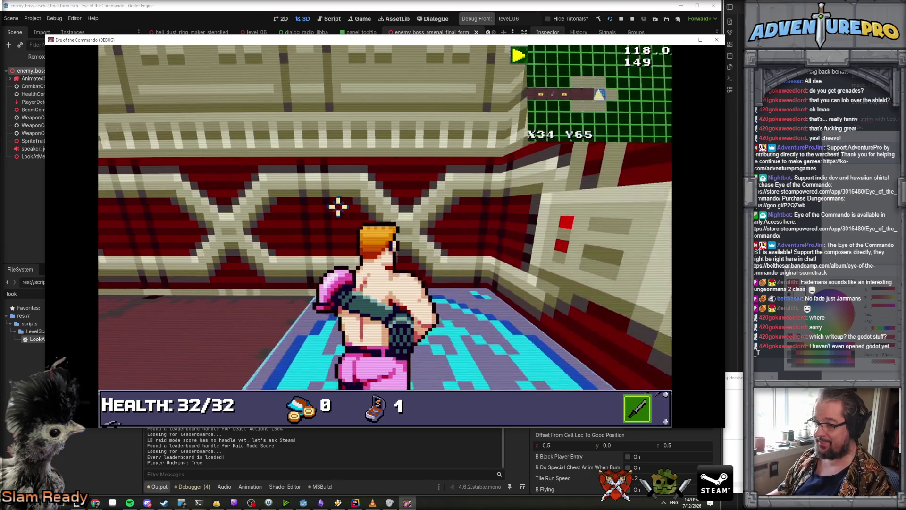
key(w)
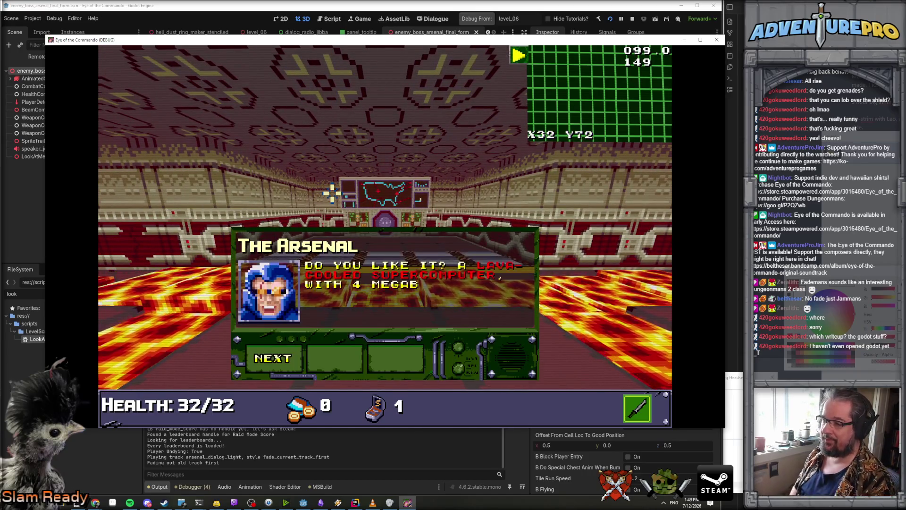
Dismiss the Arsenal's opening dialog and run DESTROYGENERATORS from the console.
click(284, 358)
click(284, 357)
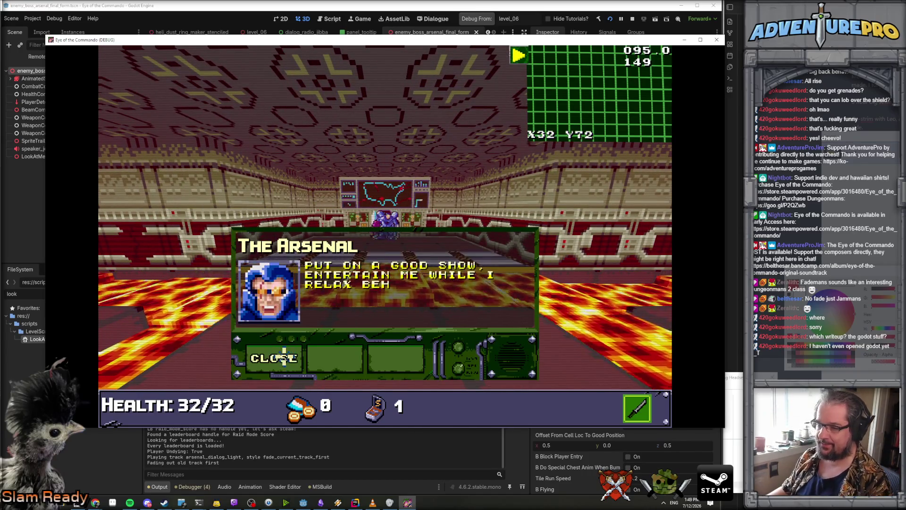
click(283, 357)
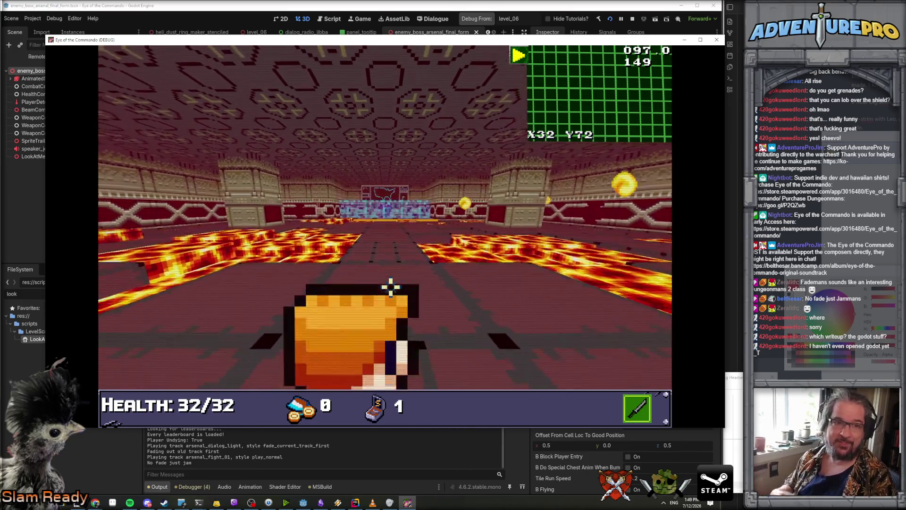
key(grave)
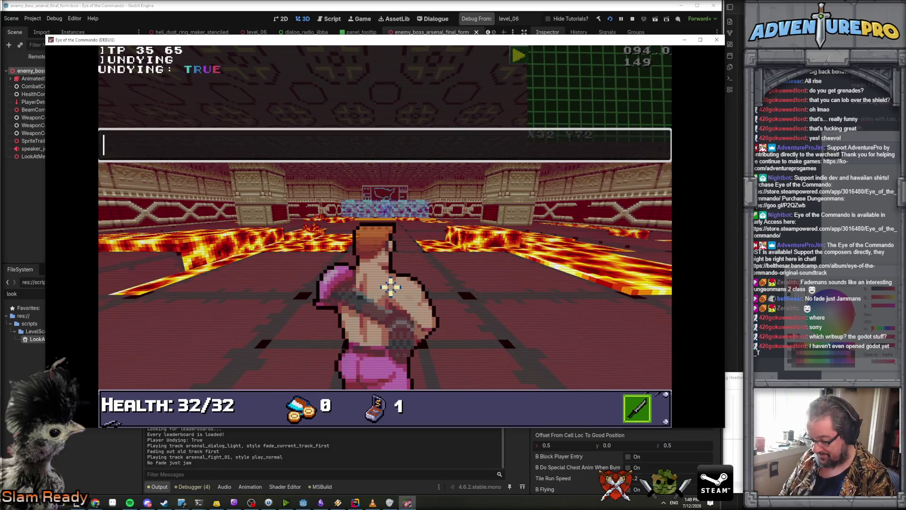
text(DESTROYGEN)
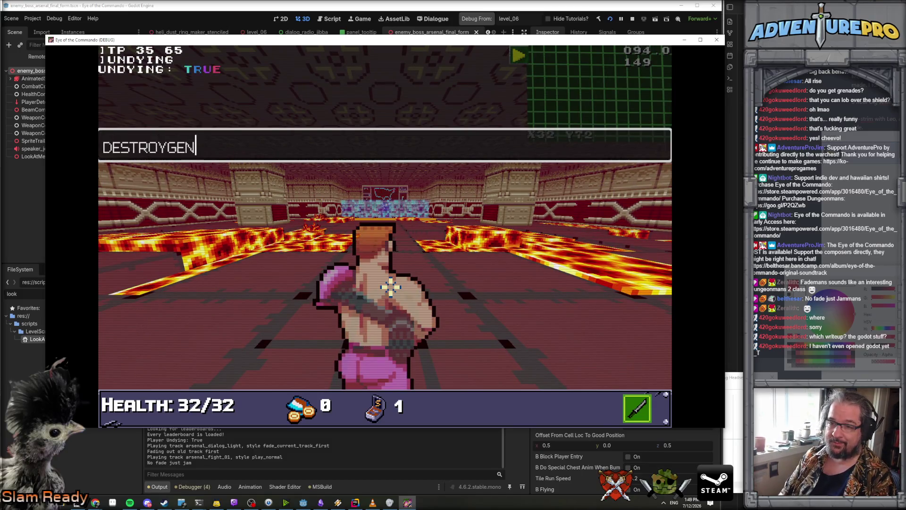
text(ERATORS)
key(Return)
key(grave)
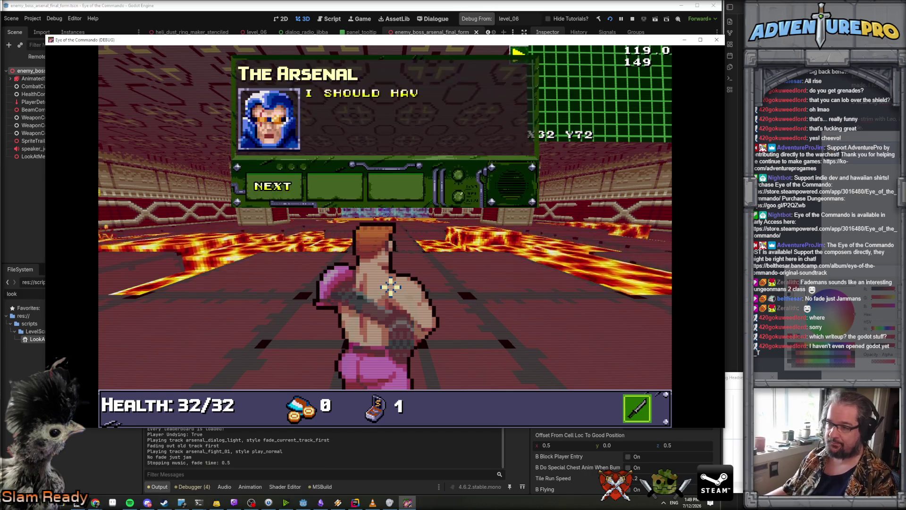
Click through the dialog to Ace's reply, watch the second-form intro, then close the game.
click(304, 182)
click(297, 184)
click(291, 184)
click(283, 185)
click(283, 185)
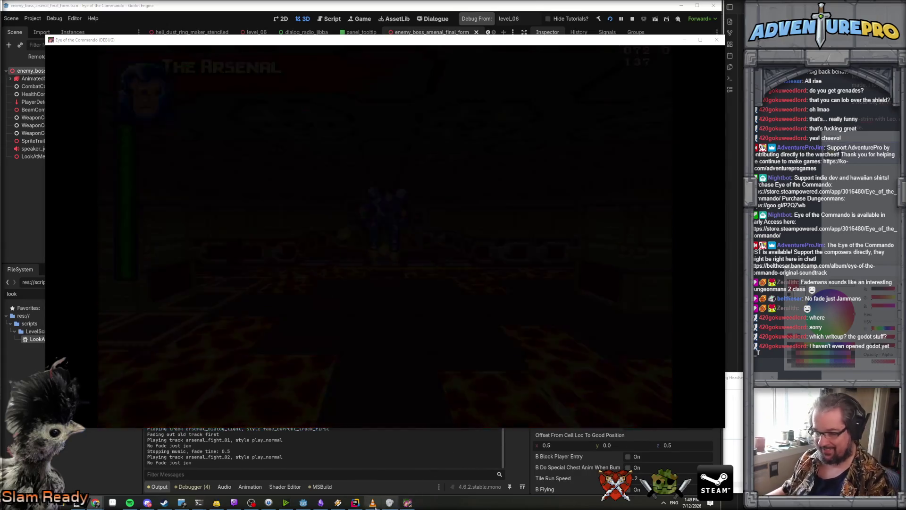
key(alt+Tab)
key(alt+Tab)
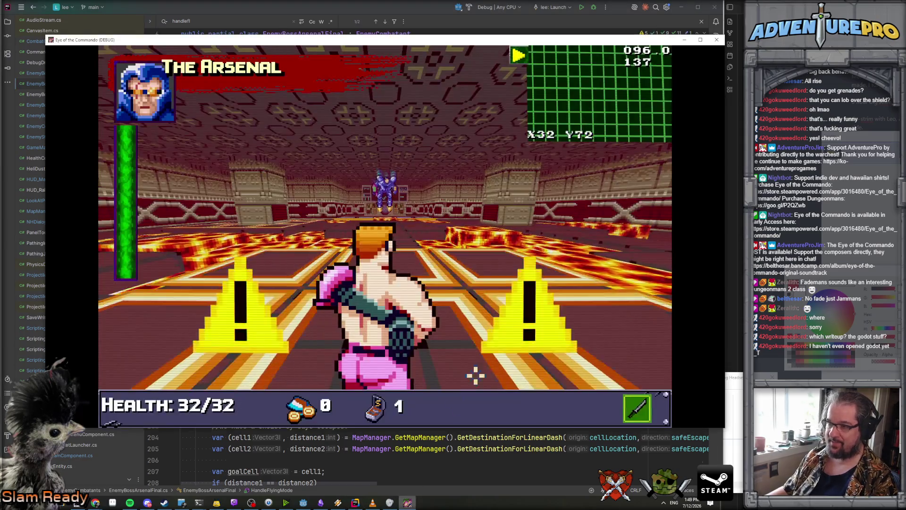
key(alt+F4)
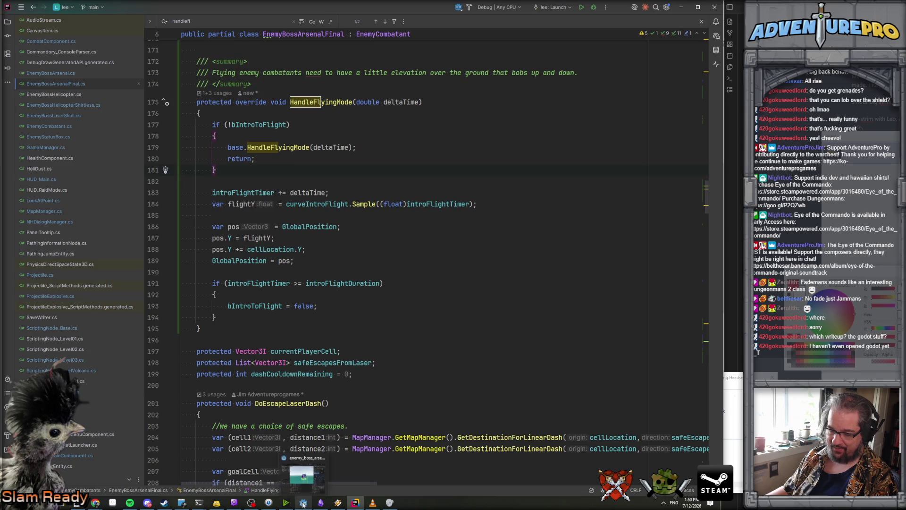
Open EnemyCombatant.cs and step through its matches for 'cinematic'.
scroll(283, 424, down, 5)
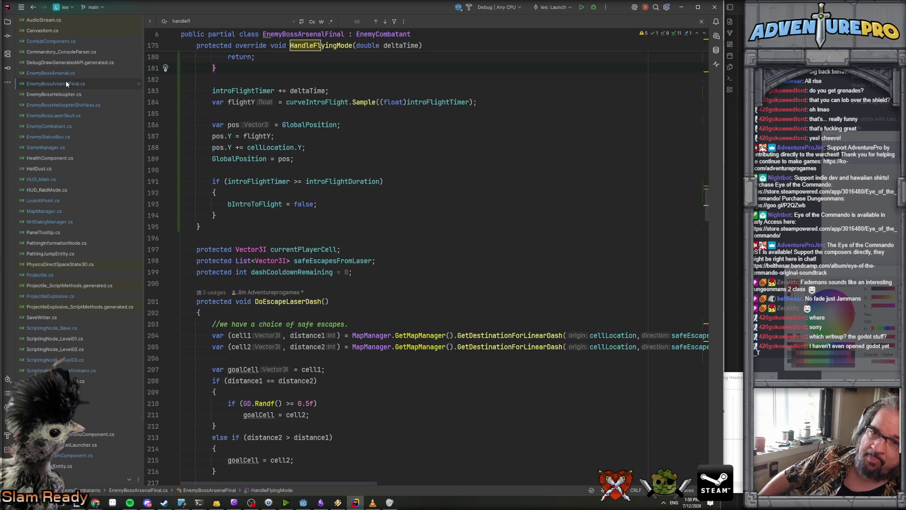
scroll(423, 198, down, 9)
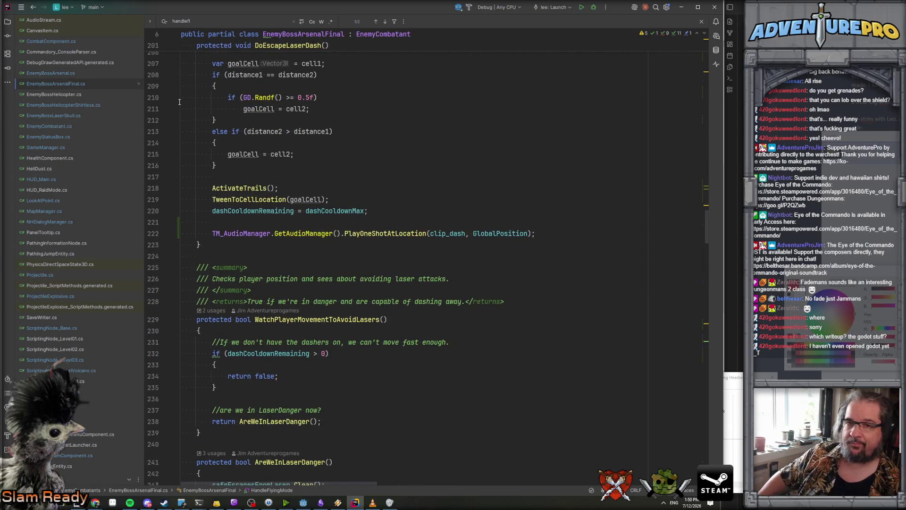
click(55, 126)
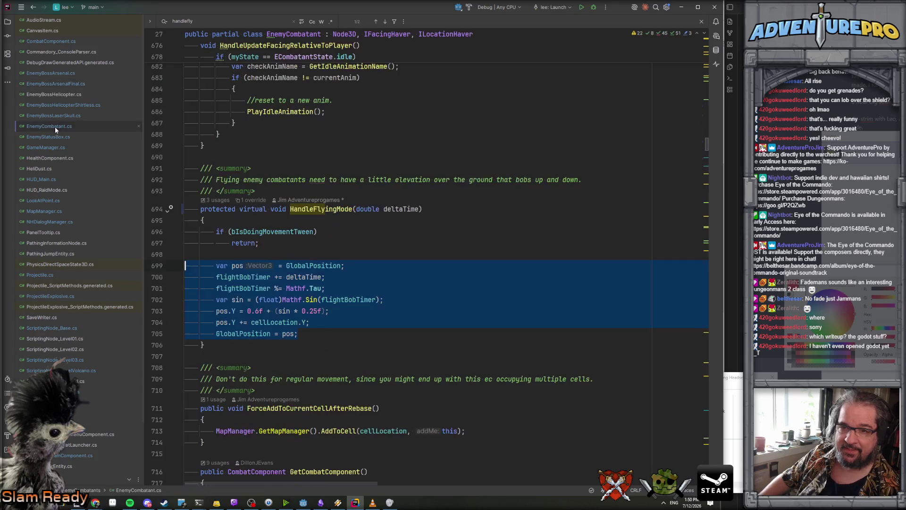
click(346, 143)
key(ctrl+f)
text(cinematic)
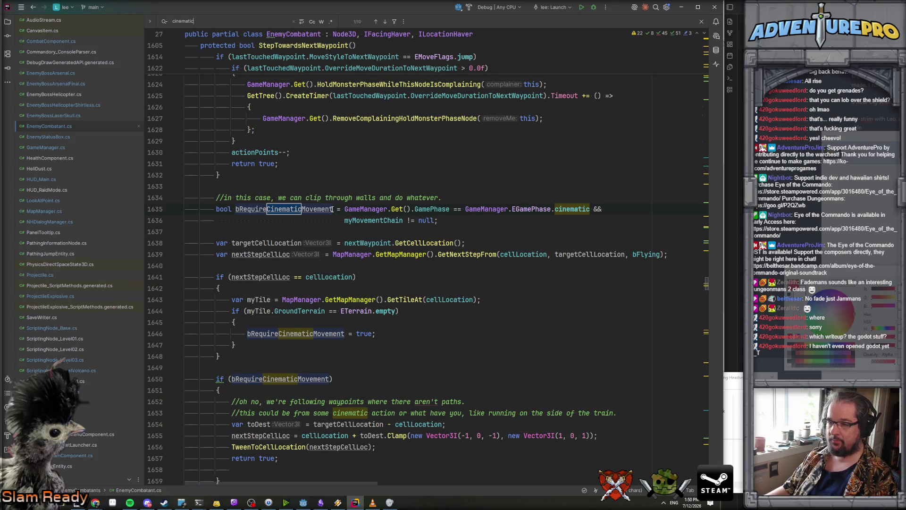
key(Return)
key(Return)
key(Return)
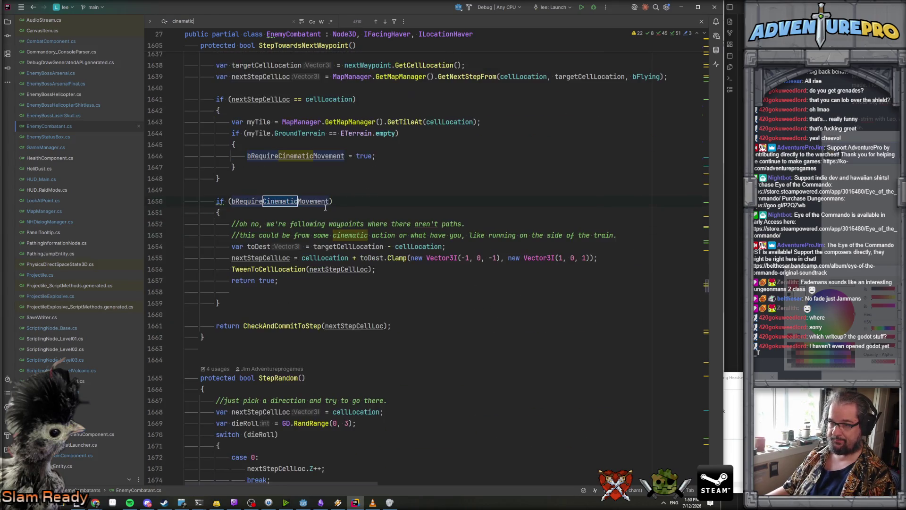
key(Return)
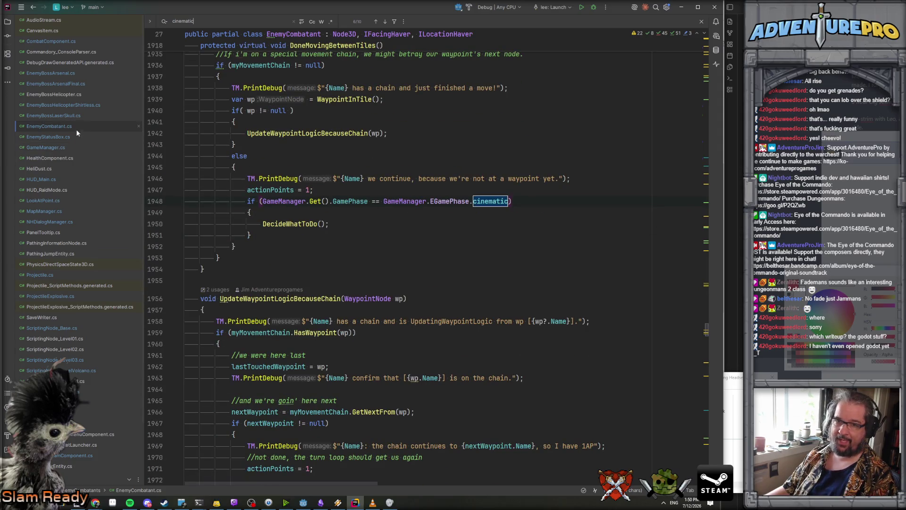
Search EnemyBossArsenalFinal.cs for 'tween', then open ScriptingNode_LevelVolcano.cs.
double_click(52, 83)
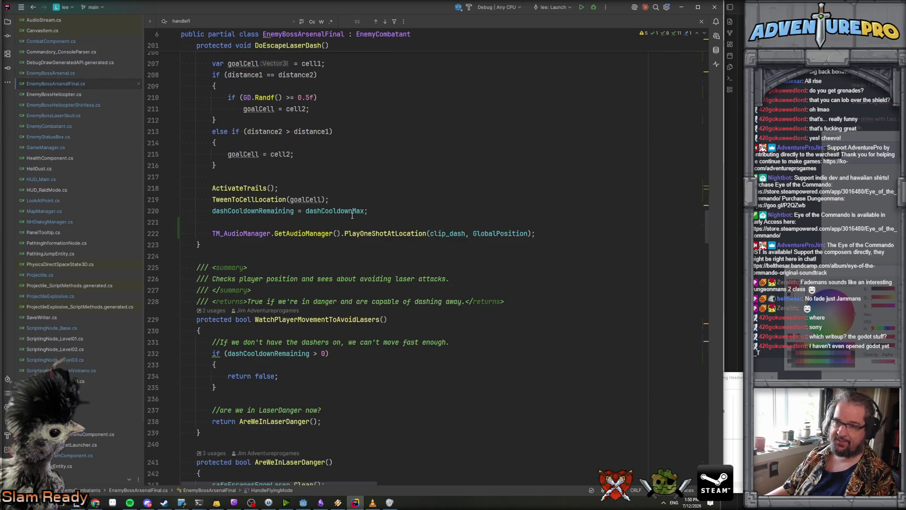
scroll(352, 215, down, 14)
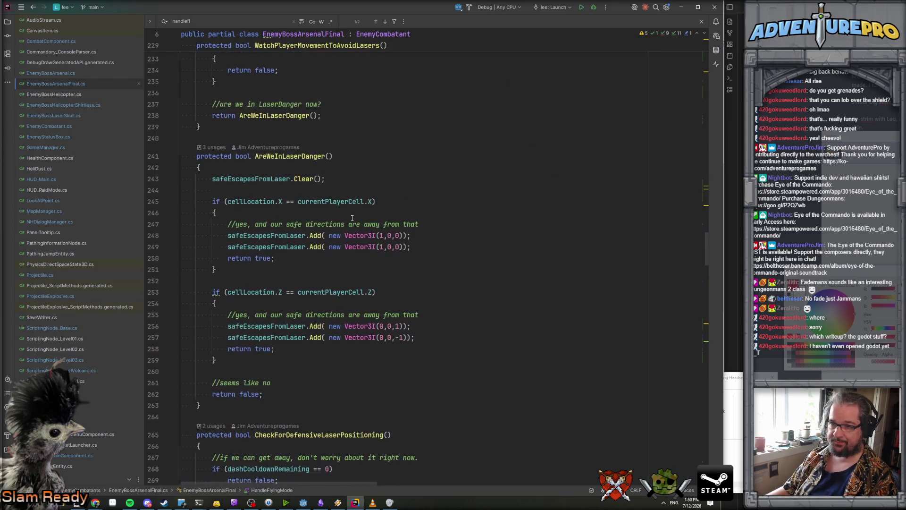
scroll(352, 218, down, 5)
key(ctrl+f)
text(t)
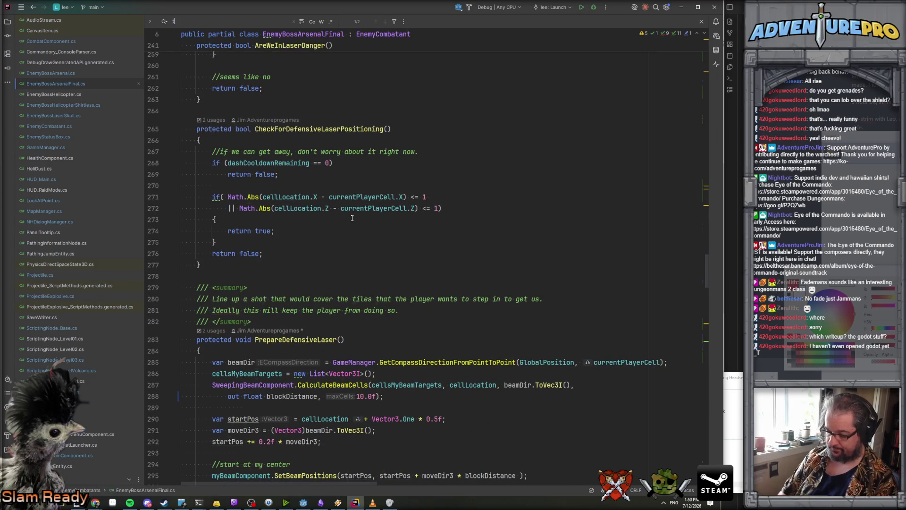
text(ween)
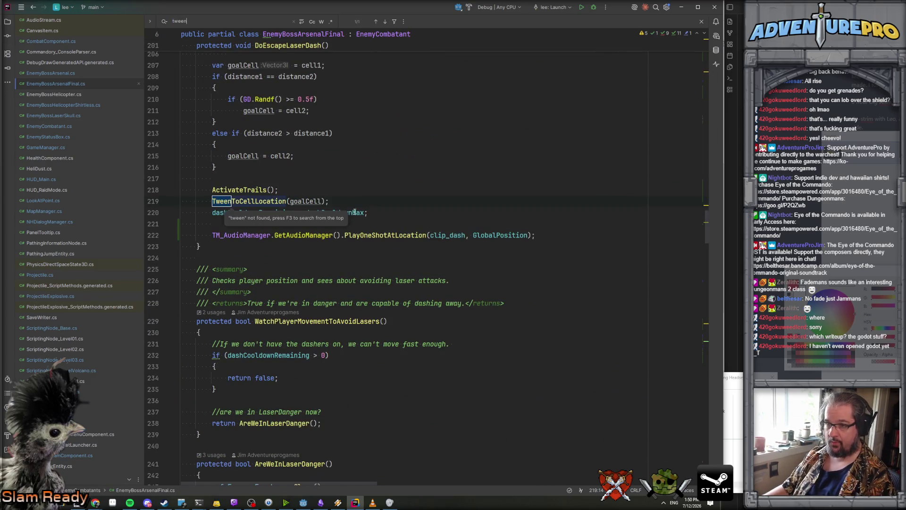
click(360, 178)
key(F3)
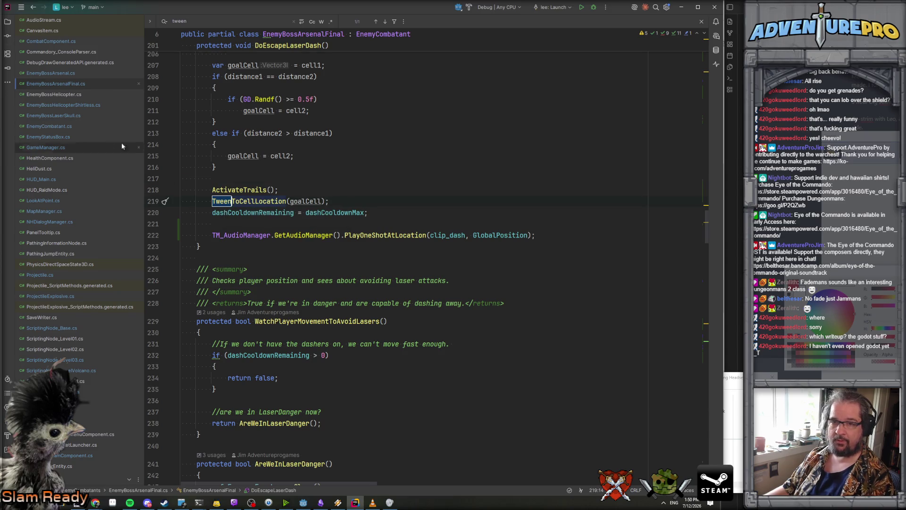
click(71, 370)
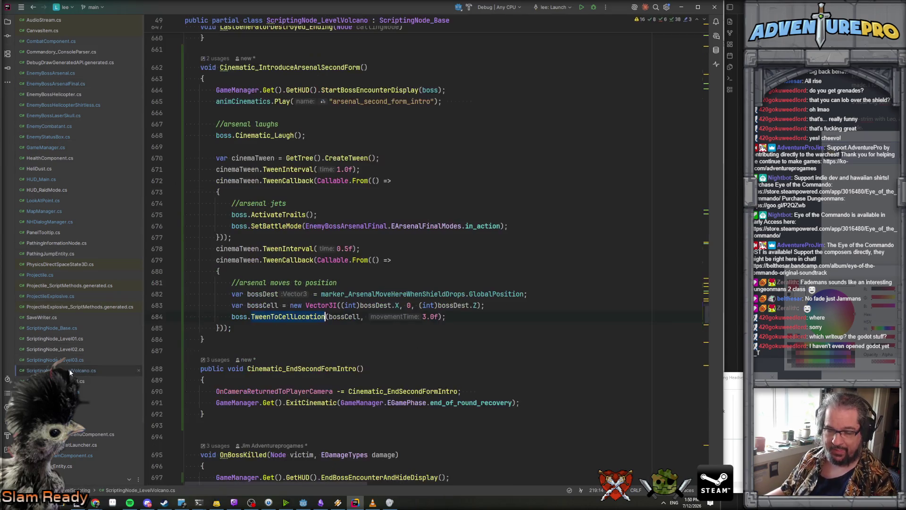
Change the wait before the Arsenal moves to its marker cell to 3.5f.
click(305, 316)
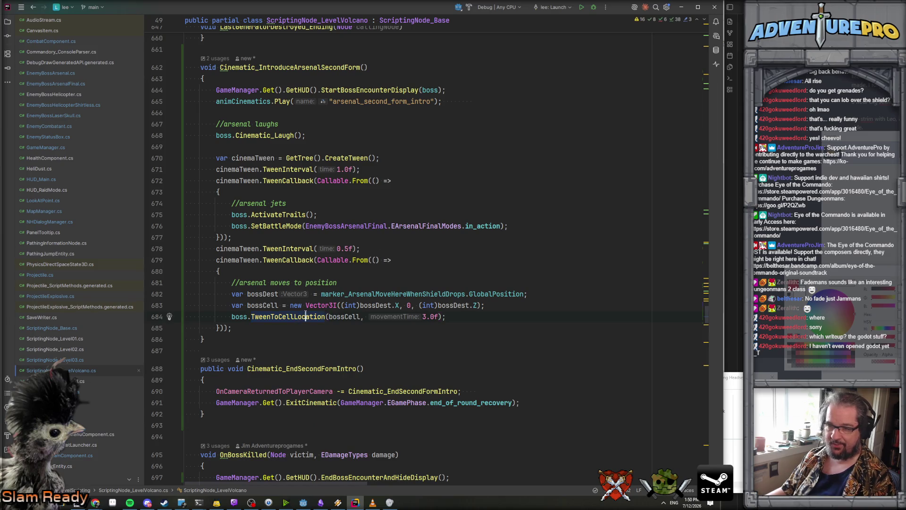
click(510, 301)
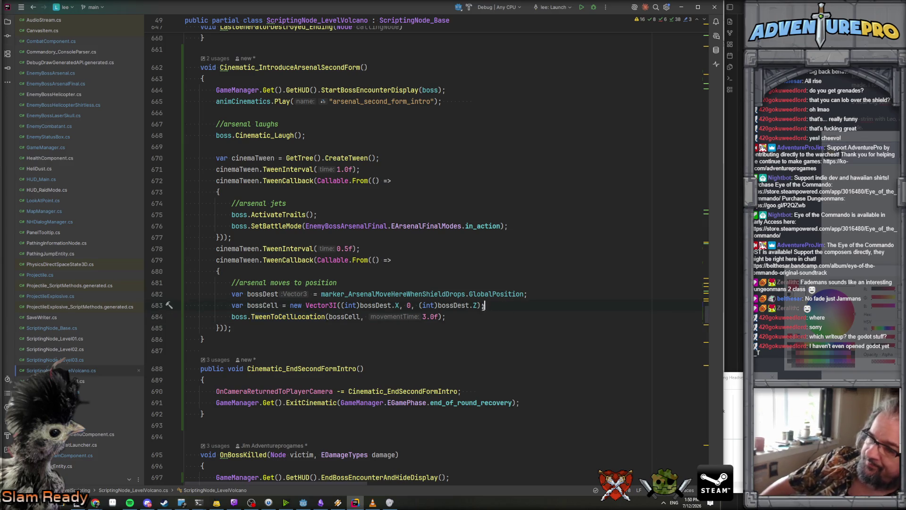
click(287, 316)
click(500, 303)
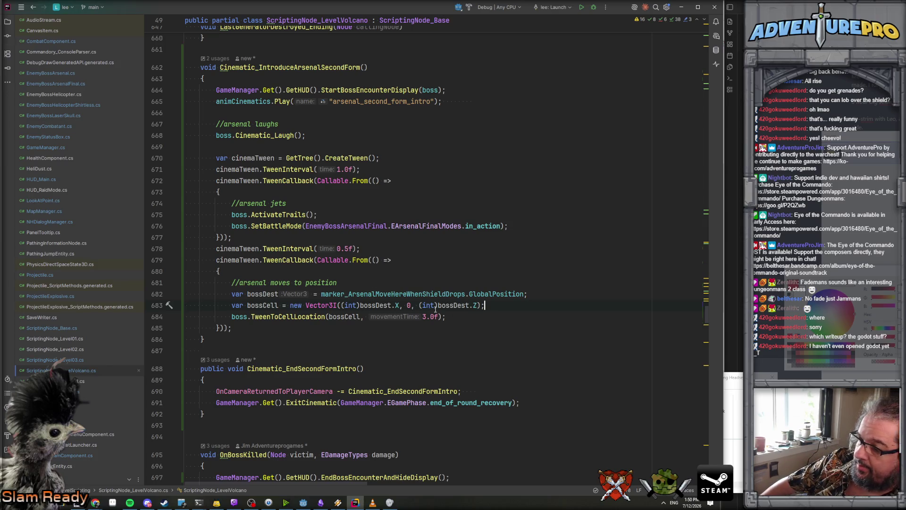
click(337, 249)
key(Delete)
text(0)
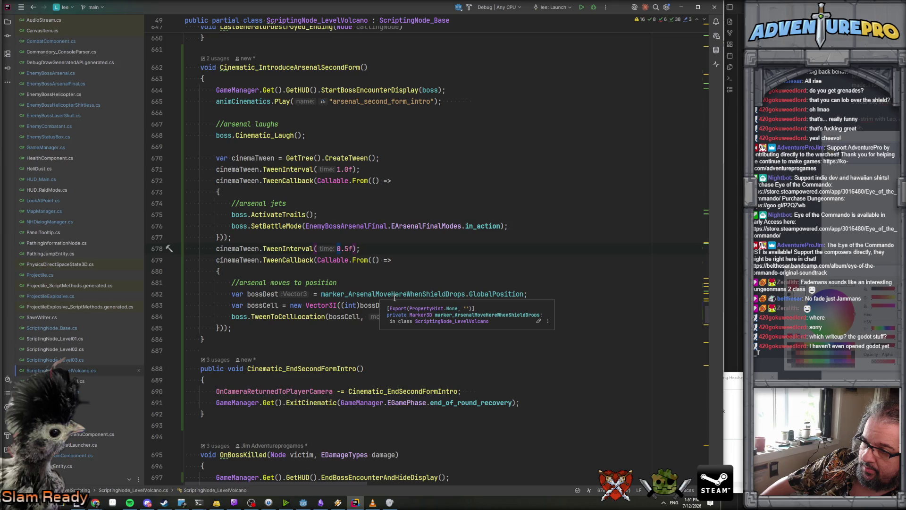
text(3)
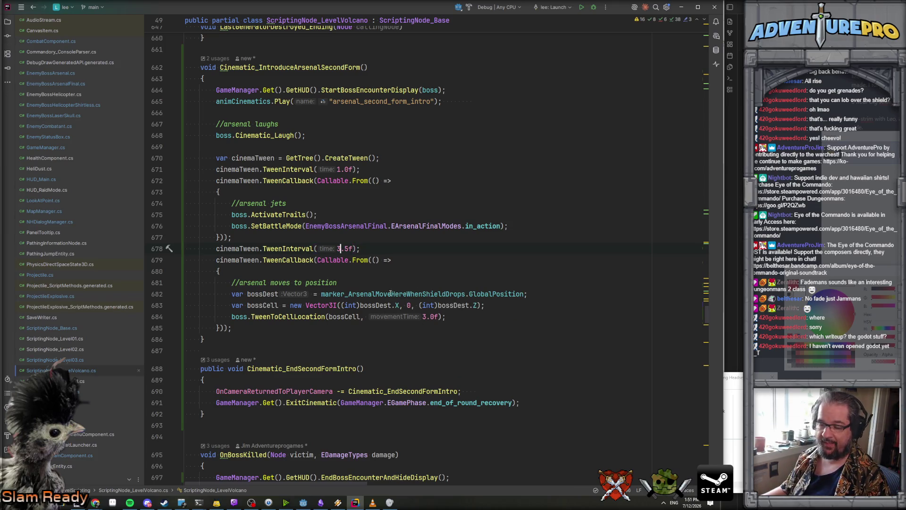
Set movementTime to 0.0f, add a 'boss.Dash' line, and open EnemyBossArsenalFinal.cs for searching.
drag(423, 317, 427, 317)
text(3)
text(0)
click(468, 320)
click(508, 307)
key(Return)
text(boss.Dash)
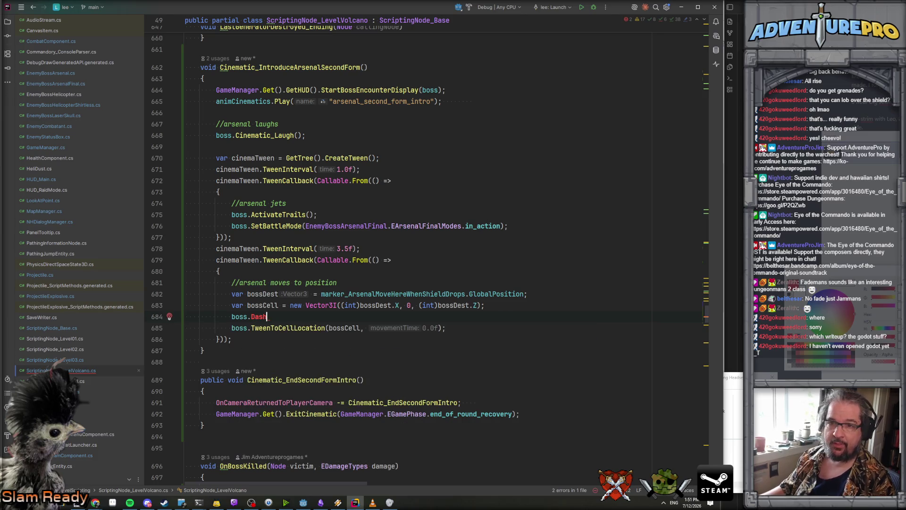
click(78, 83)
key(ctrl+f)
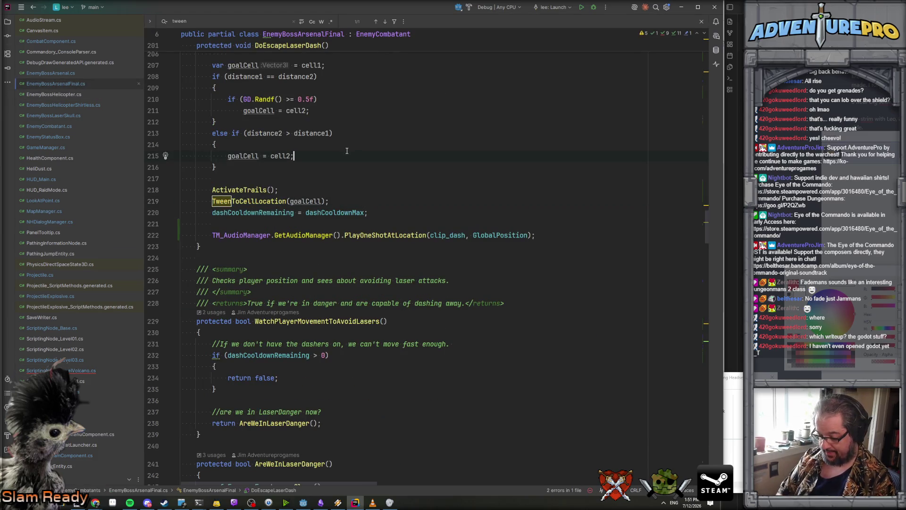
Step through every 'dash' match in the Arsenal boss script.
text(dash)
key(Return)
key(Return)
key(Return)
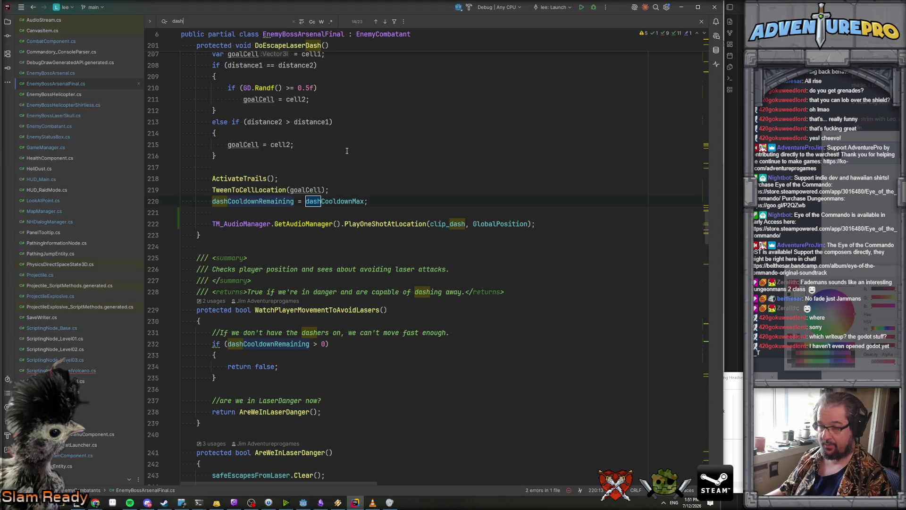
key(Return)
key(Return)
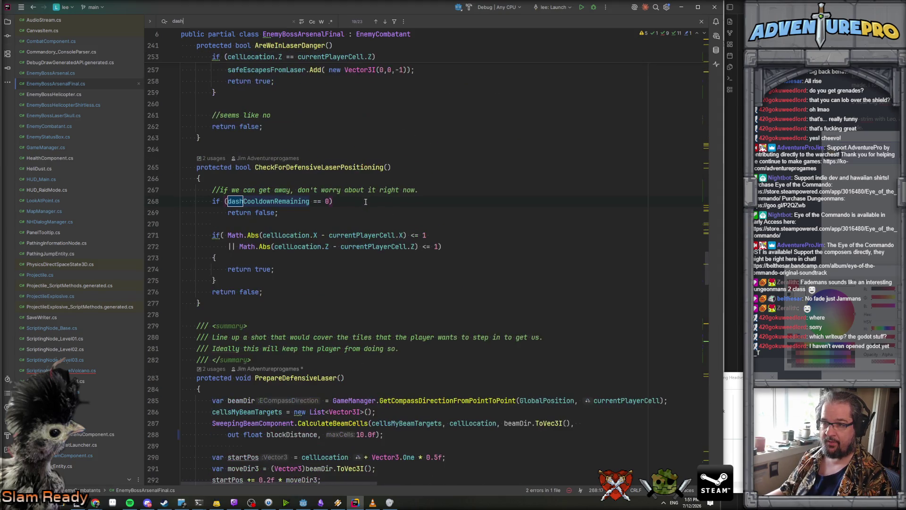
key(Return)
key(Return)
key(Return)
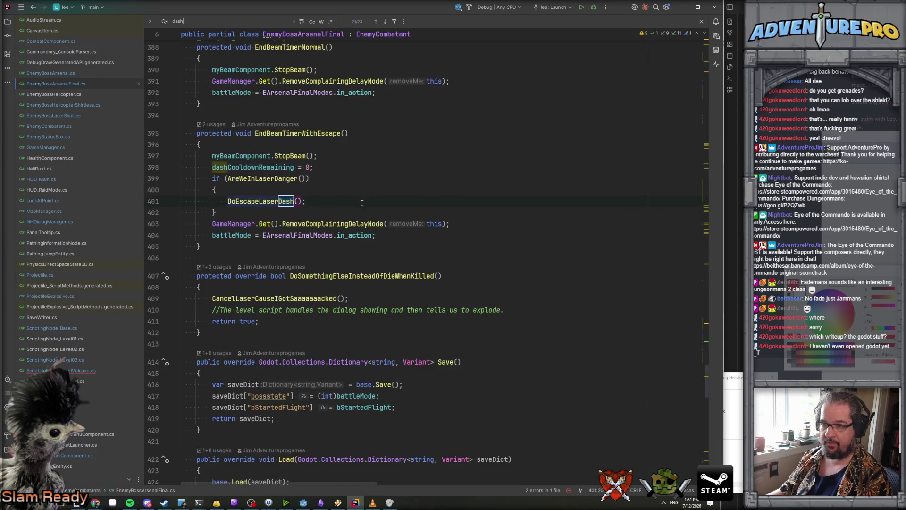
key(Return)
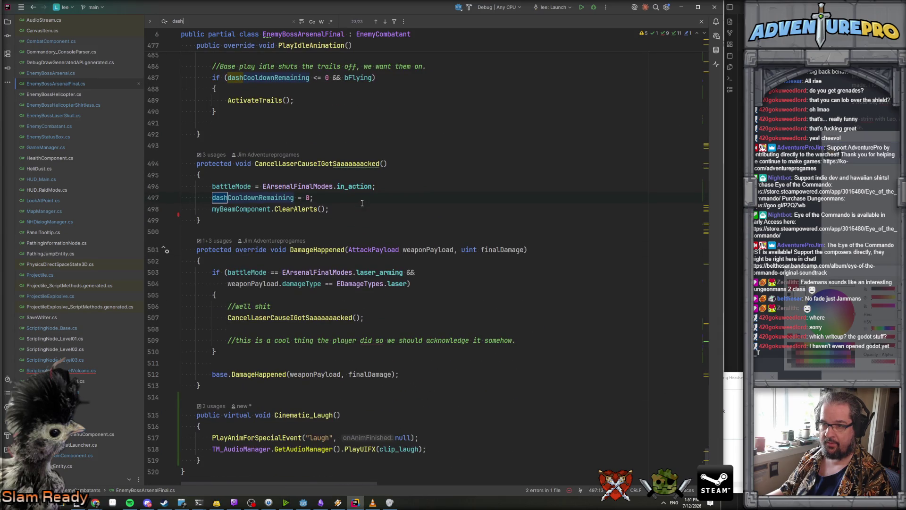
key(Return)
key(Return)
key(Return)
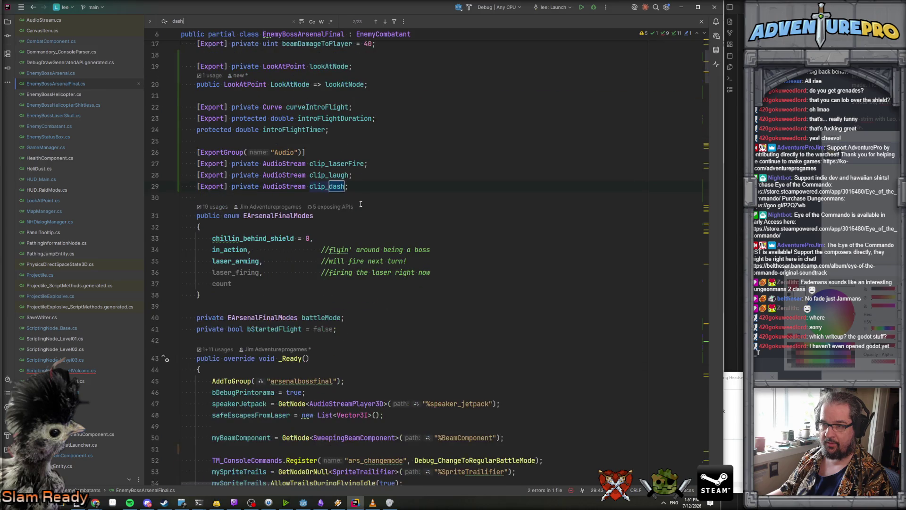
key(Return)
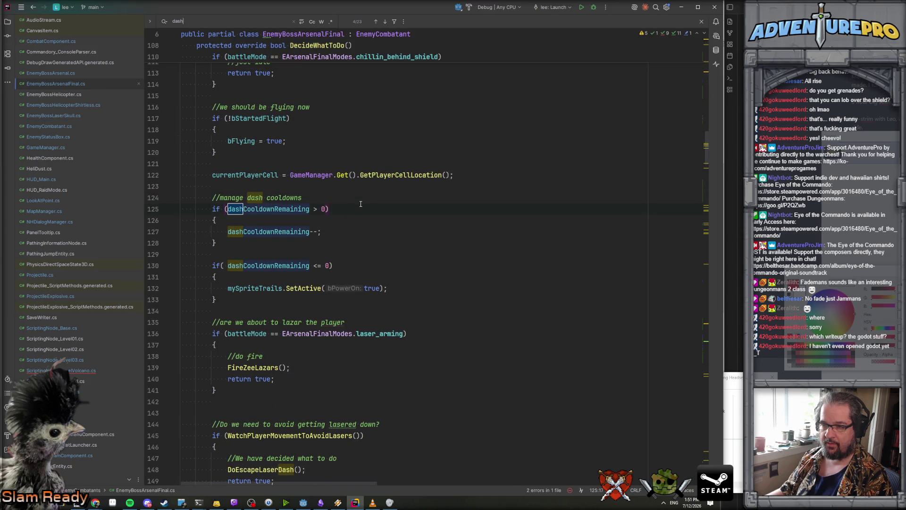
click(431, 243)
Add an empty public virtual void Cinematic_Dash() method at the end of the class.
key(ctrl+End)
click(208, 404)
key(Return)
key(Return)
text(publi)
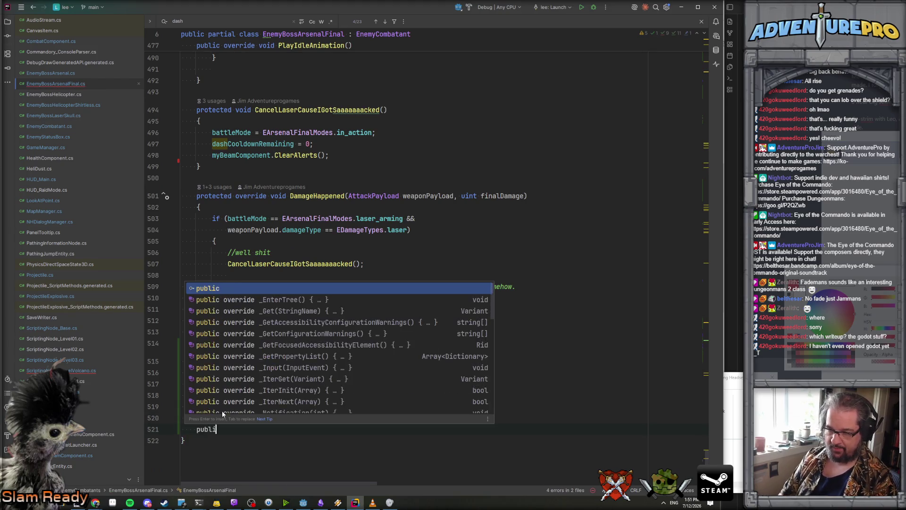
text(c virtual void Cinmematic_Dash())
key(Return)
key(Return)
Search the file for the clip_dash sound declaration.
key(ctrl+f)
text(dashto)
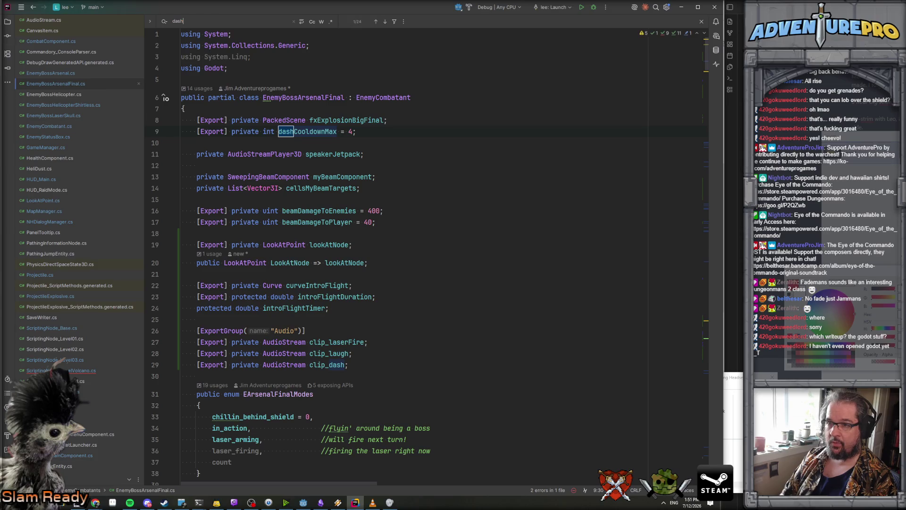
triple_click(324, 365)
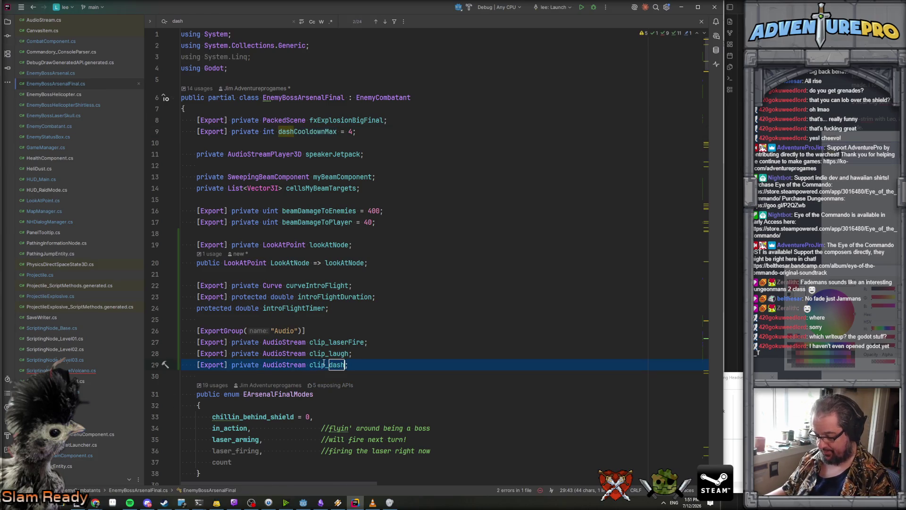
key(ctrl+f)
scroll(387, 326, up, 1)
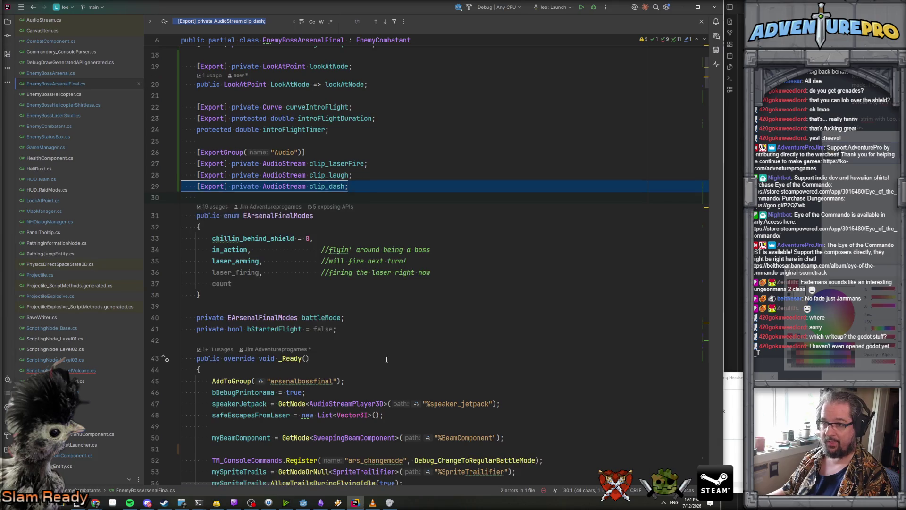
click(421, 211)
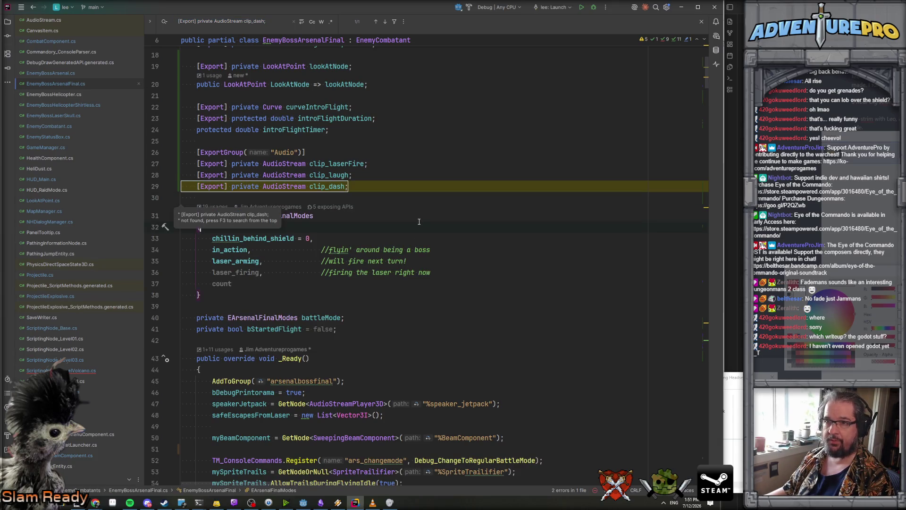
key(ctrl+a)
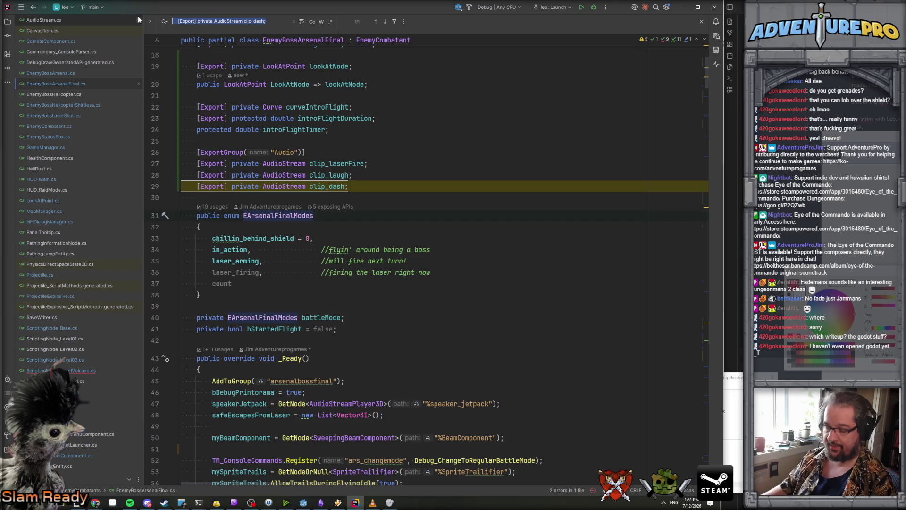
text(clip_dash)
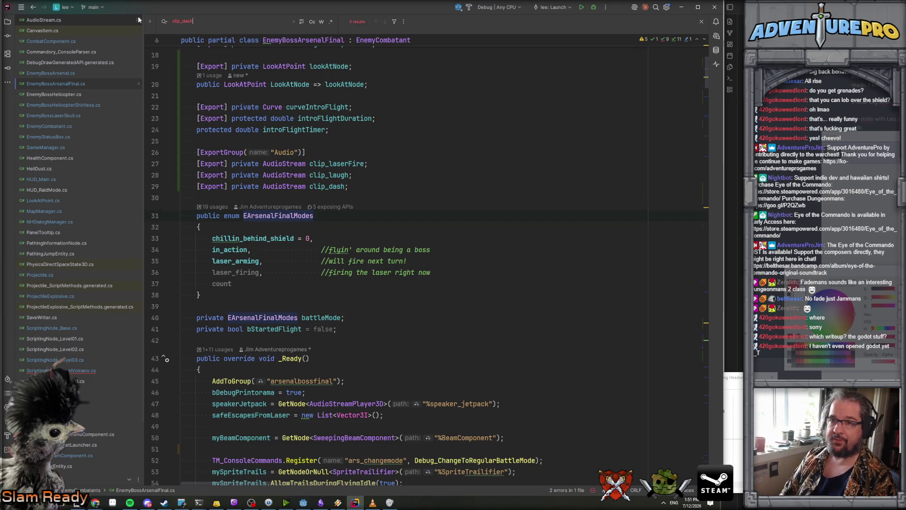
key(Escape)
Find where clip_dash is played in DoEscapeLaserDash, beside its move-to-cell call.
click(506, 137)
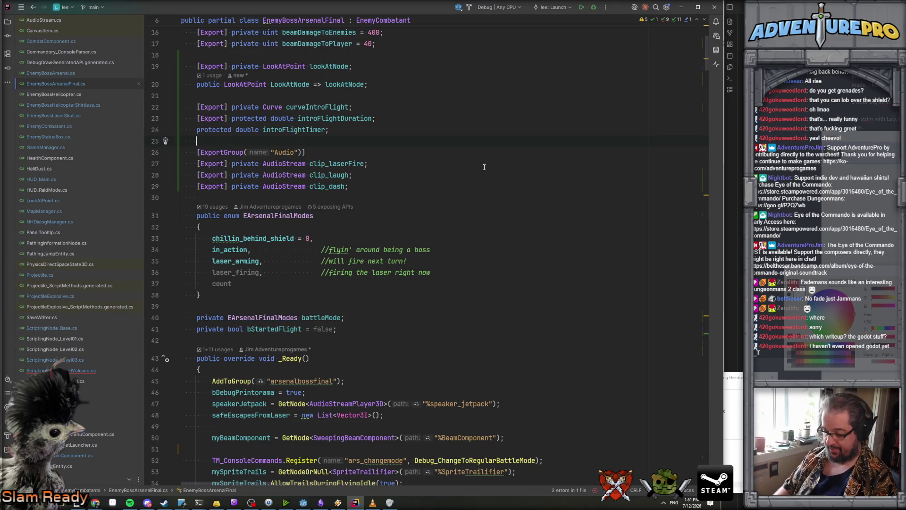
key(ctrl+f)
text(clip_dash)
key(Return)
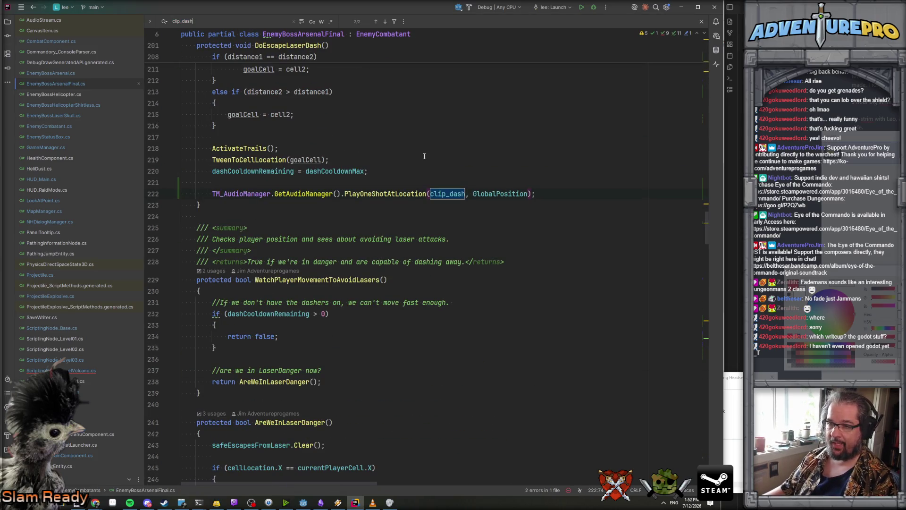
scroll(439, 161, up, 7)
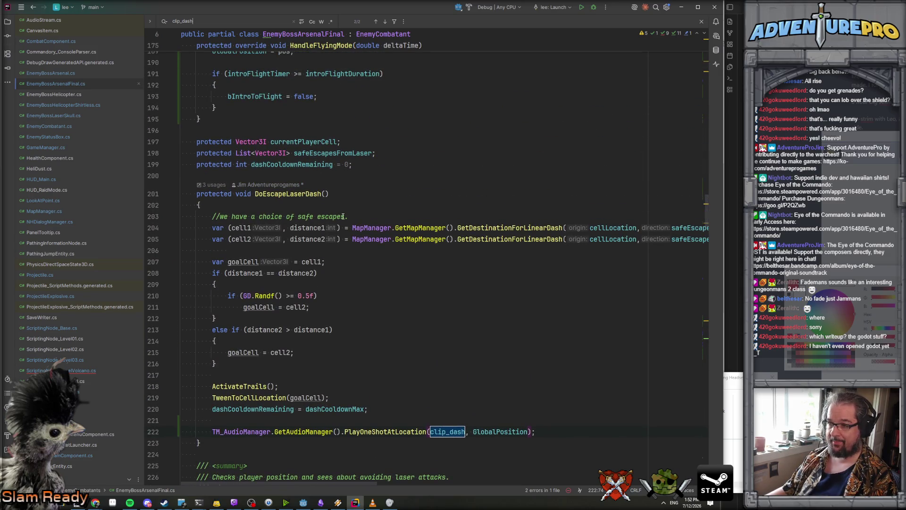
scroll(342, 217, down, 2)
scroll(323, 290, down, 1)
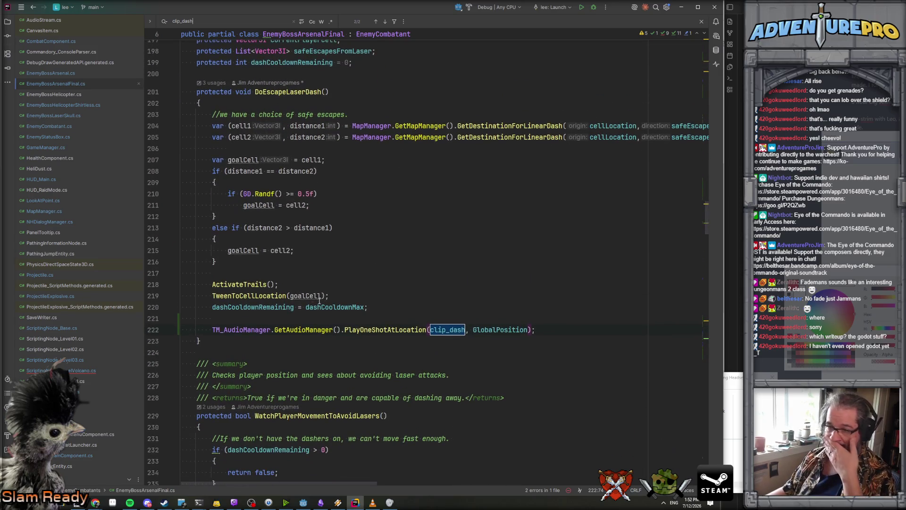
click(256, 295)
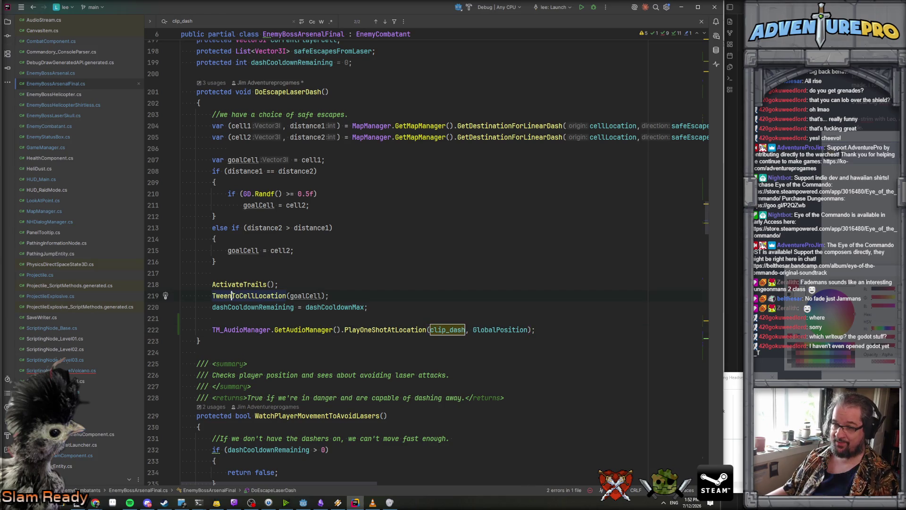
Copy the PlayOneShotAtLocation(clip_dash…) line into the Cinematic_Dash body.
drag(213, 329, 557, 334)
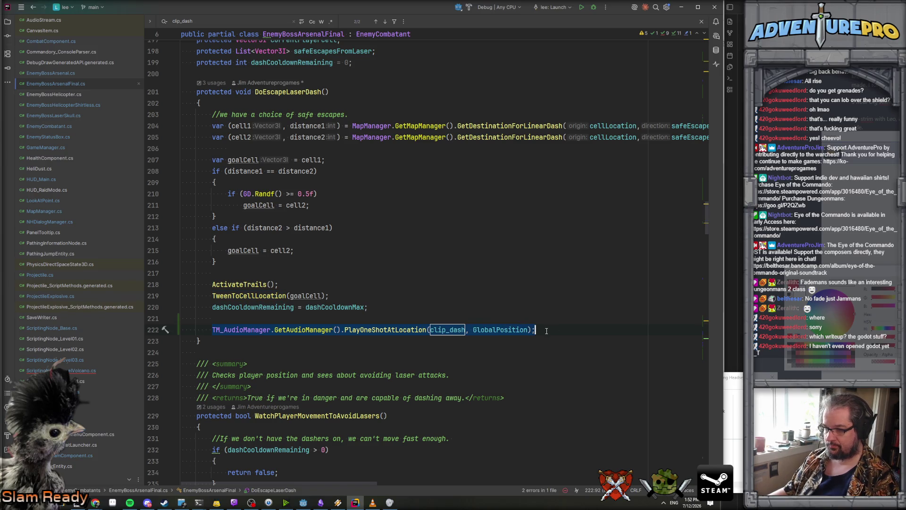
key(ctrl+End)
click(328, 395)
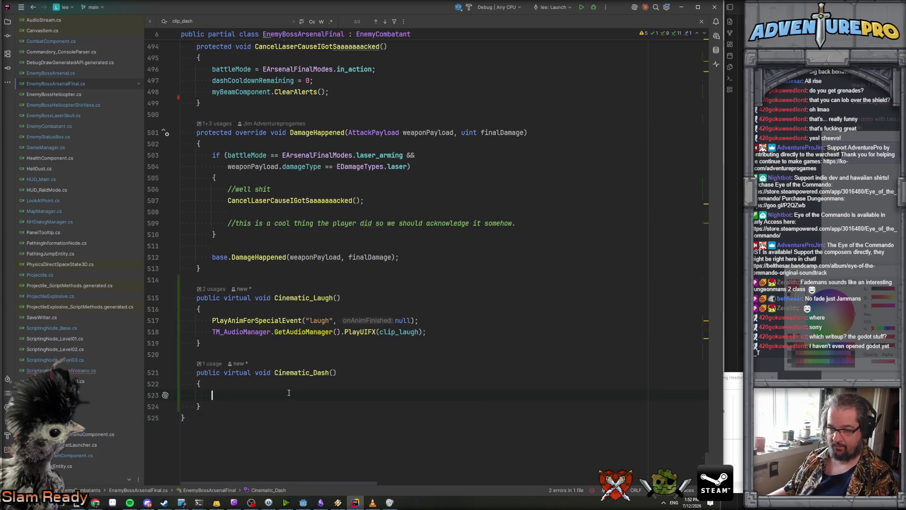
text(TM_AudioManager.GetAudioManager().PlayOneShotAtLocation(clip_dash, GlobalPosition);)
Give Cinematic_Dash a Vector3I newCellPosition parameter and call TweenToCellLocation(newCellPosition) before the sound.
click(329, 372)
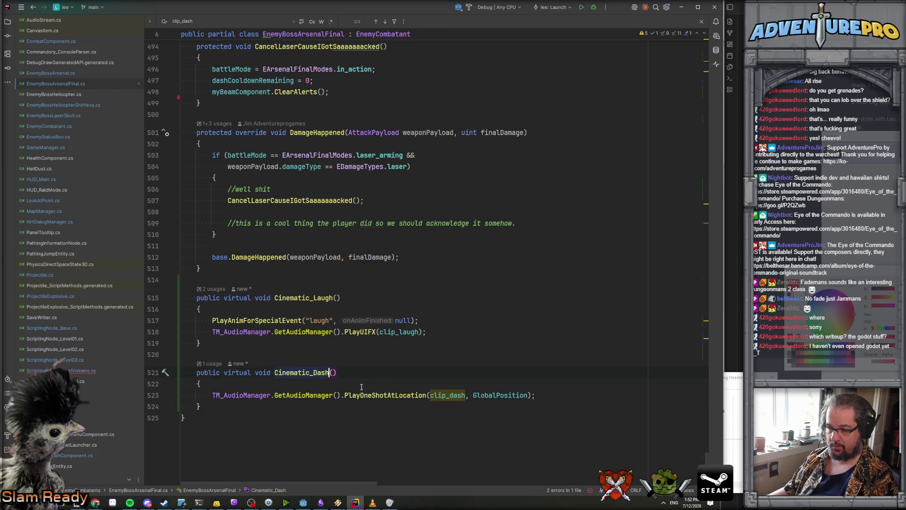
click(334, 372)
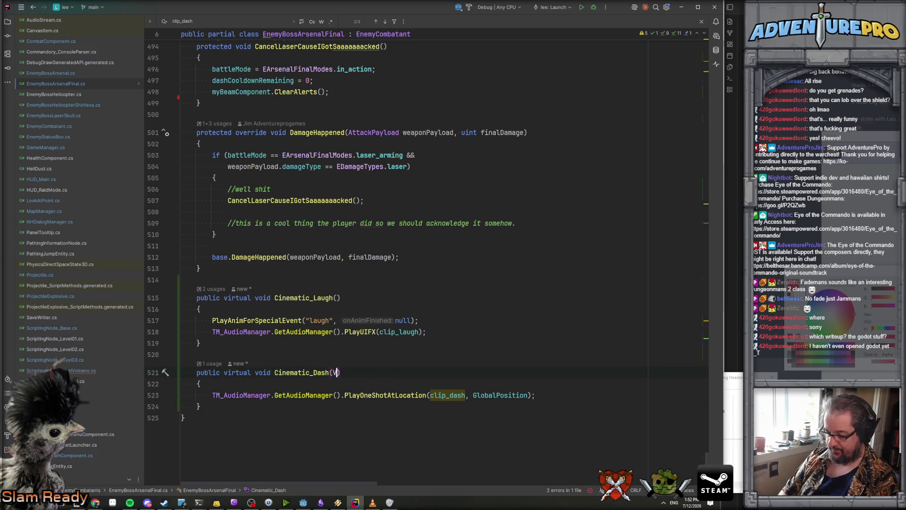
text(Vector3I newD)
text(ellPosition)
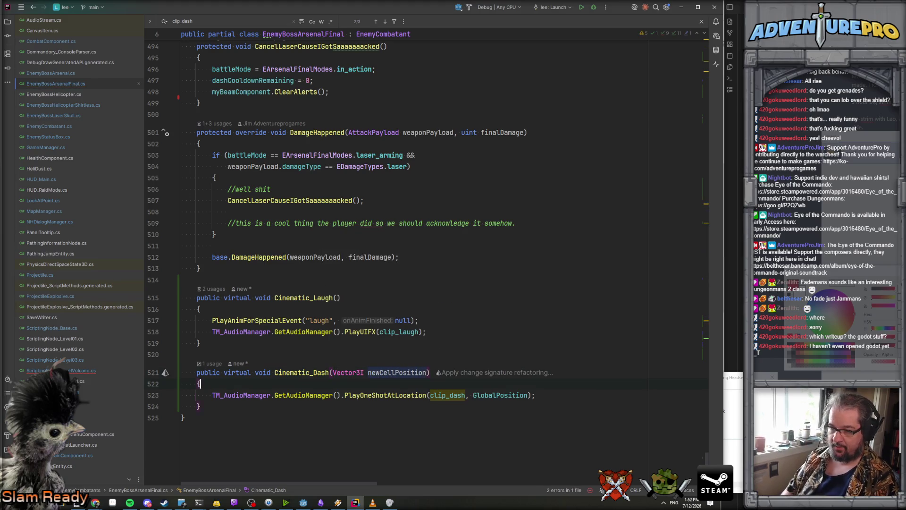
key(Return)
text(TweenToCellLocation(newC);)
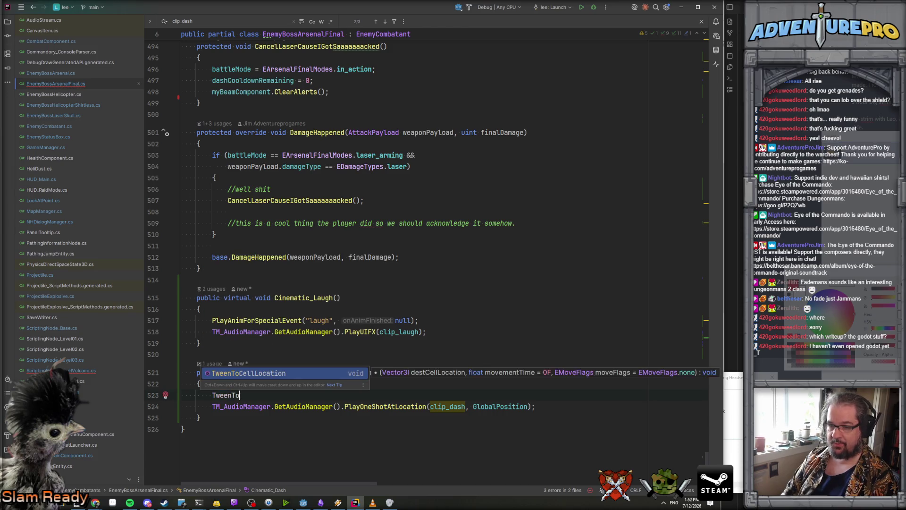
key(Return)
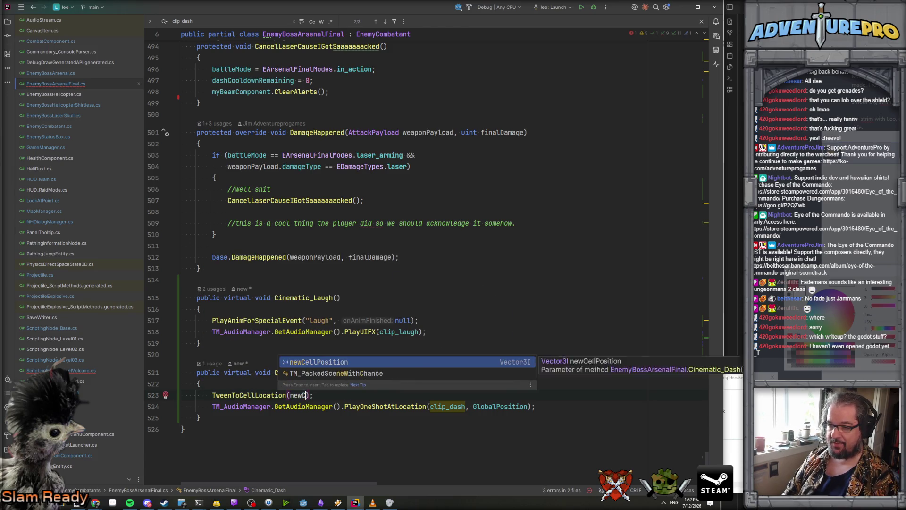
key(Return)
key(Down)
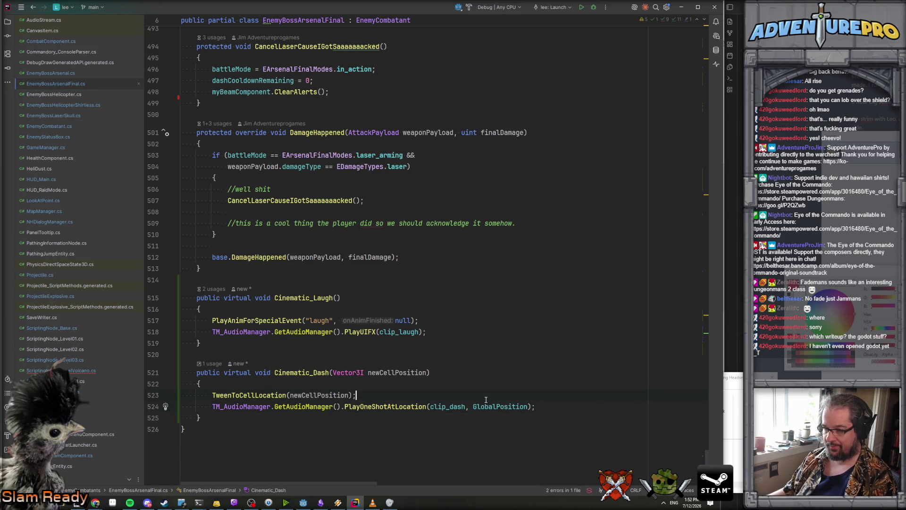
key(ctrl+alt+Left)
key(ctrl+alt+Left)
key(ctrl+alt+Left)
key(ctrl+alt+Left)
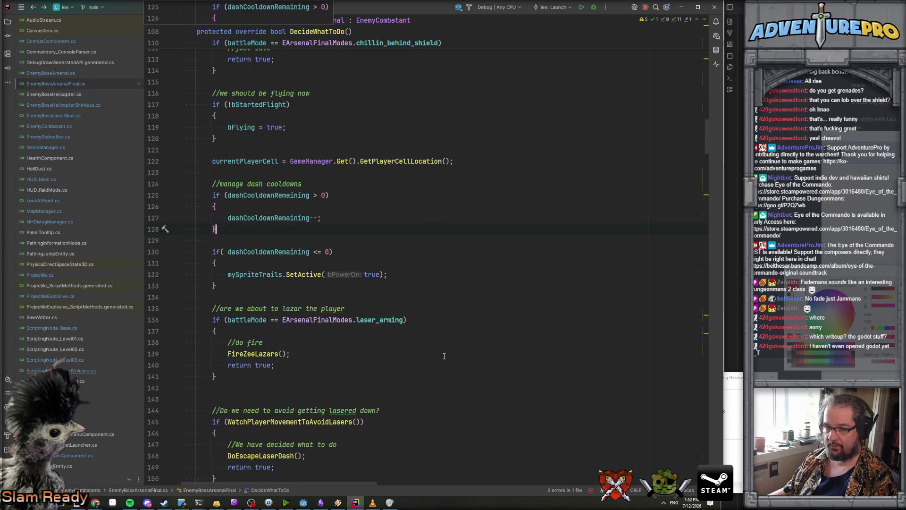
In ScriptingNode_LevelVolcano.cs, call boss.Cinematic_Dash(bossCell) and delete the old TweenToCellLocation line.
key(ctrl+alt+Left)
key(ctrl+space)
text(boss)
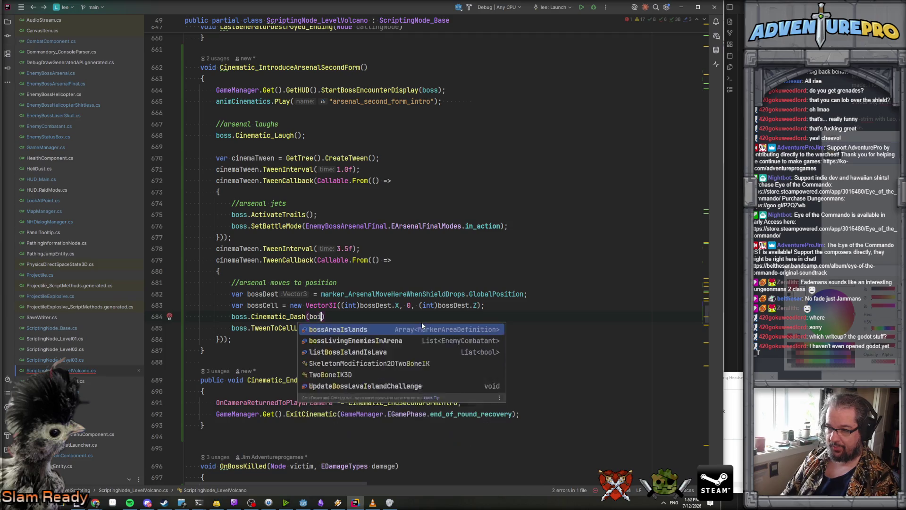
key(Escape)
text(Cell)
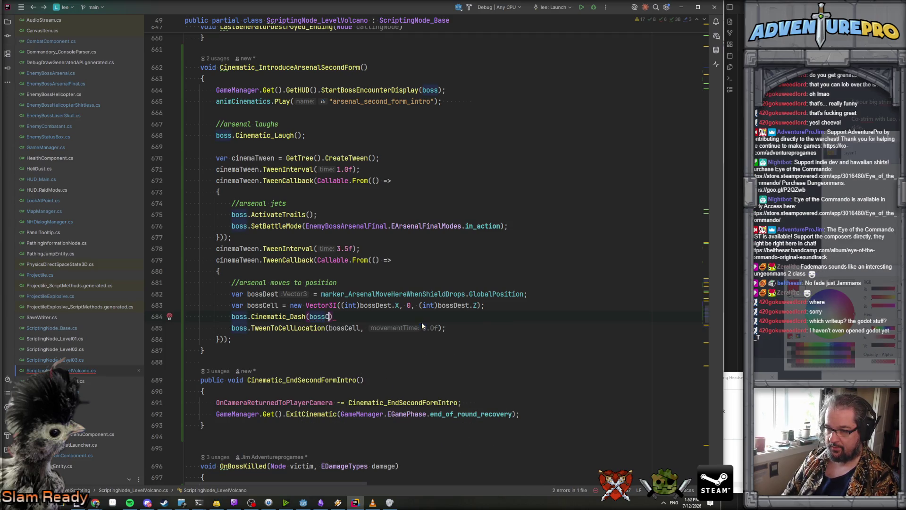
text();)
key(shift+Down)
key(Delete)
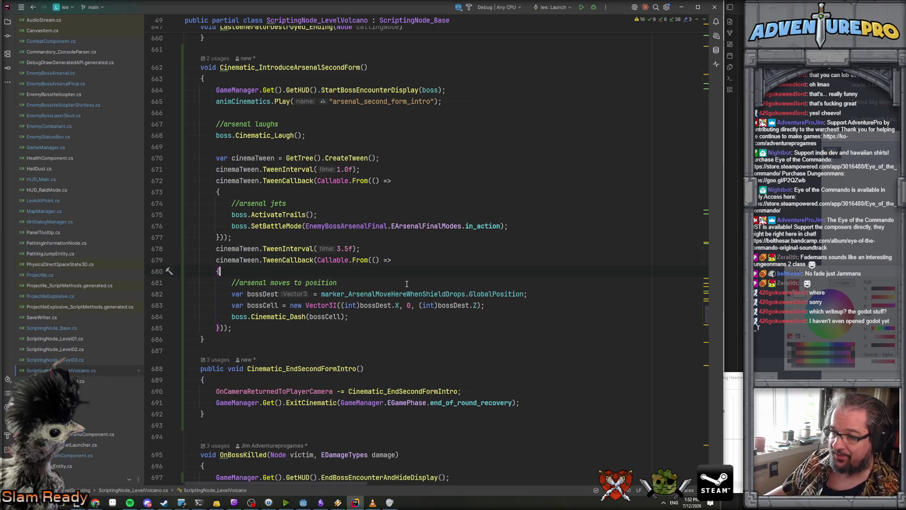
click(425, 319)
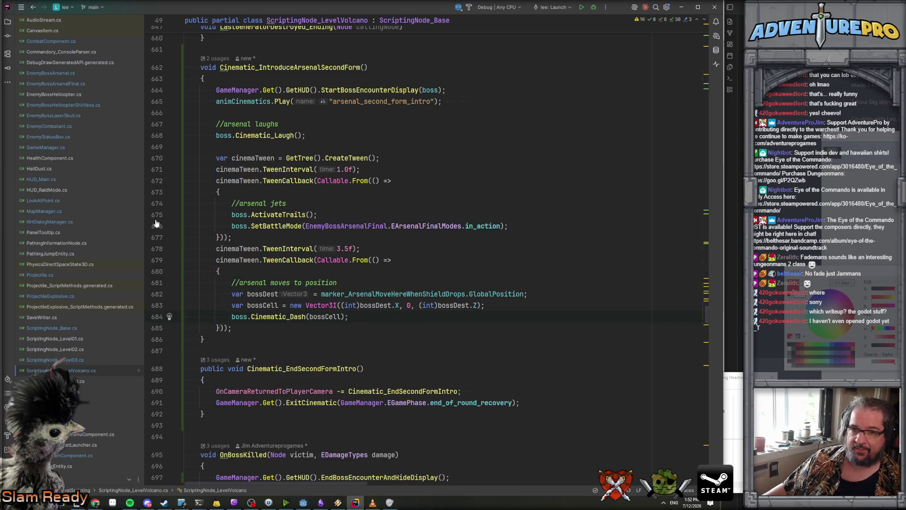
scroll(52, 358, down, 2)
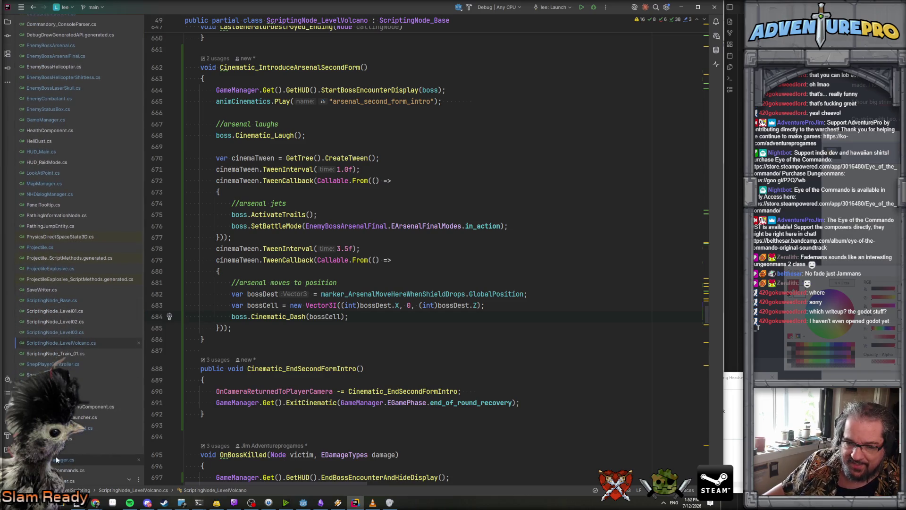
Inspect the PlayUIFX method and its fxRef usage in TM_AudioManager.cs.
click(56, 460)
click(287, 251)
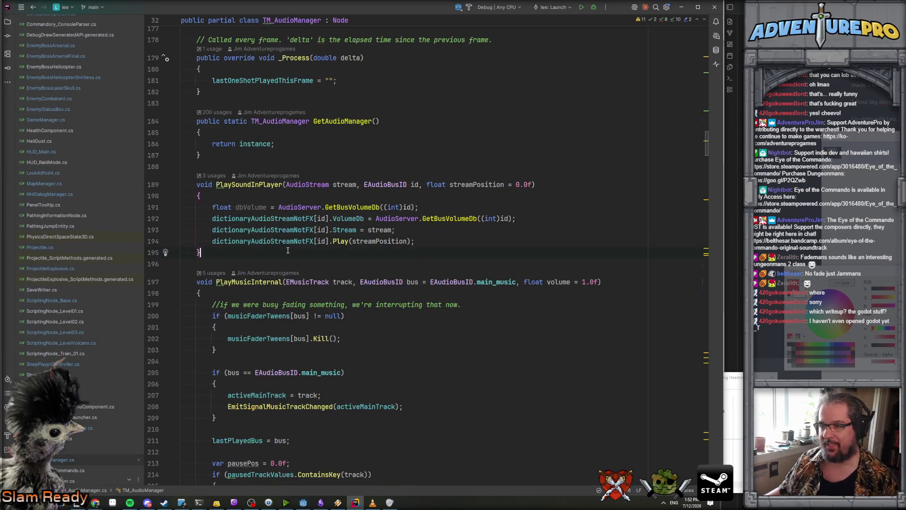
key(ctrl+f)
text(platyu)
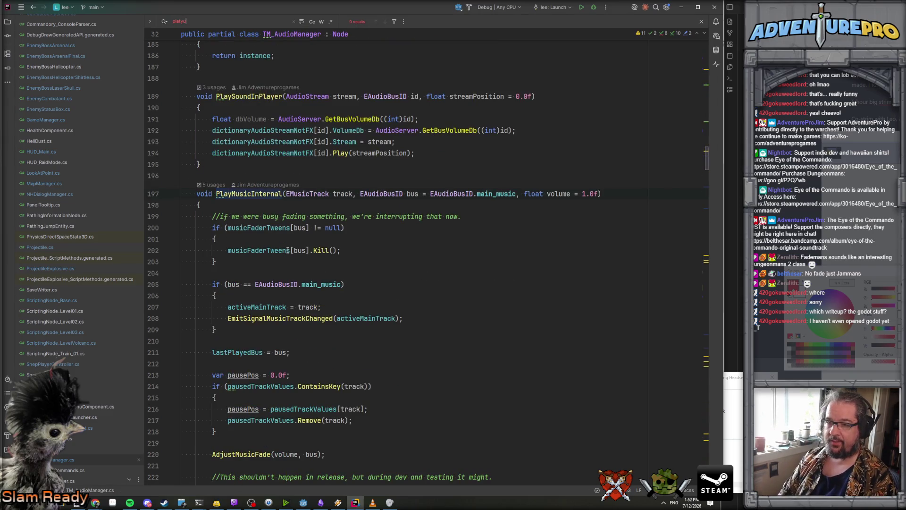
key(BackSpace)
key(BackSpace)
key(BackSpace)
text(yu)
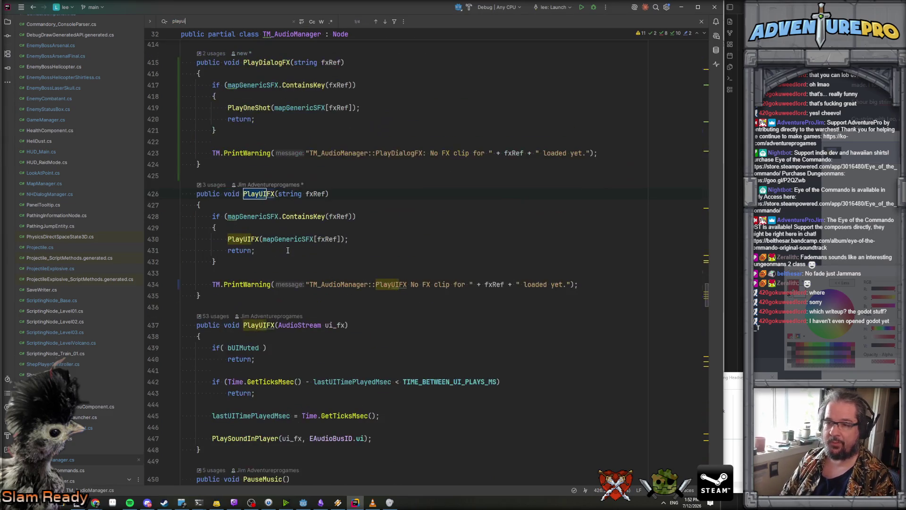
text(i)
click(250, 216)
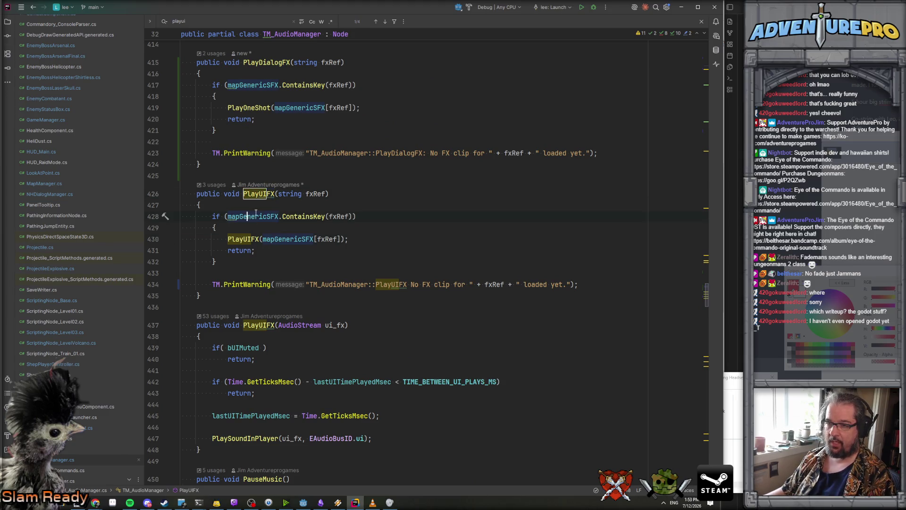
click(280, 228)
click(337, 216)
click(275, 239)
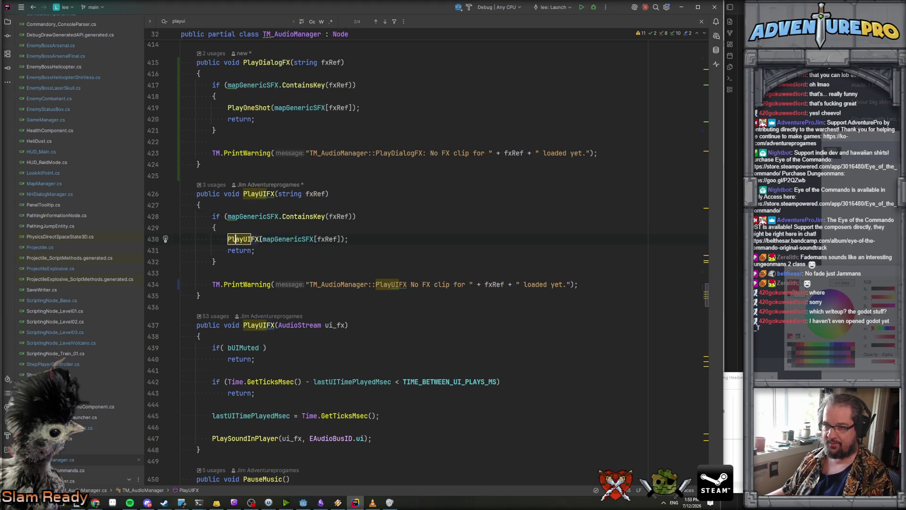
click(317, 240)
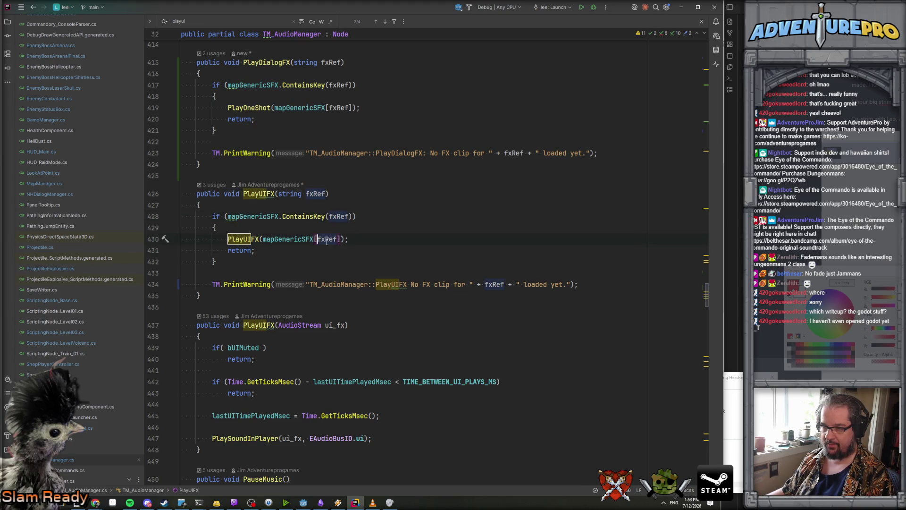
click(404, 235)
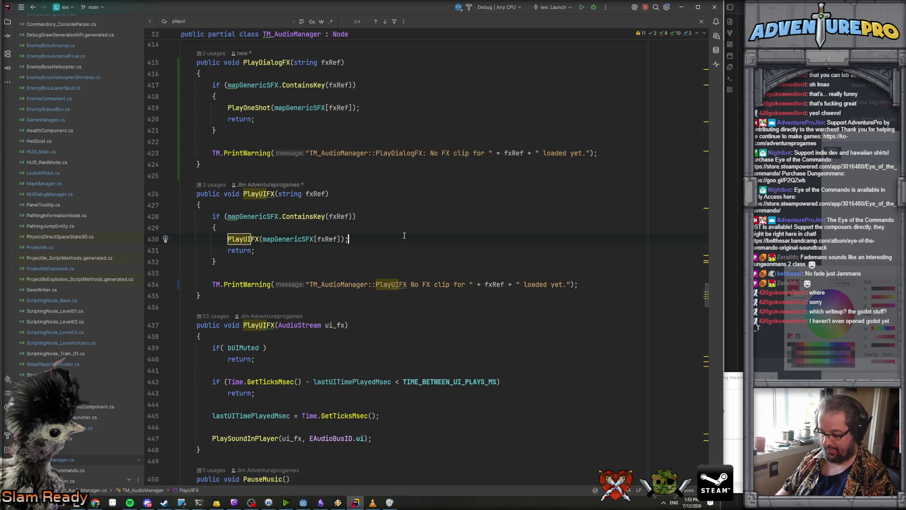
Search the whole solution for 'arsenal_laugh', then close the search.
key(ctrl+shift+f)
text(arsenal_laug)
key(BackSpace)
key(BackSpace)
key(BackSpace)
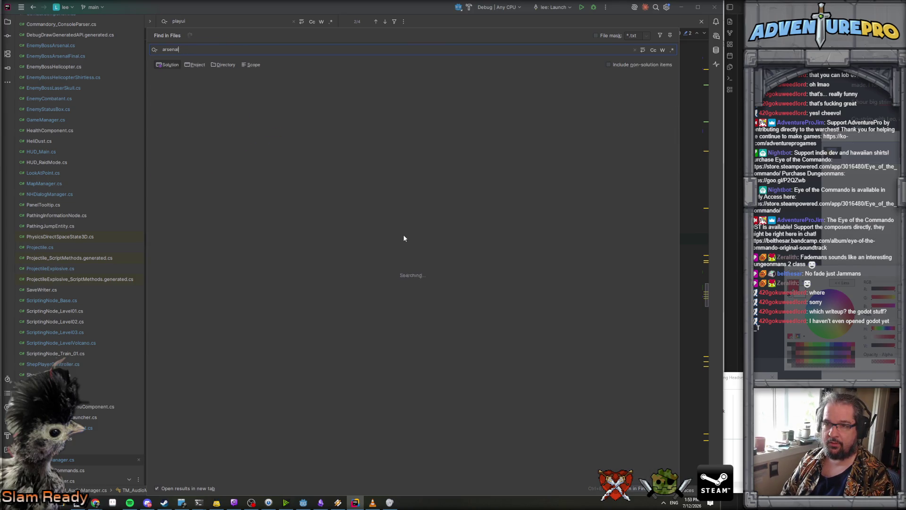
key(BackSpace)
key(BackSpace)
key(BackSpace)
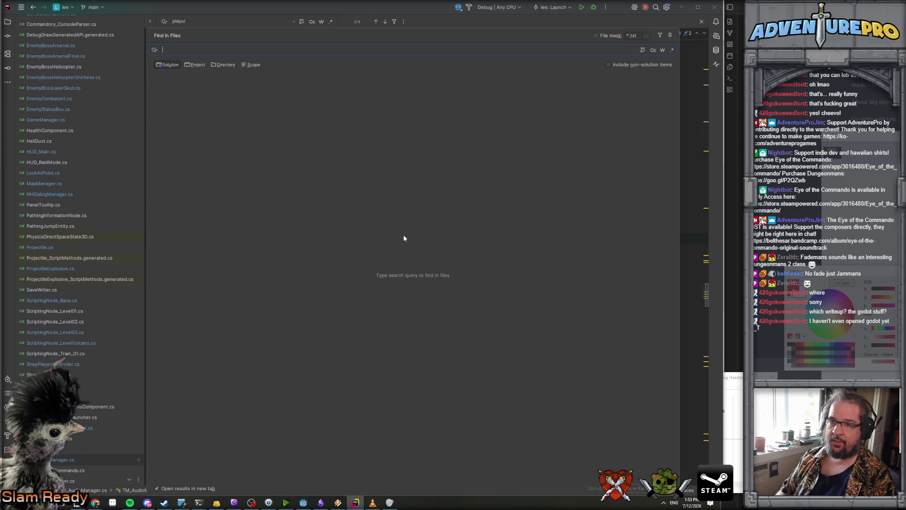
key(Escape)
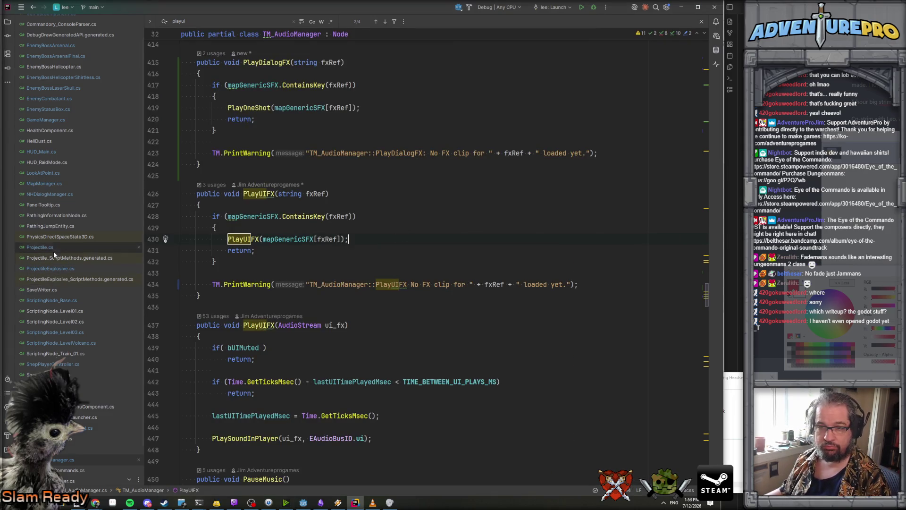
Open NHDialogManager.cs and search it for the sfx-playing method.
double_click(49, 194)
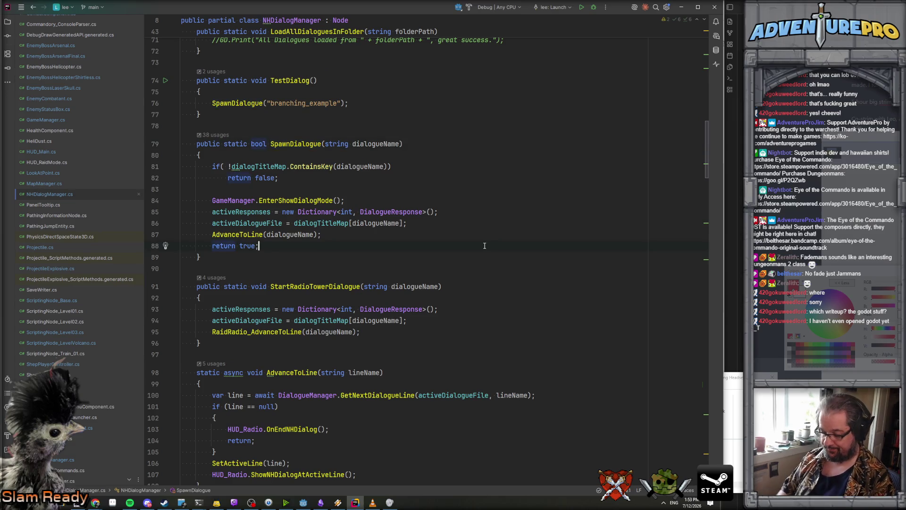
key(ctrl+f)
text(laugh)
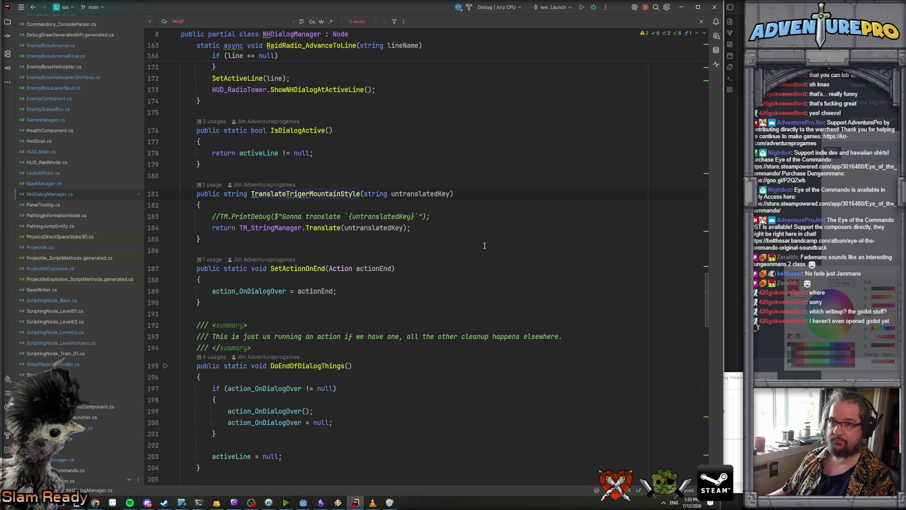
key(BackSpace)
key(BackSpace)
key(BackSpace)
text(sfx)
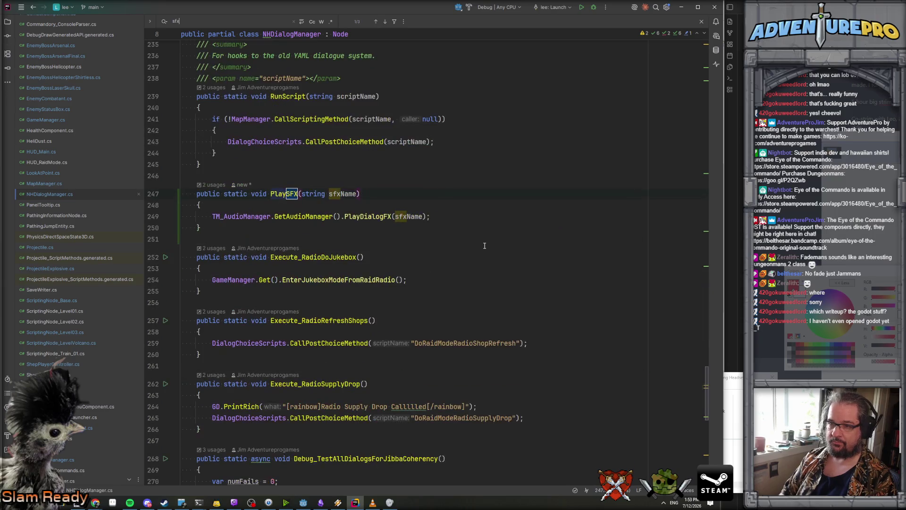
Review PlayDialogFX, copy its call from PlaySFX, and open EnemyBossArsenalFinal.cs.
double_click(365, 219)
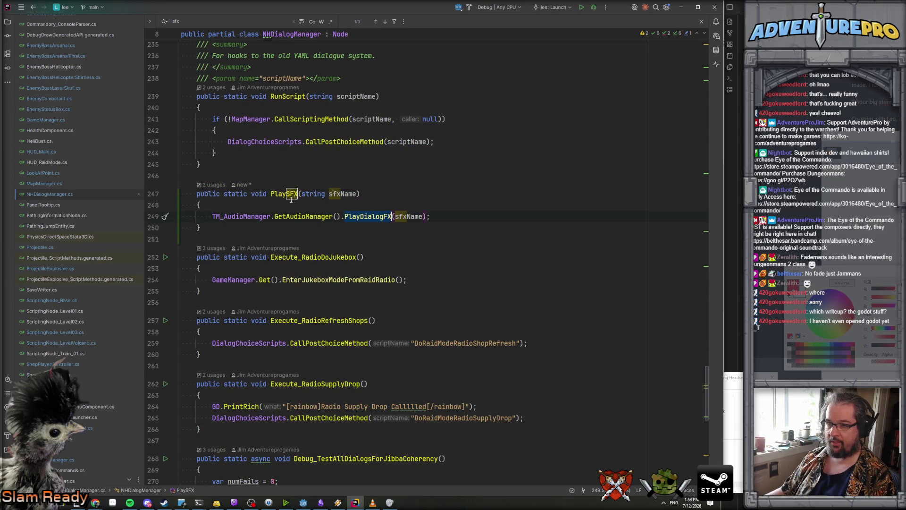
ctrl+click(366, 220)
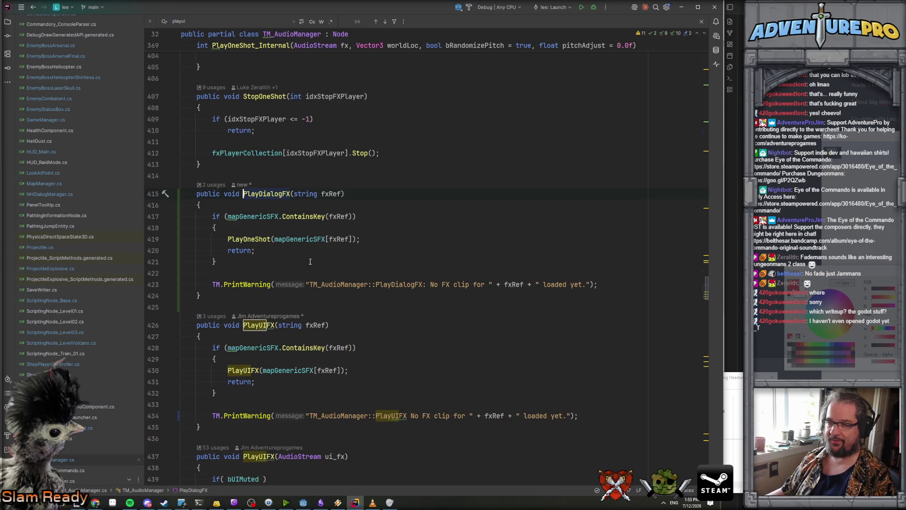
click(269, 254)
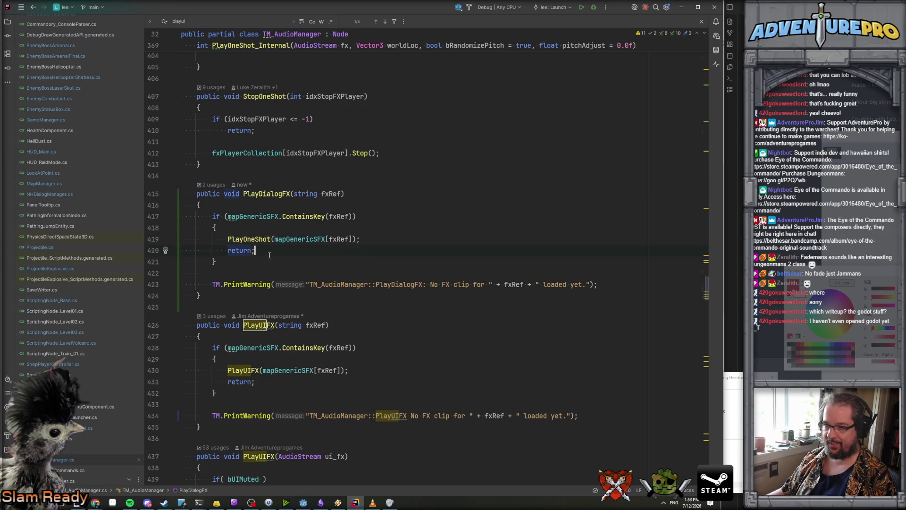
click(271, 262)
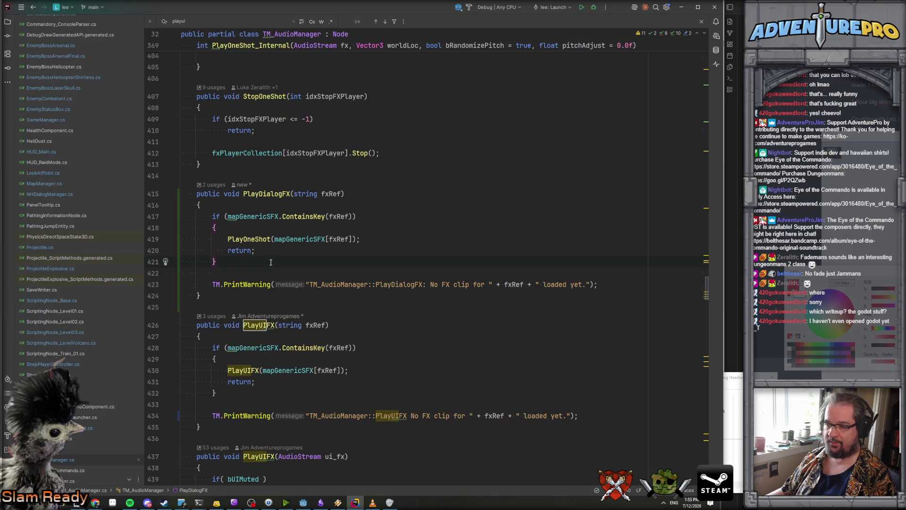
key(ctrl+alt+Left)
click(328, 216)
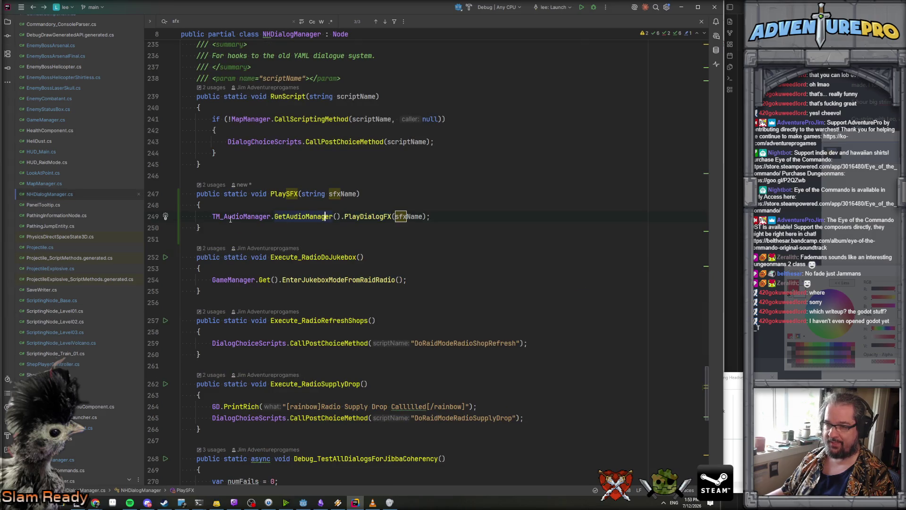
drag(218, 216, 479, 221)
key(ctrl+c)
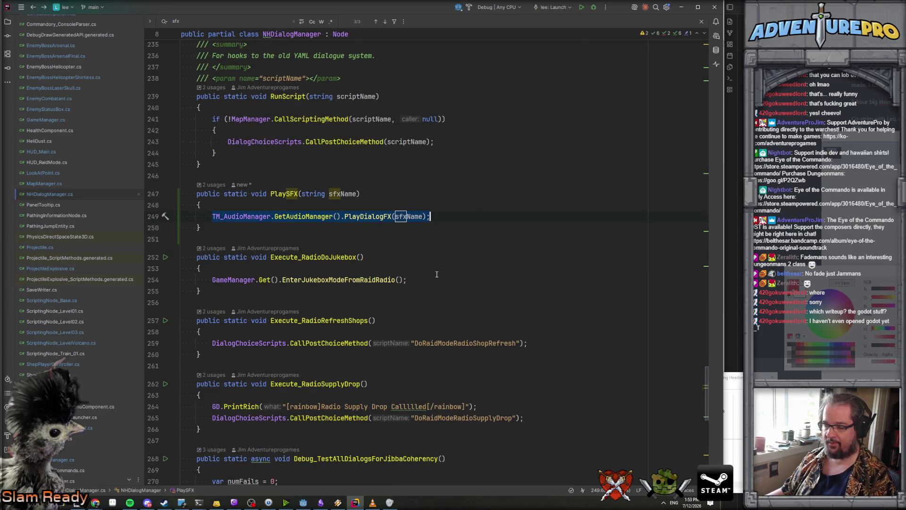
scroll(436, 274, down, 2)
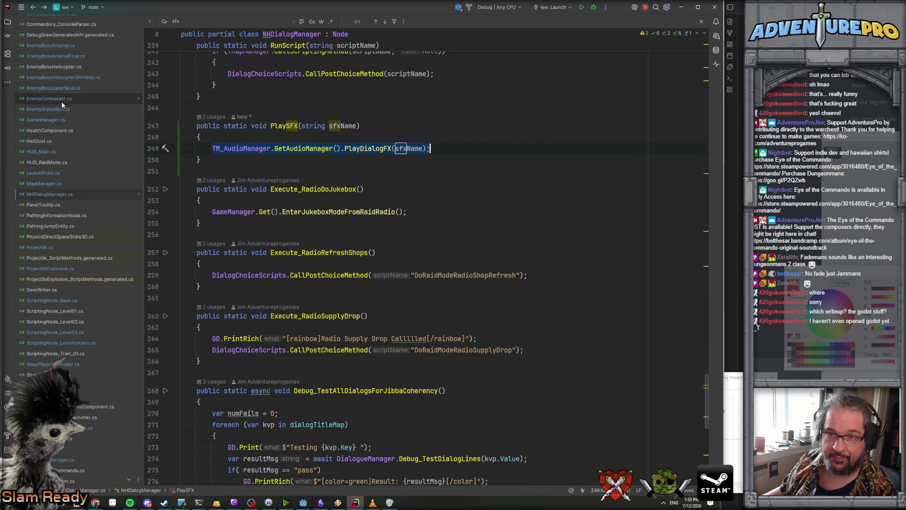
double_click(63, 55)
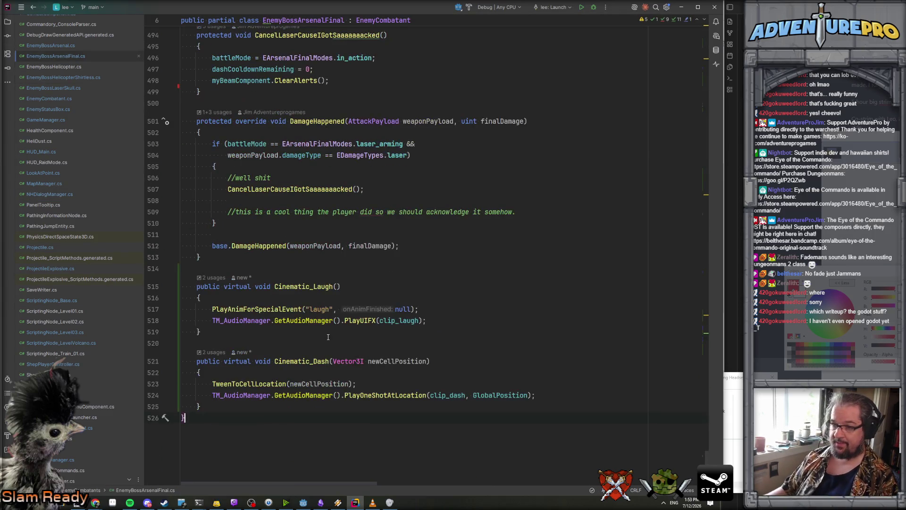
Make Cinematic_Laugh call PlayDialogFX("arsenal_laugh") instead of its old laugh sound.
key(shift+Home)
key(ctrl+v)
double_click(409, 320)
text("arse)
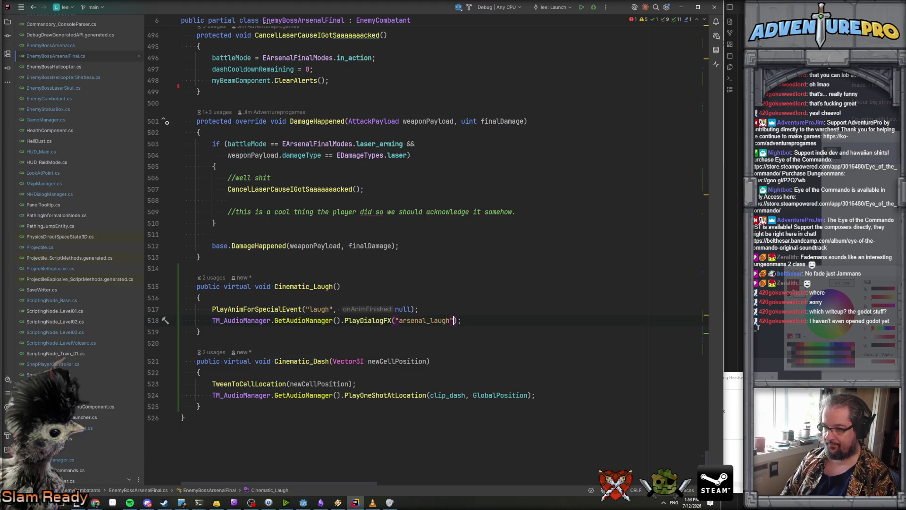
Return to Godot and open the Dialogue script tab.
click(303, 502)
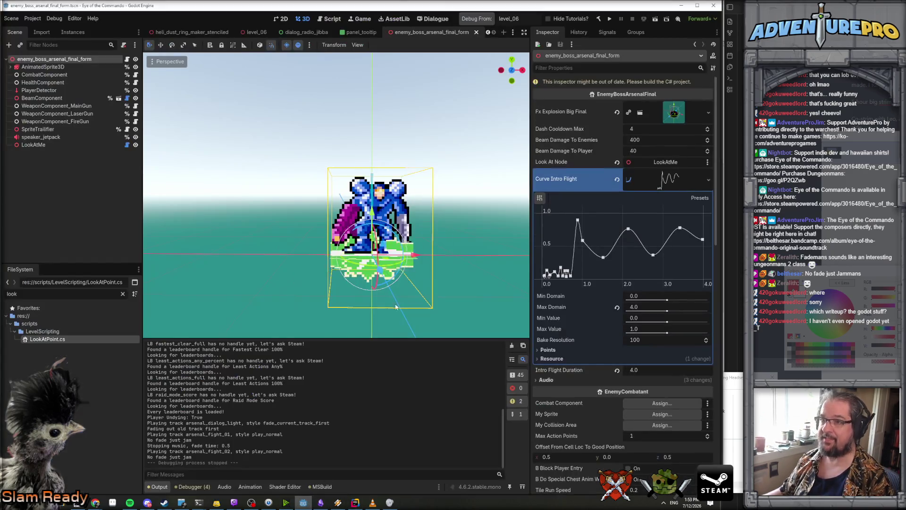
click(432, 19)
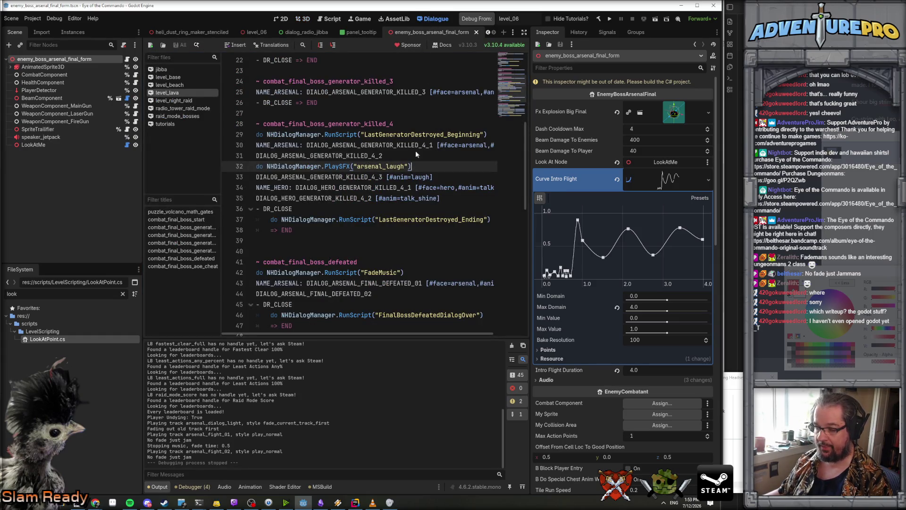
click(355, 502)
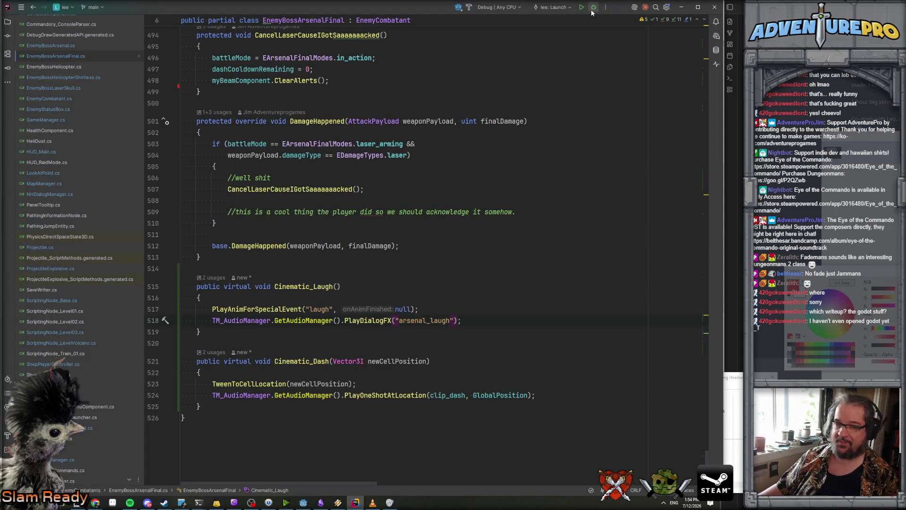
click(303, 502)
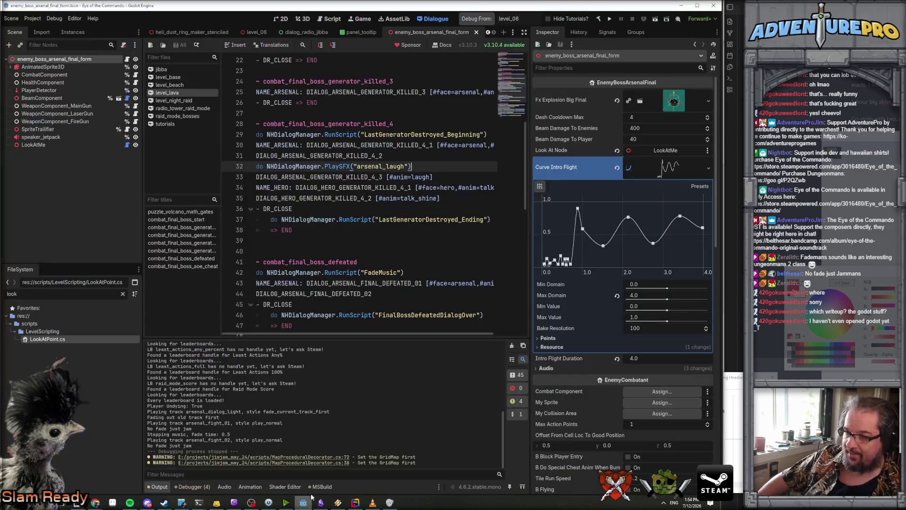
Launch the game, teleport with TP 35 65, enable UNDYING, and walk toward the boss.
click(479, 20)
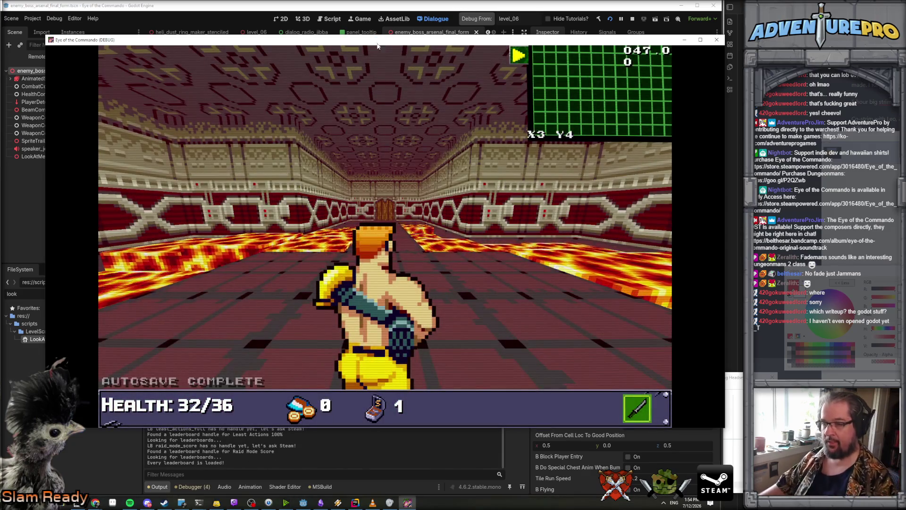
key(grave)
text(TP 35 65)
key(Return)
text(UNDYING)
key(Return)
key(w)
key(w)
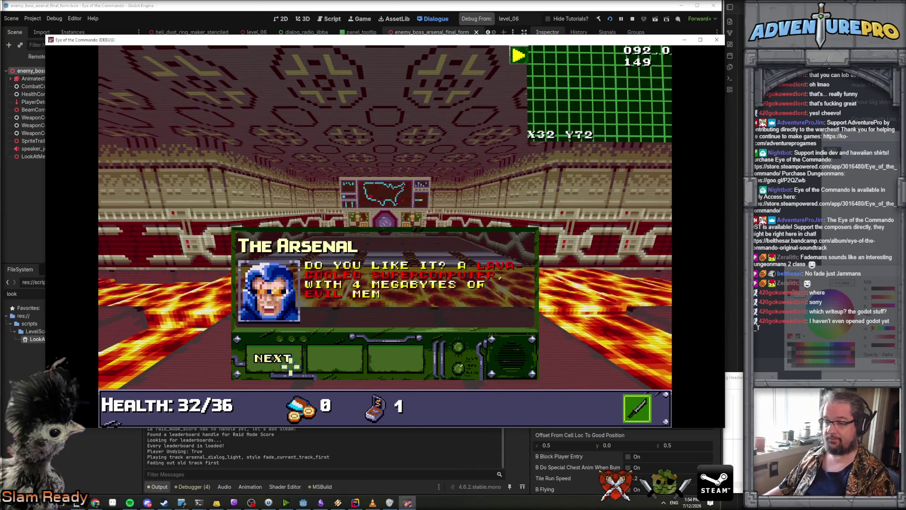
Click through the Arsenal's dialogue into the fight, then bring Rider back up.
click(289, 363)
click(285, 361)
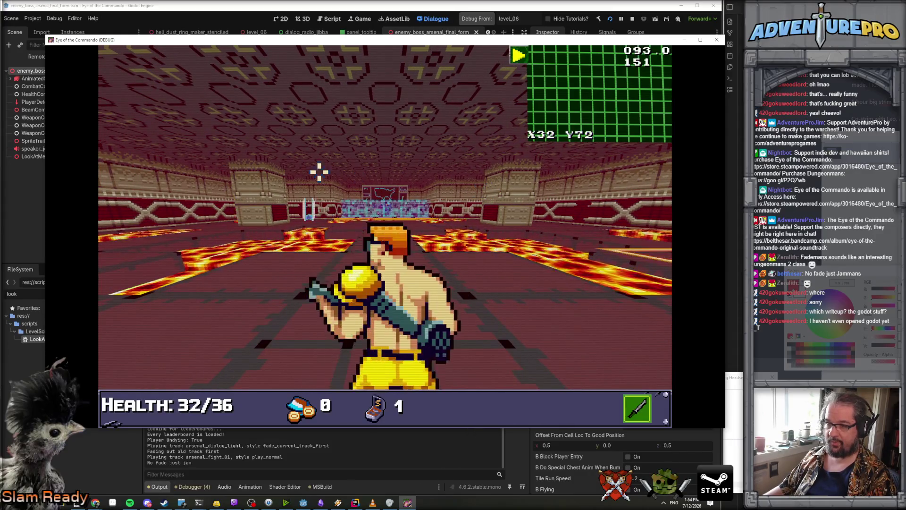
key(grave)
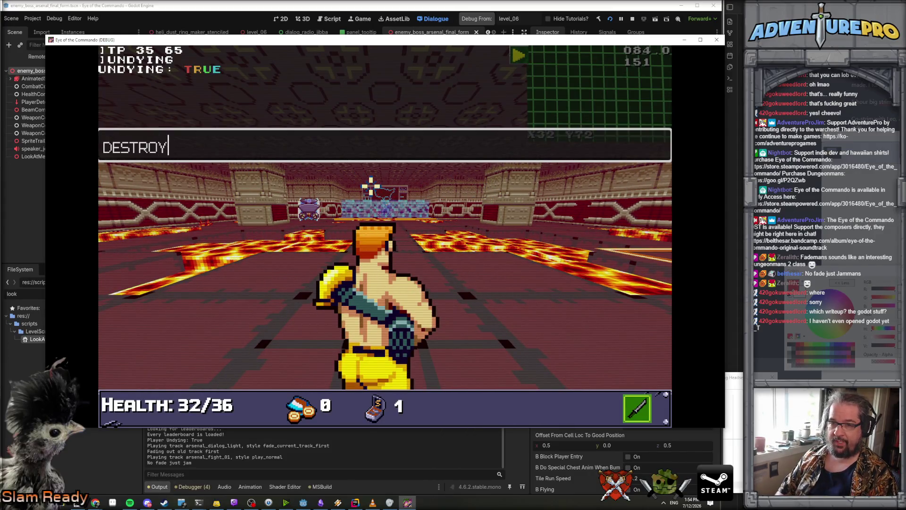
key(grave)
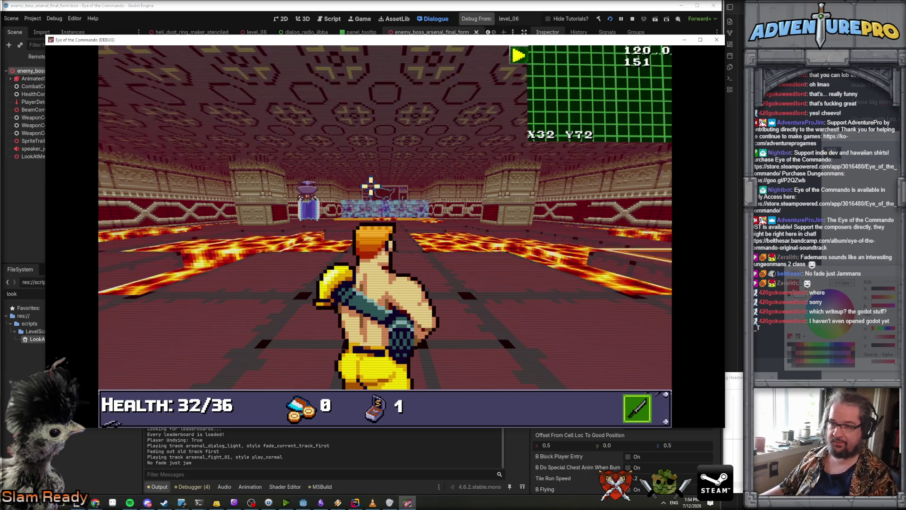
click(288, 186)
click(274, 186)
click(302, 195)
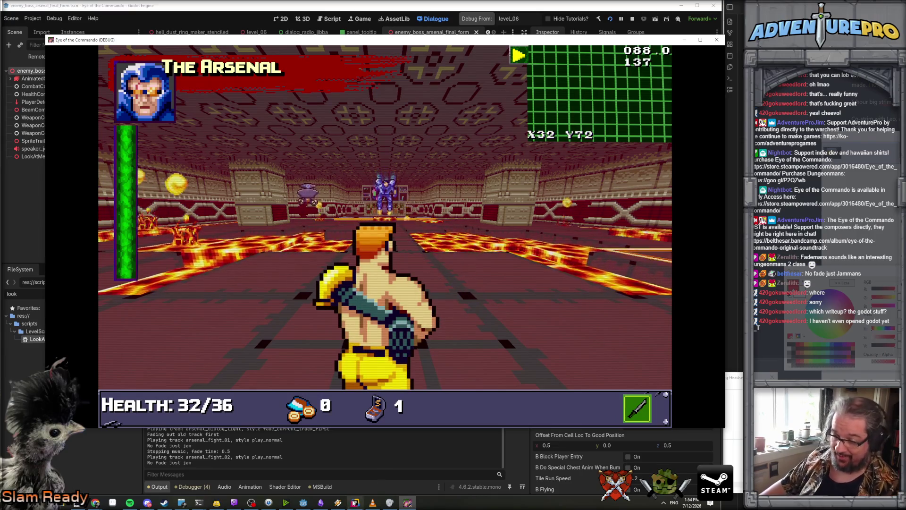
mouse_move(357, 508)
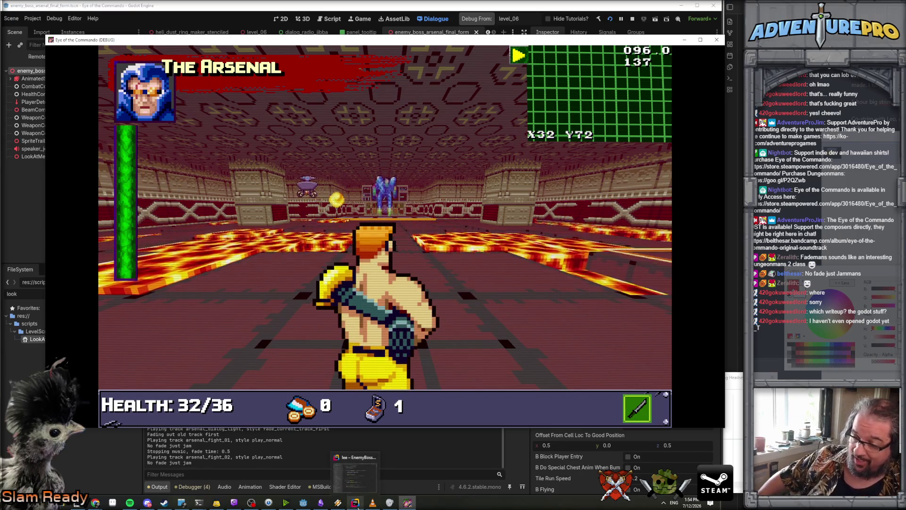
click(355, 476)
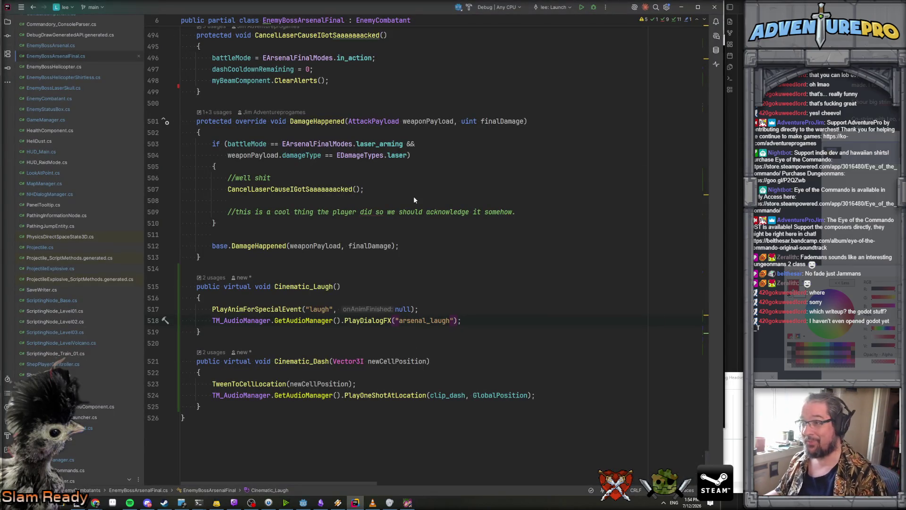
Close the running game and open ScriptingNode_LevelVolcano.cs in Rider.
key(alt+Tab)
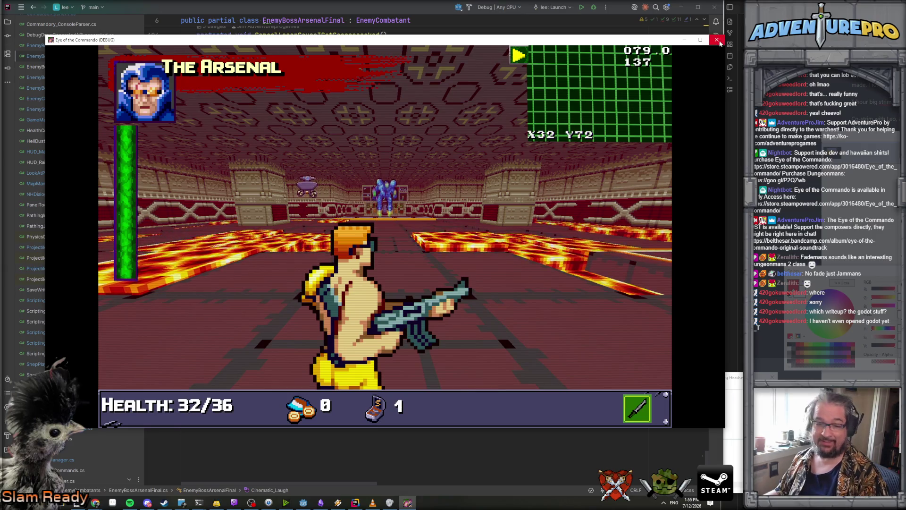
click(717, 39)
click(303, 502)
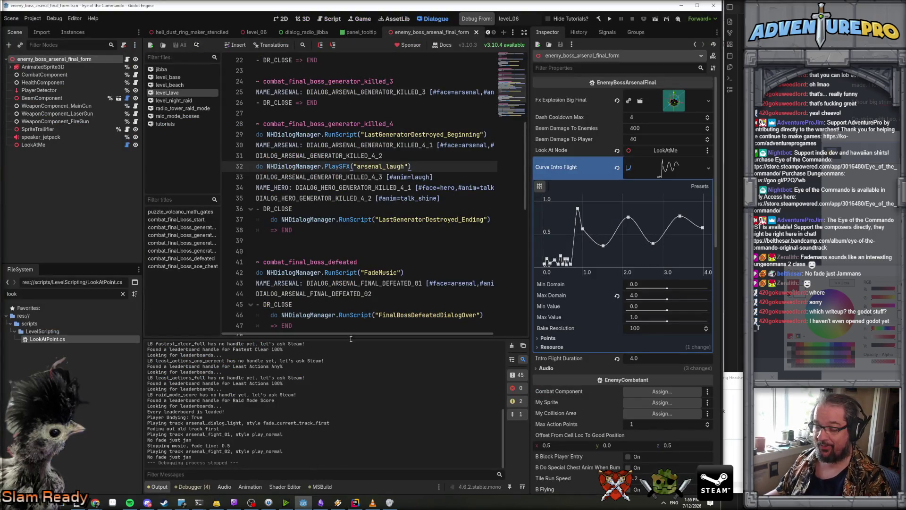
click(354, 504)
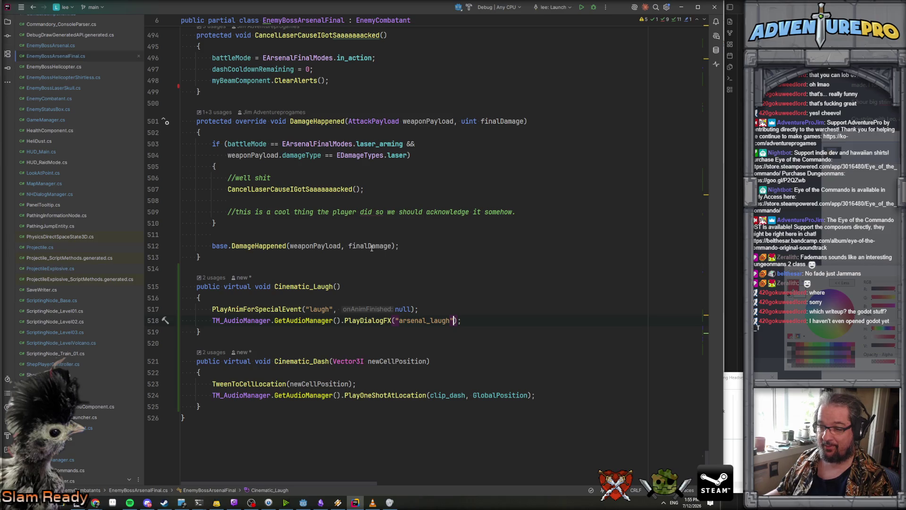
key(ctrl+minus)
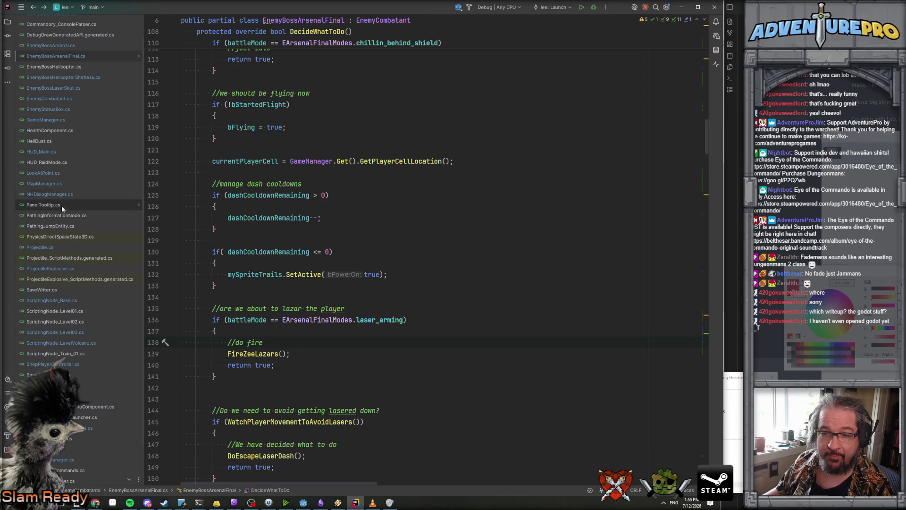
double_click(80, 343)
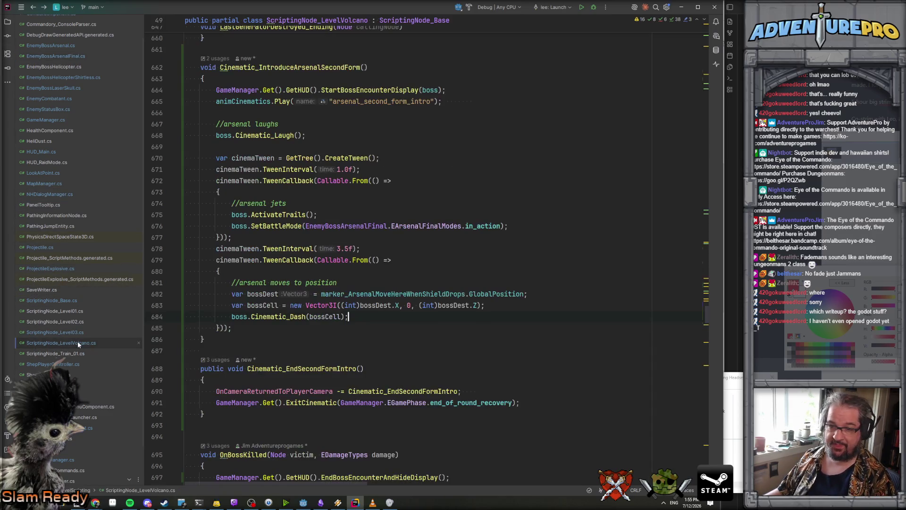
Duplicate the Arsenal's dash TweenCallback block twice.
scroll(366, 314, down, 2)
scroll(366, 314, down, 1)
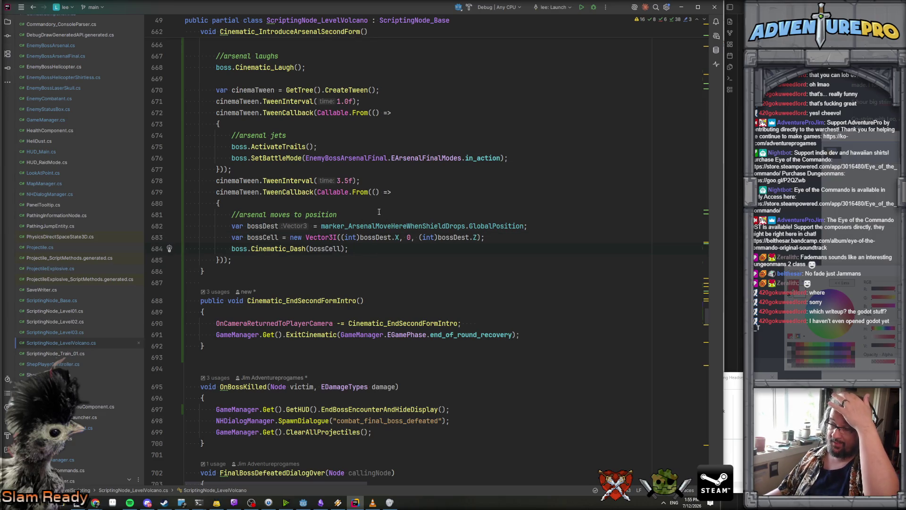
key(Down)
key(shift+Down)
key(shift+Down)
key(shift+Down)
key(ctrl+c)
key(Escape)
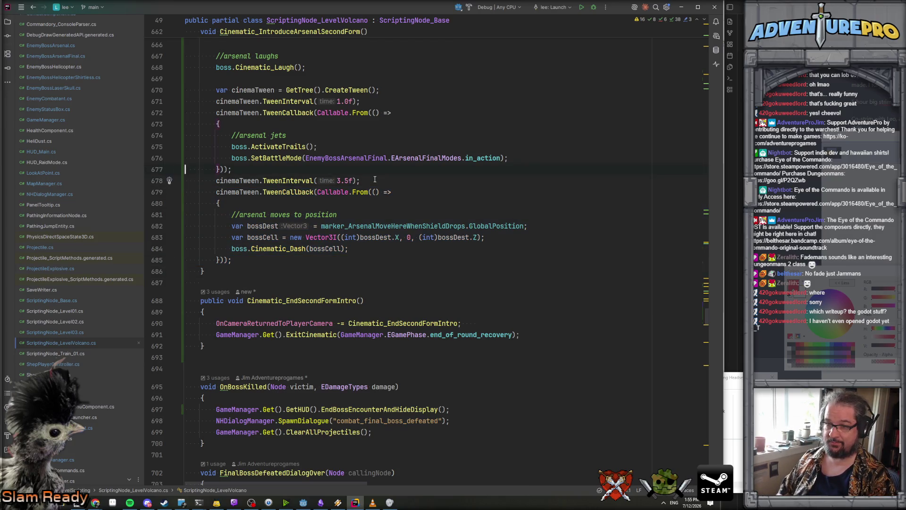
key(ctrl+v)
key(ctrl+v)
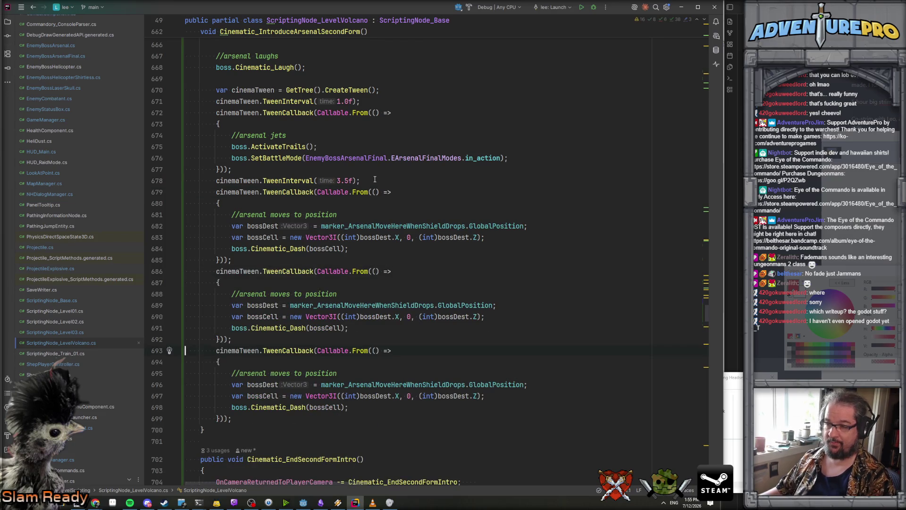
Add a TweenInterval line after the first dash callback.
click(395, 192)
scroll(411, 195, down, 1)
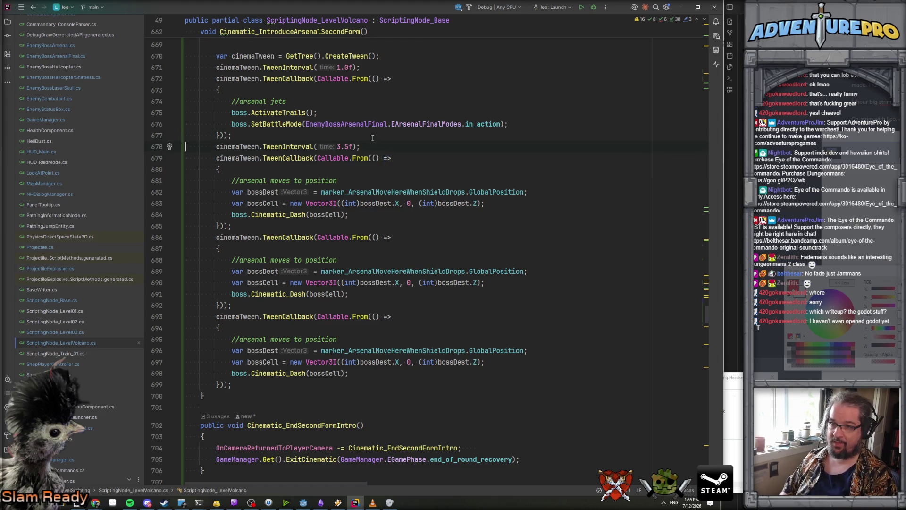
key(Down)
key(Down)
key(Down)
key(Home)
key(Return)
text(cinemaTween.TweenInterval(3.25f);)
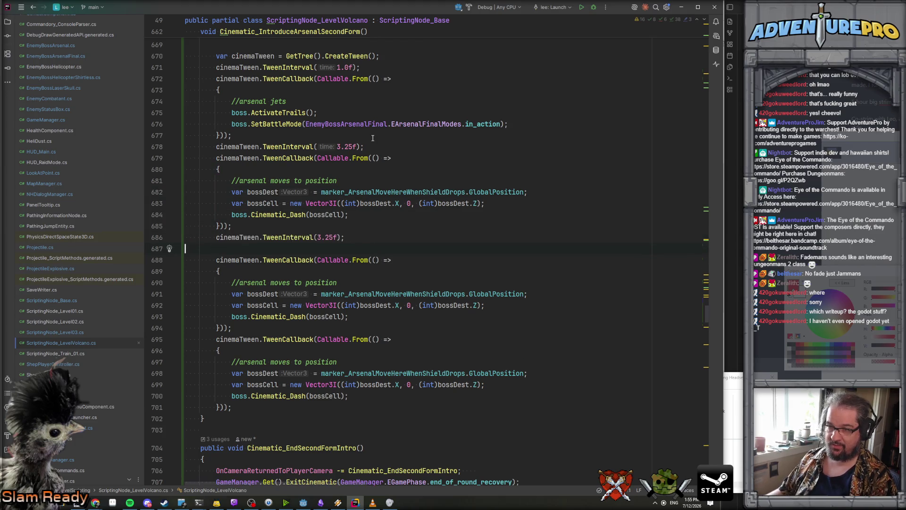
Tidy the spacing and insert a 0.1f interval before the third dash.
double_click(320, 237)
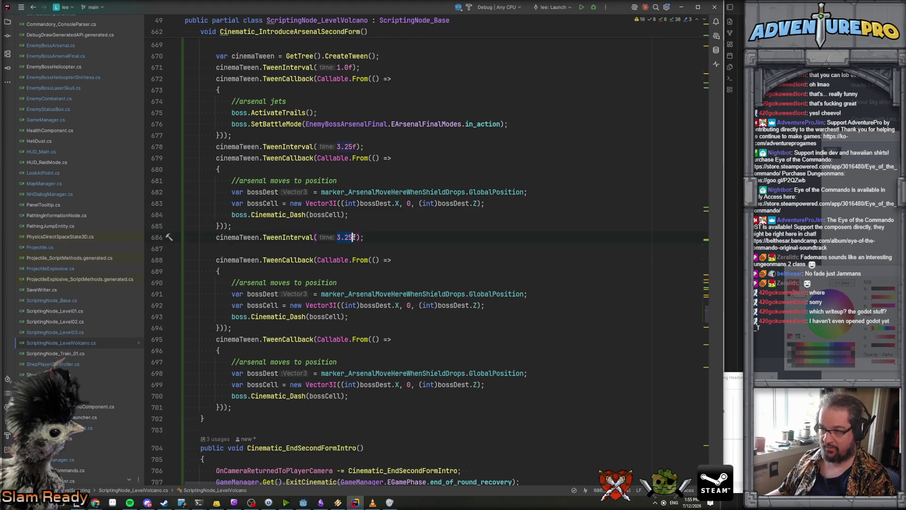
key(Down)
key(Delete)
key(Up)
key(Down)
key(Down)
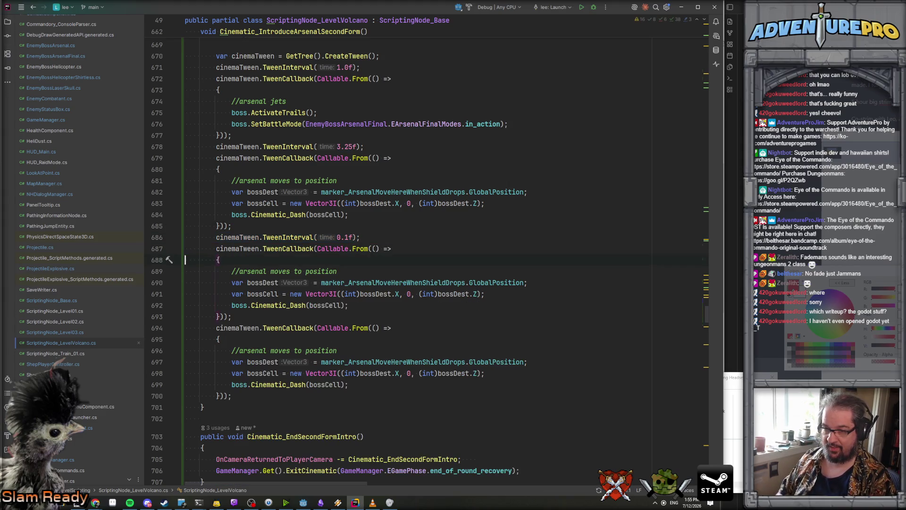
key(ctrl+v)
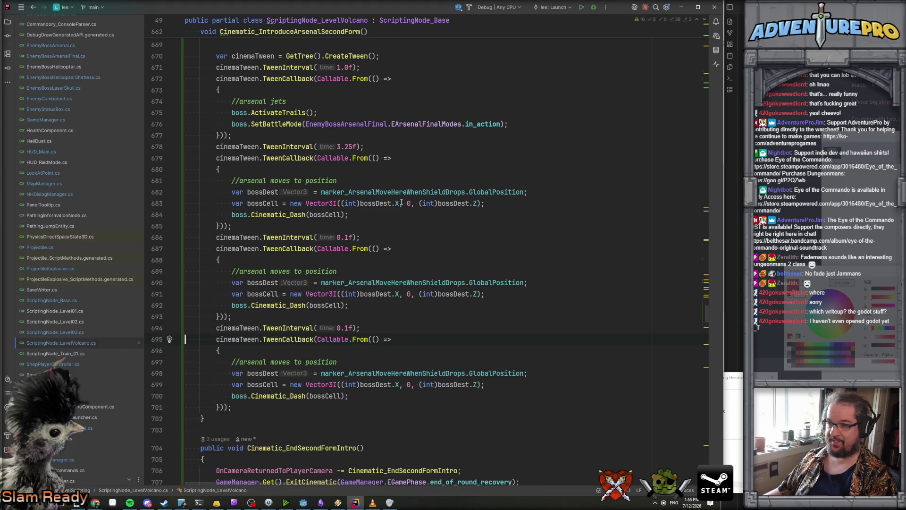
Set the dash offsets to X+2,Z+3 and X−2,Z+2, and shorten the opening delay to 3.15f.
text(+ 2)
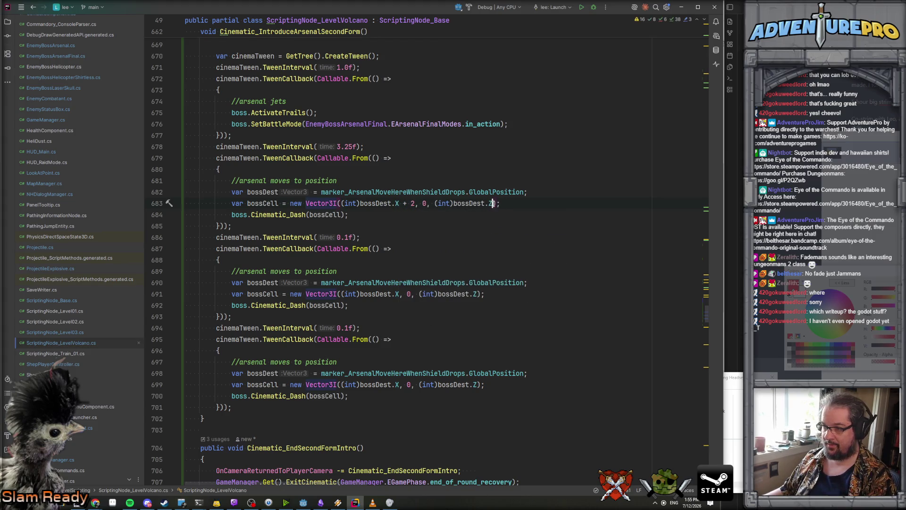
text(3)
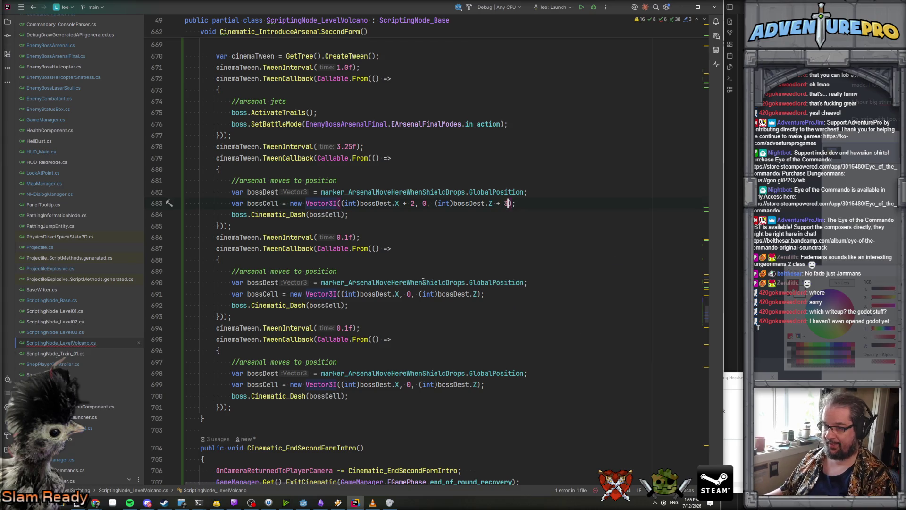
click(400, 297)
text(-)
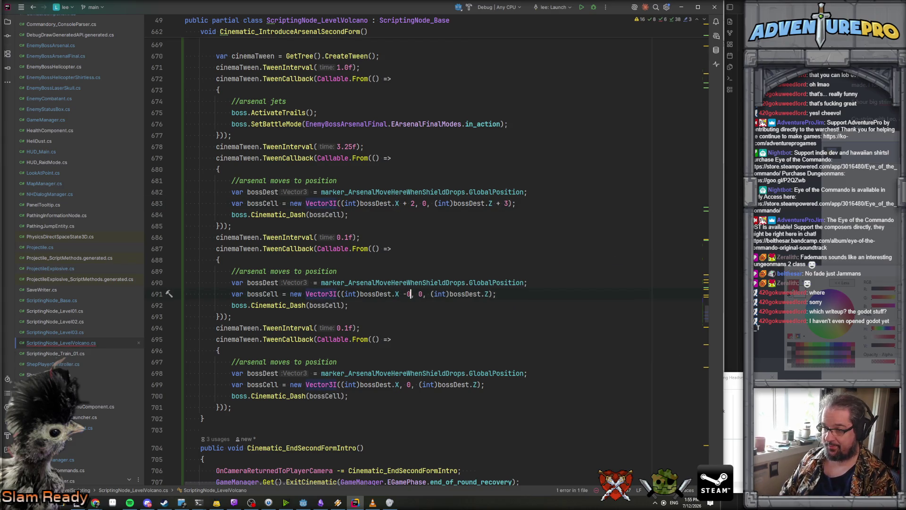
text( 2)
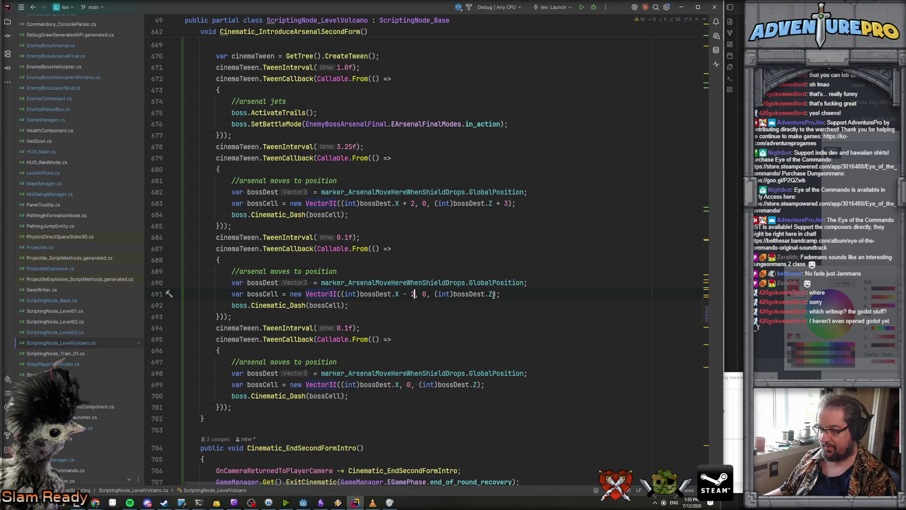
text( + 1)
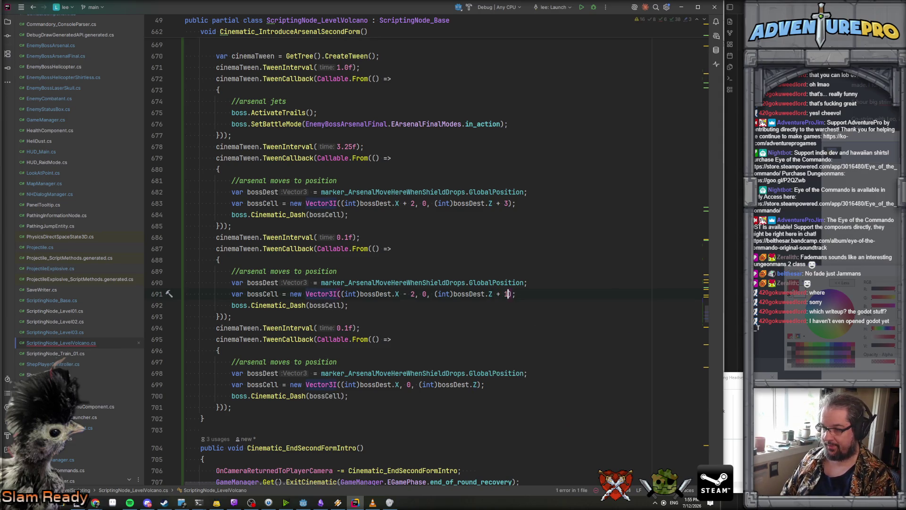
text(2)
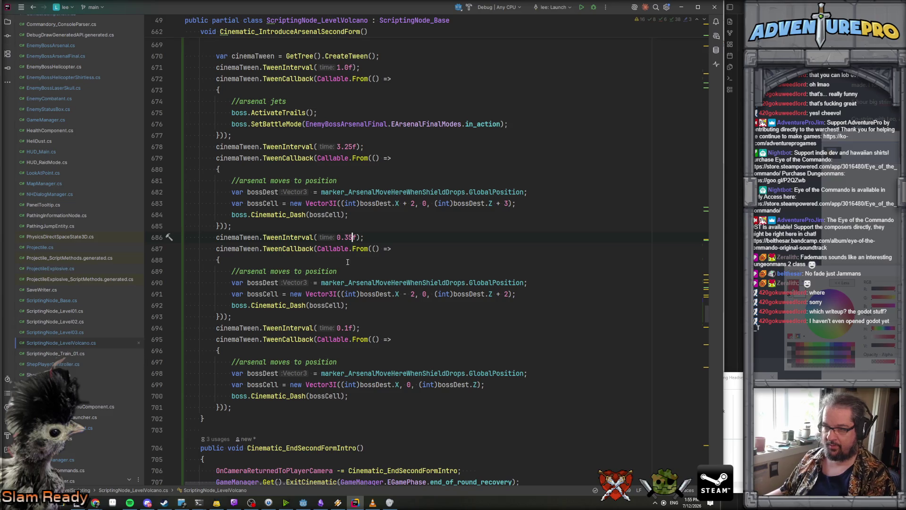
text(1)
key(Tab)
text(35)
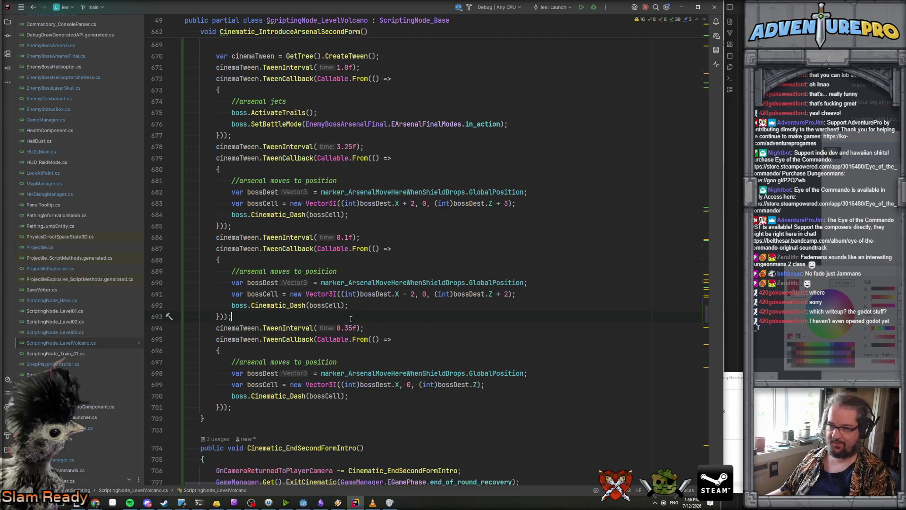
text(3.)
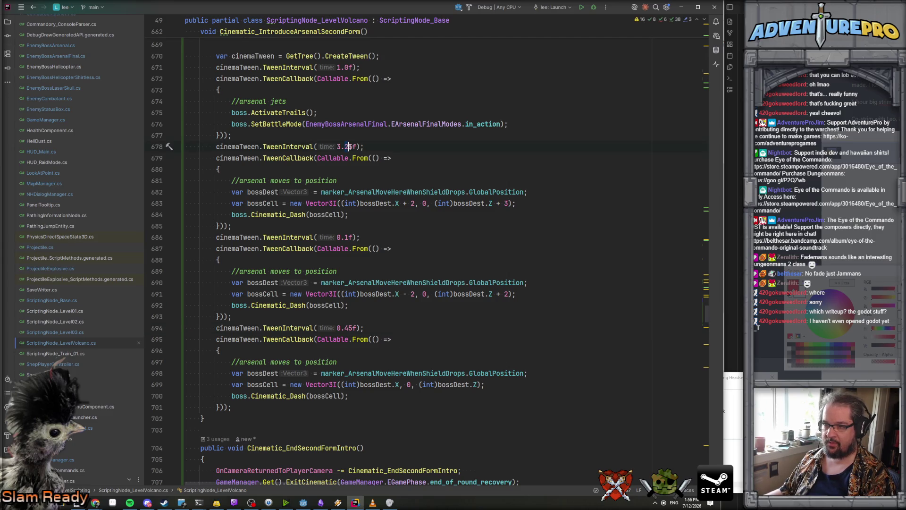
text(1)
click(408, 148)
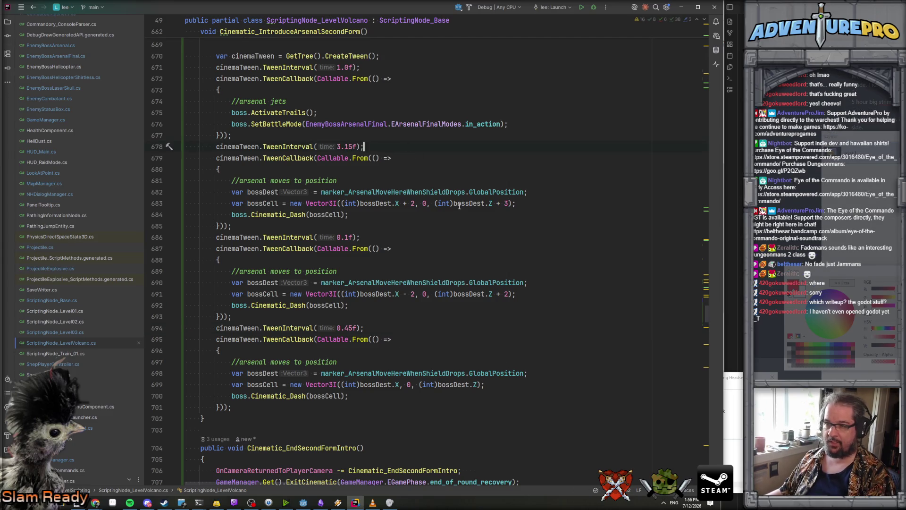
scroll(466, 329, down, 1)
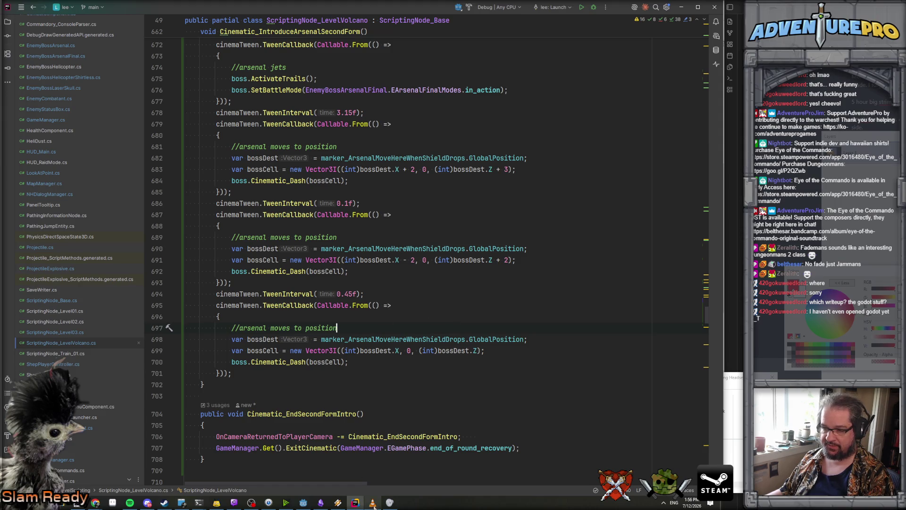
click(304, 504)
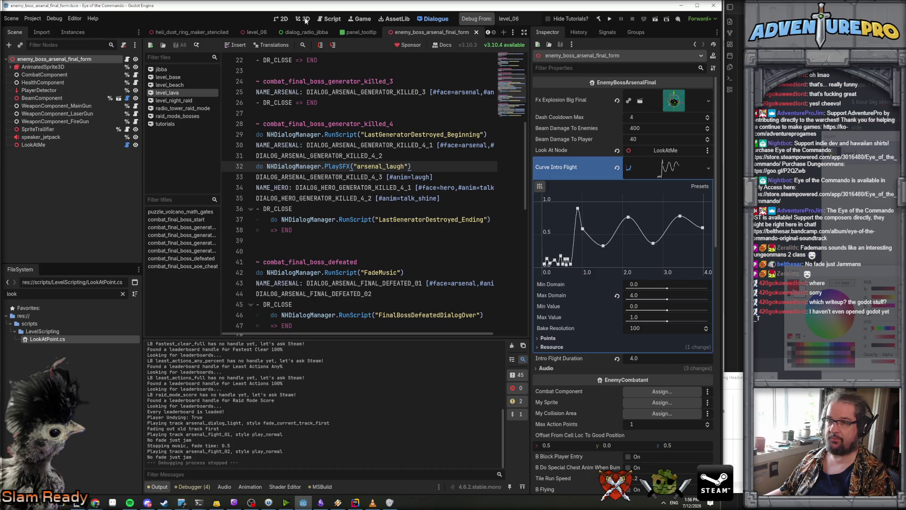
Switch Godot to the 3D view and run the project for a test.
click(384, 32)
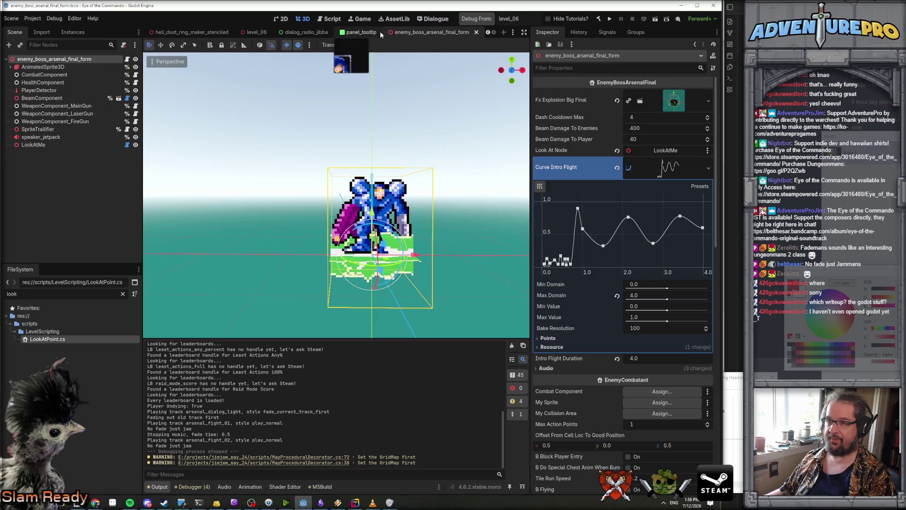
click(477, 19)
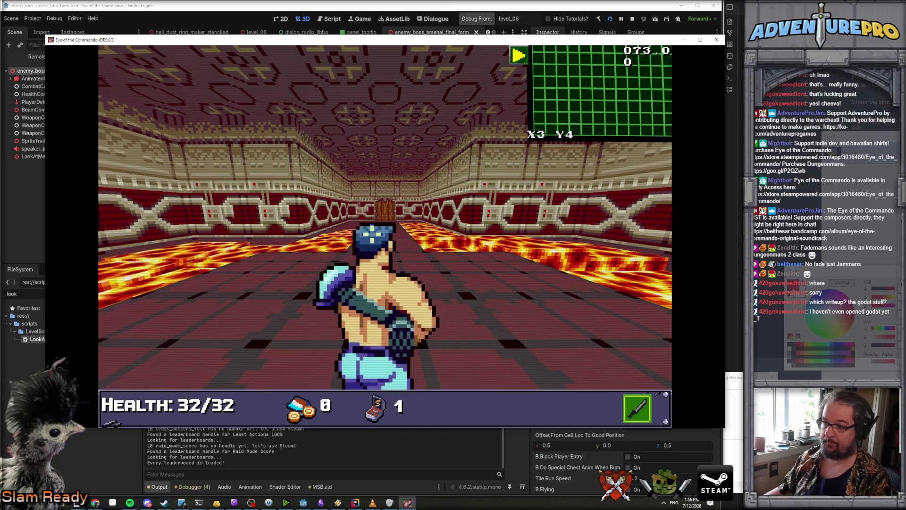
Enter the UNDYING and TP 35 65 console commands.
key(grave)
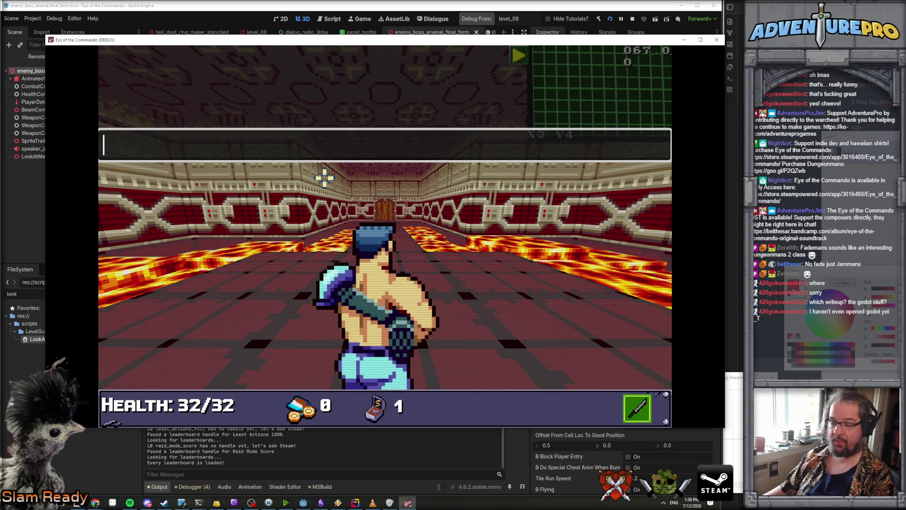
text(undying)
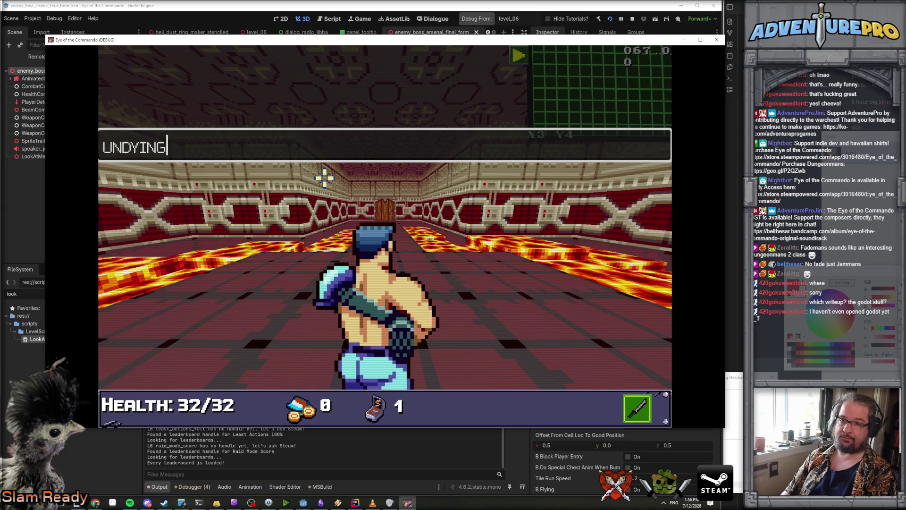
key(Return)
text(TP 35 65)
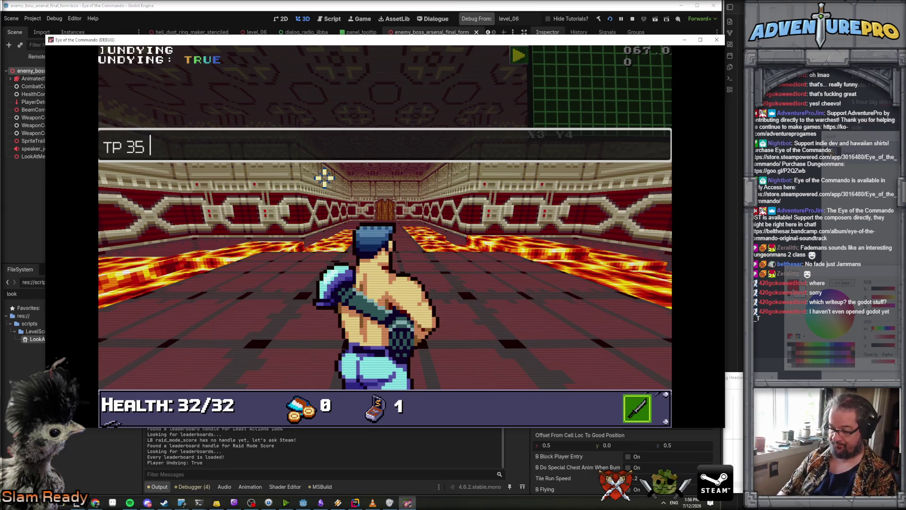
key(Return)
text(f)
key(Escape)
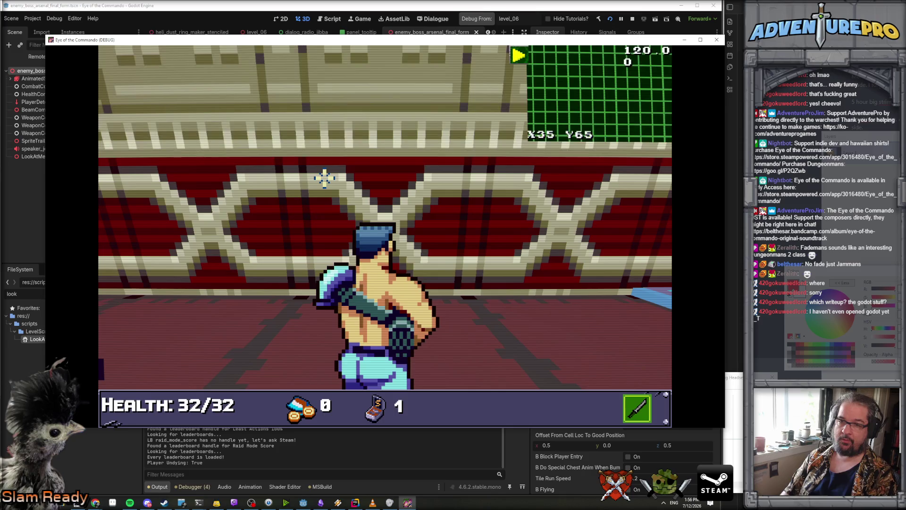
Walk across the lava arena and dismiss the Arsenal's dialogue.
key(w)
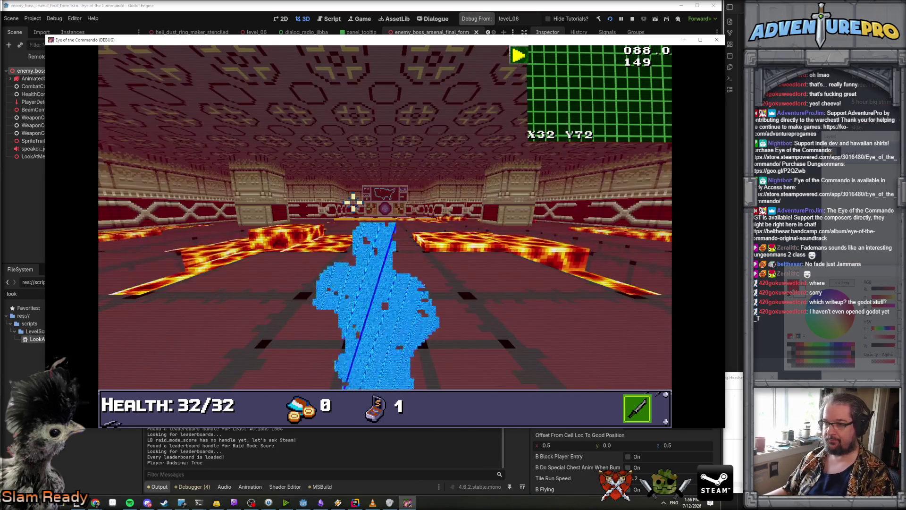
key(w)
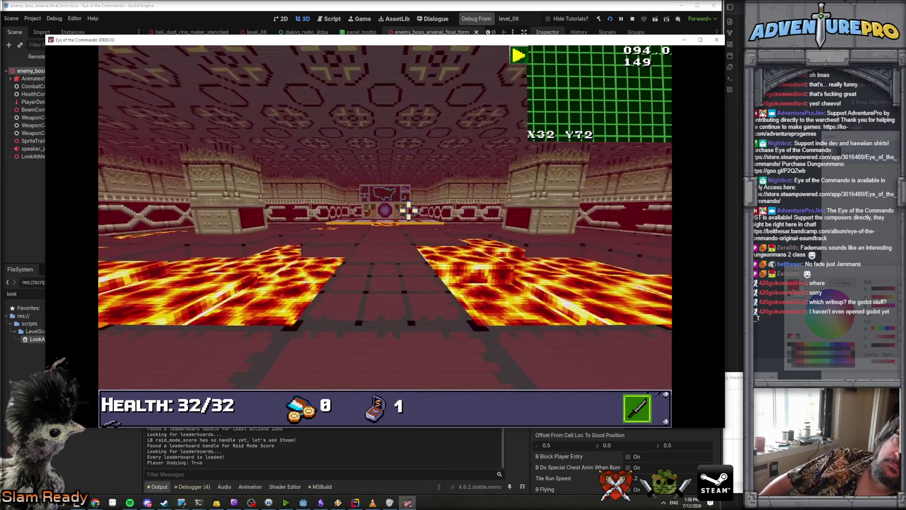
key(w)
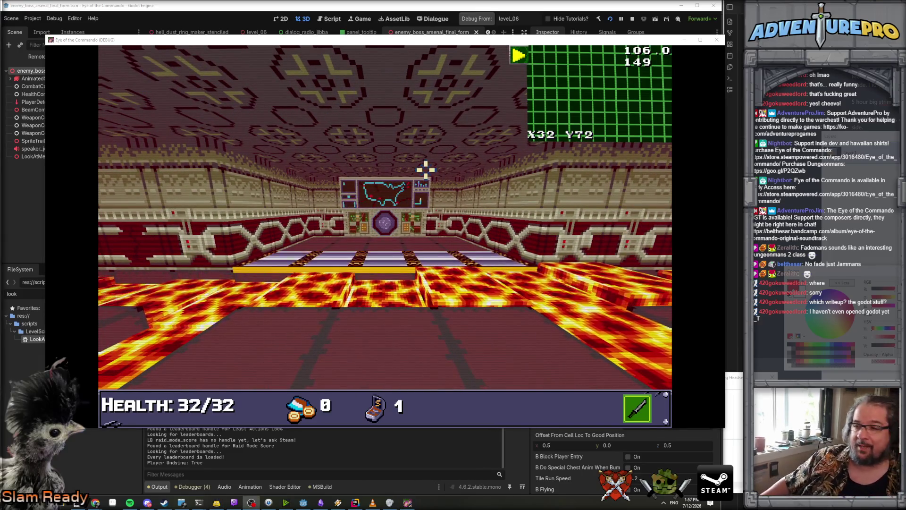
click(276, 358)
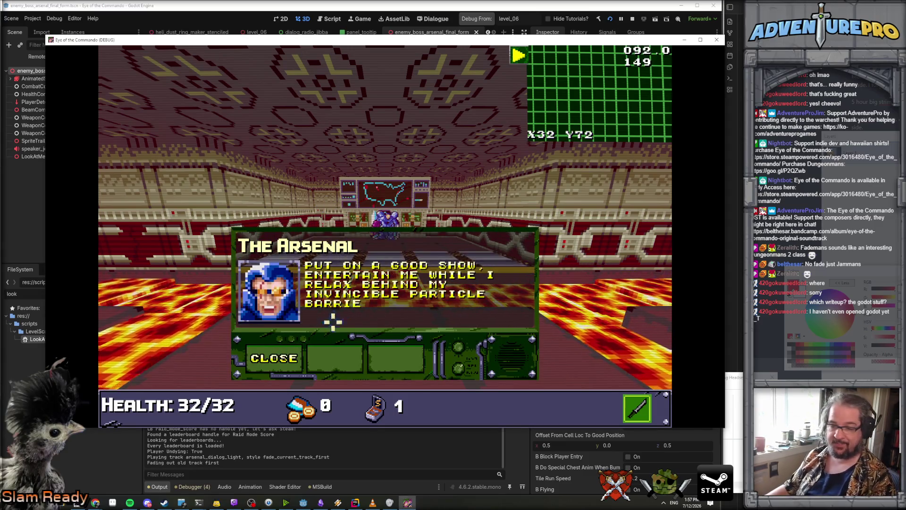
click(270, 354)
Run DESTROYGENERATORS in the console to start the second-form dialogue.
key(grave)
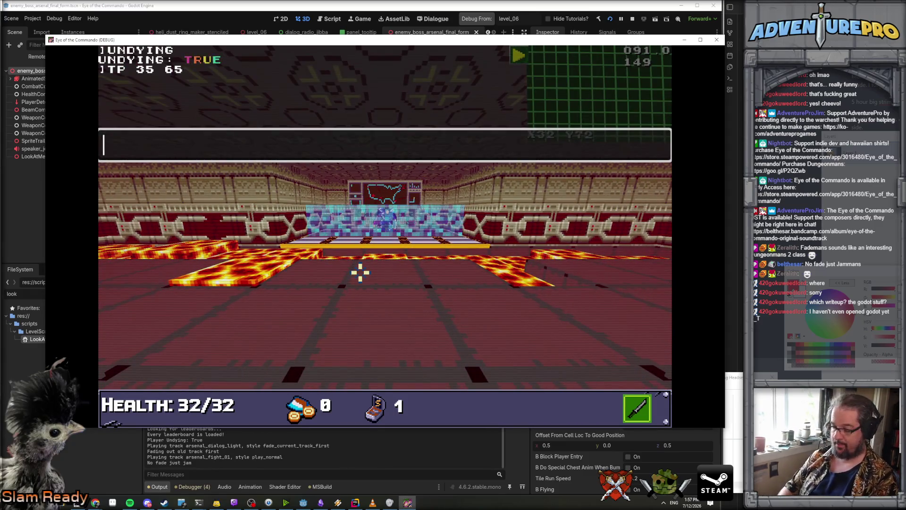
key(grave)
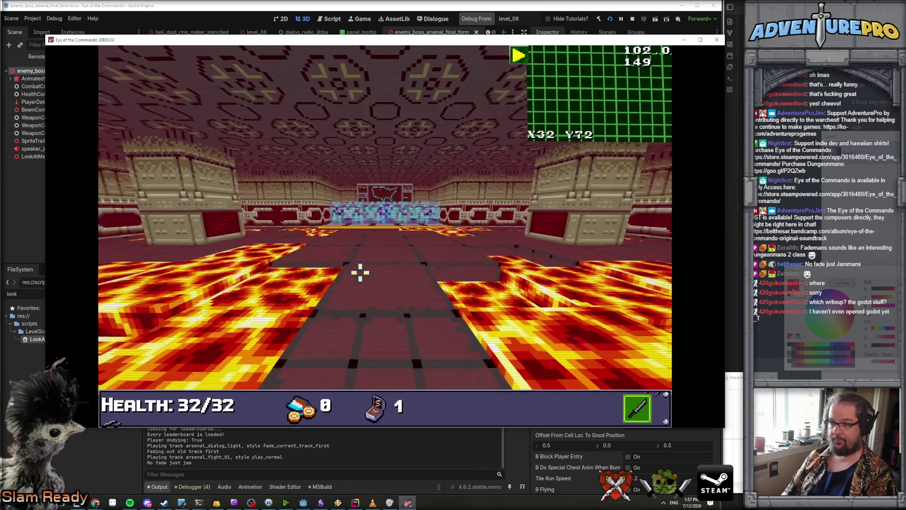
key(grave)
text(DESTROYGENERAT)
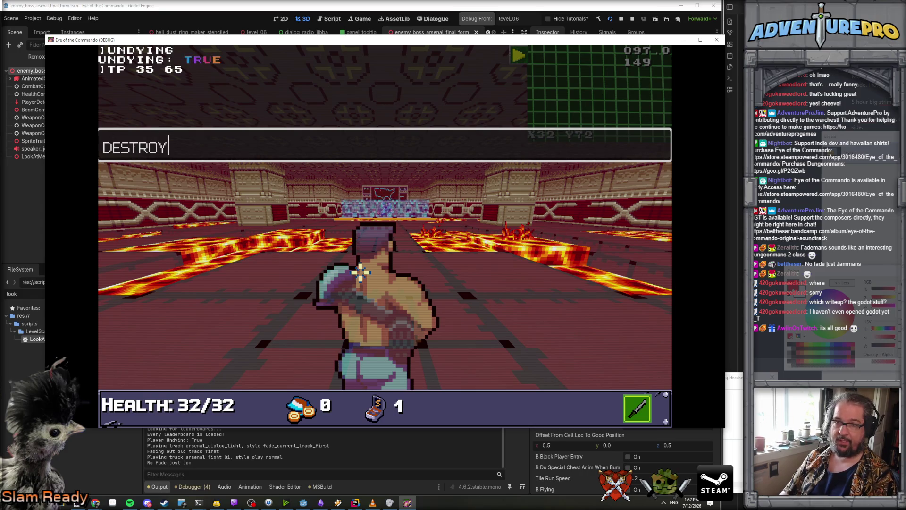
text(ORS)
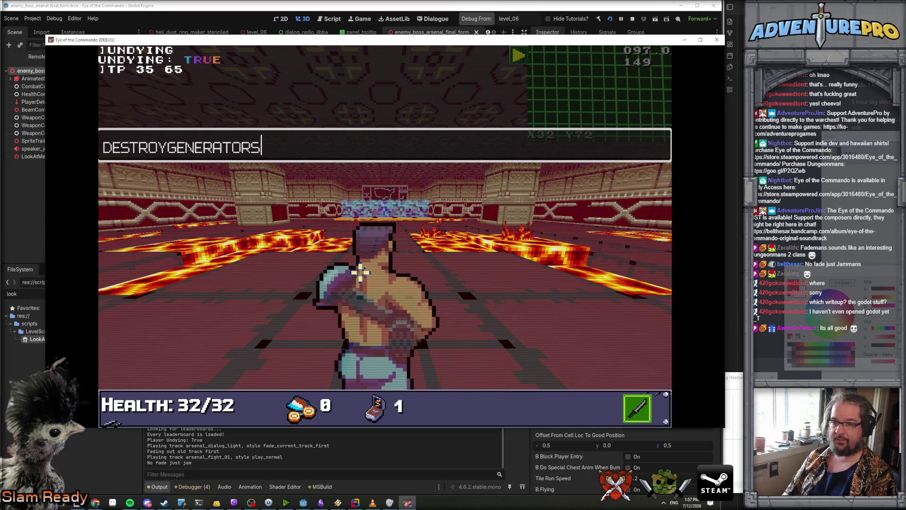
key(Return)
key(Return)
key(Return)
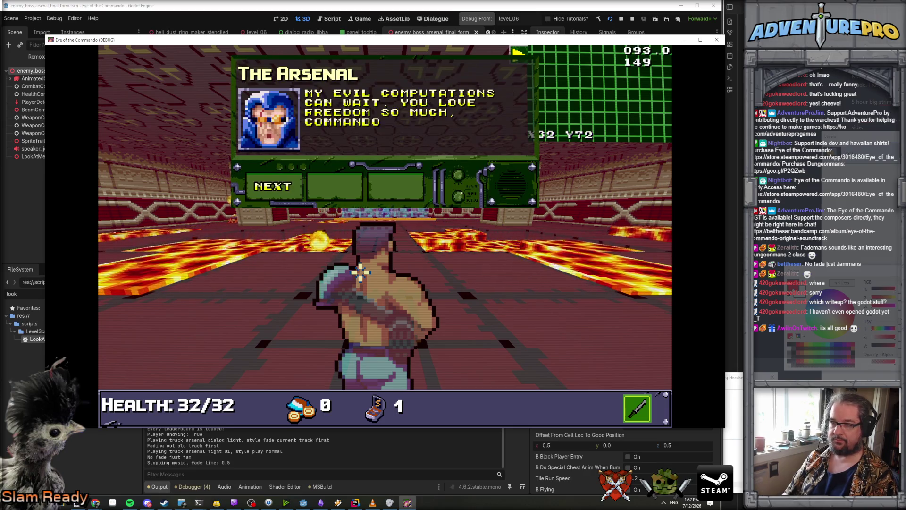
key(Return)
key(Return)
key(Return)
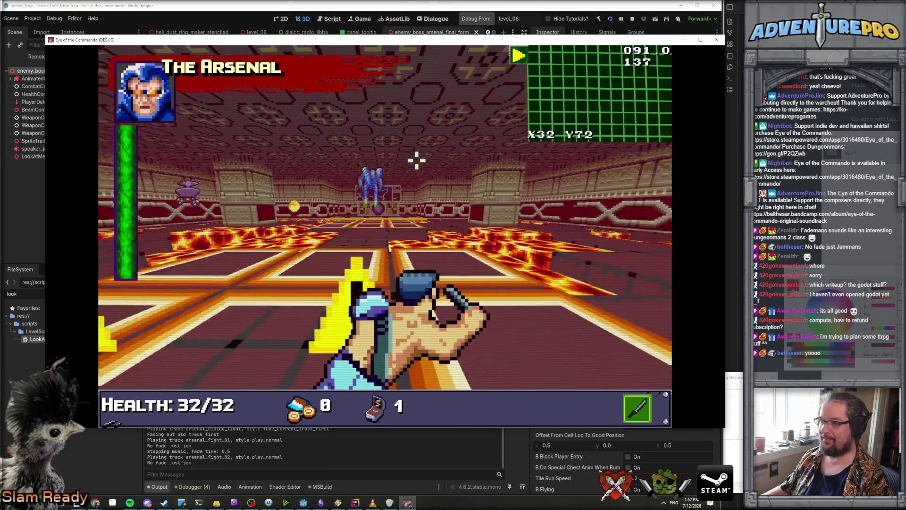
Move through the arena and corridor to face the boss.
key(w)
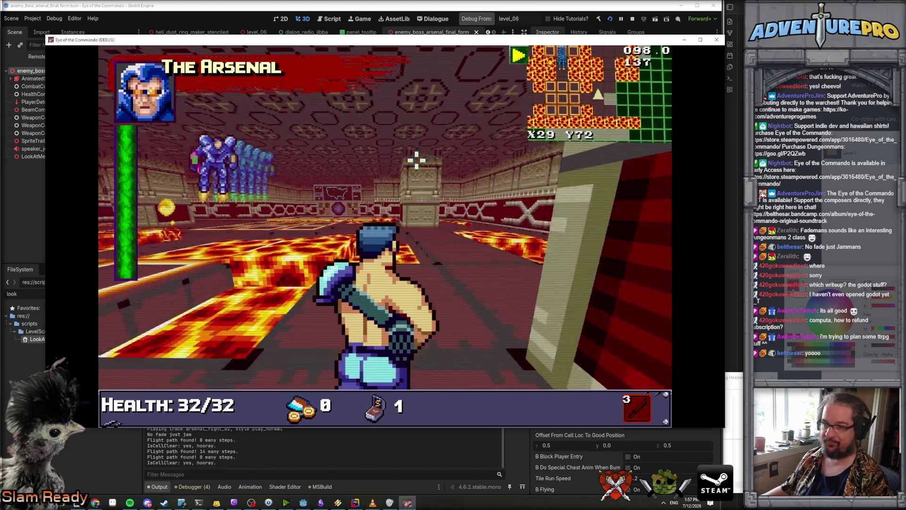
key(Left)
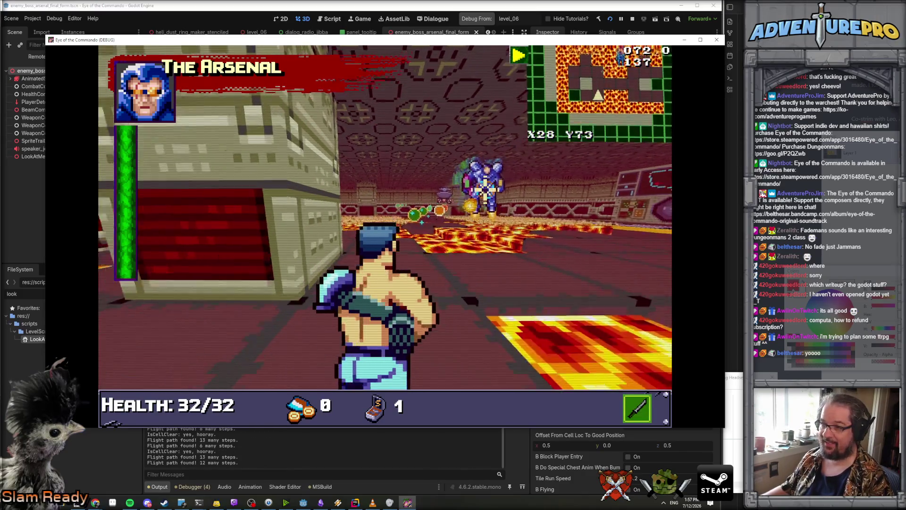
key(w)
key(w)
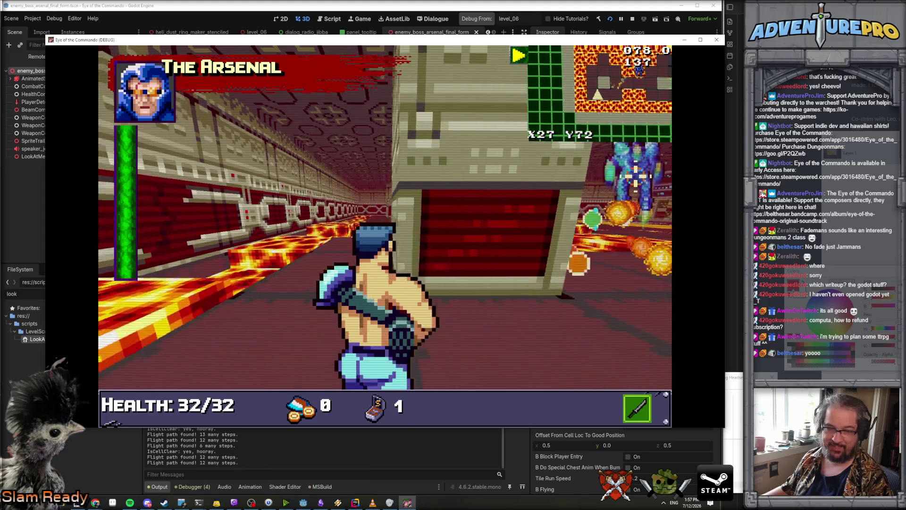
key(Right)
key(w)
key(w)
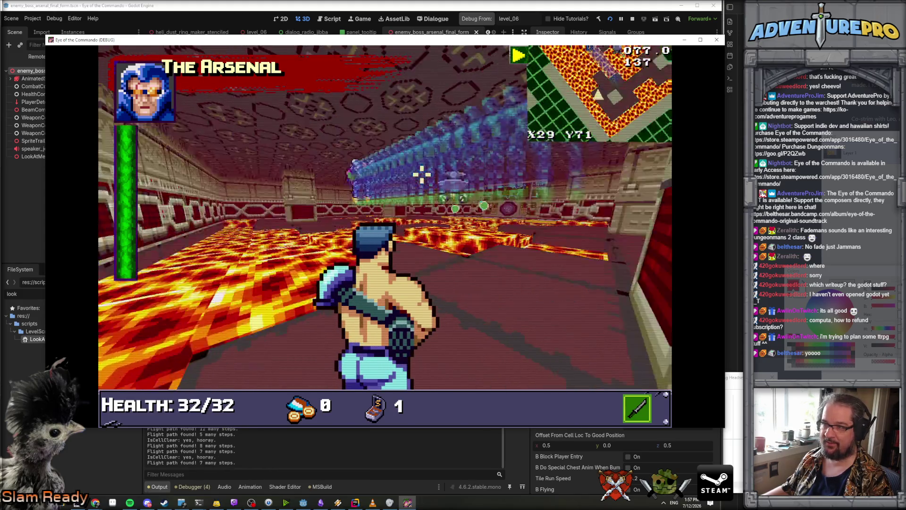
Dodge the boss's lasers, punch it, and switch to the rifle.
key(s)
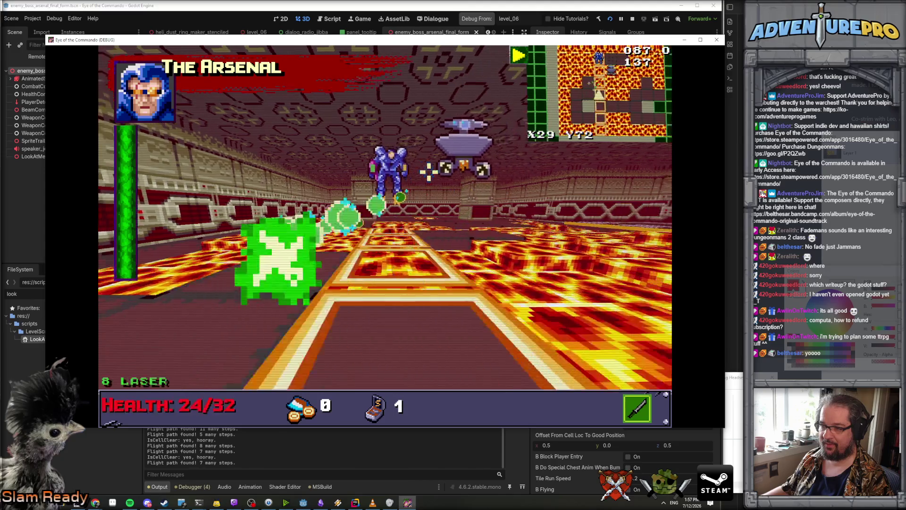
key(s)
key(w)
key(w)
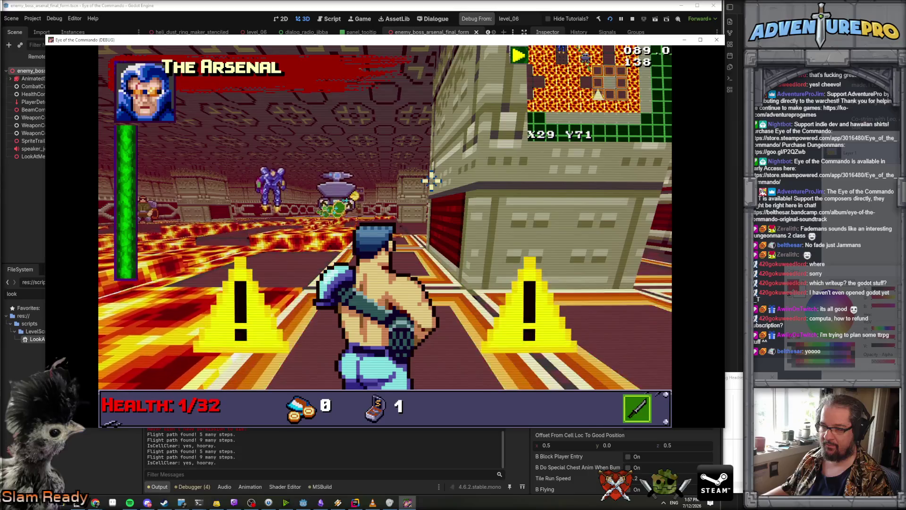
key(d)
key(s)
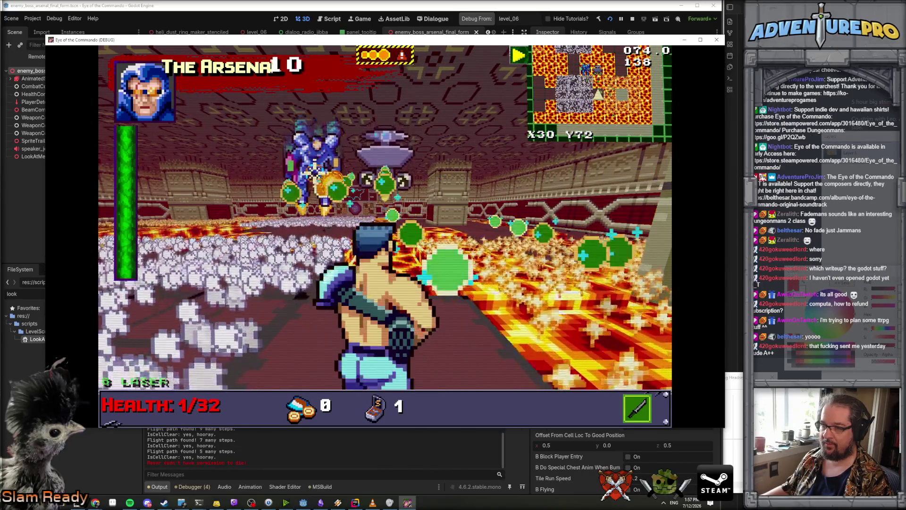
key(d)
key(d)
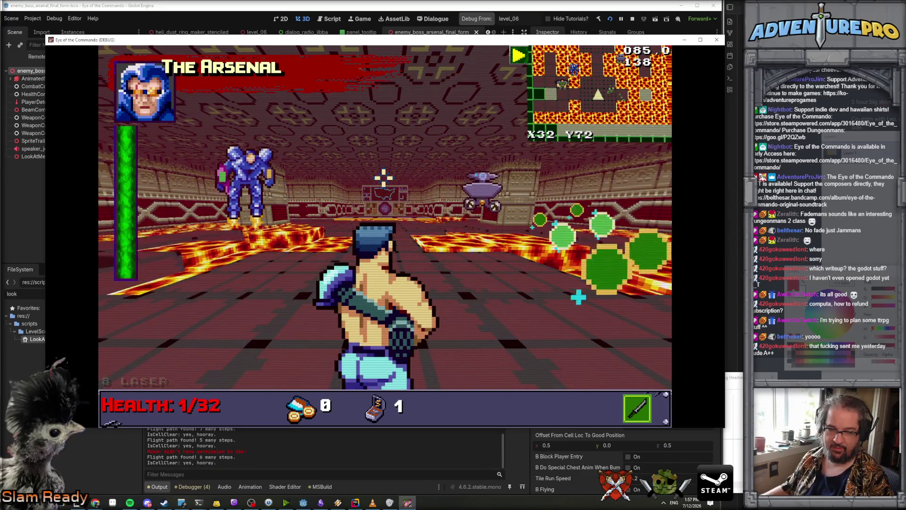
click(330, 162)
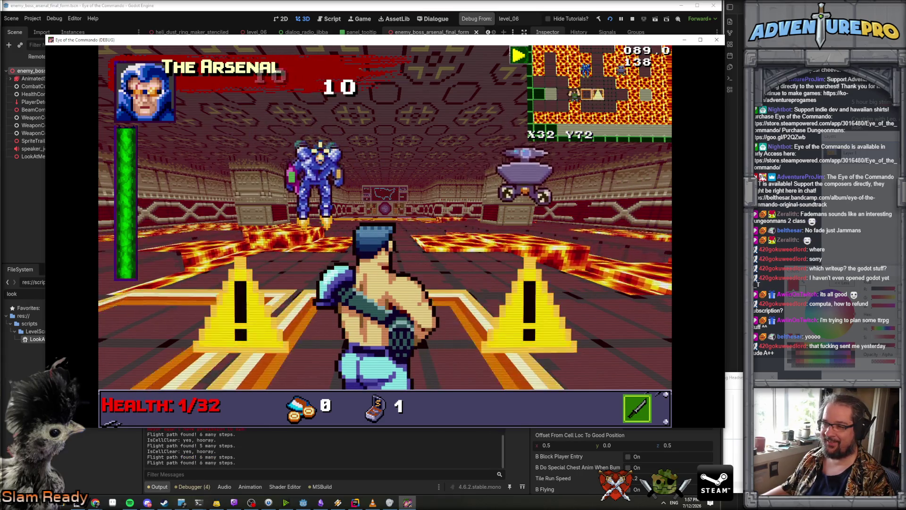
key(Right)
key(2)
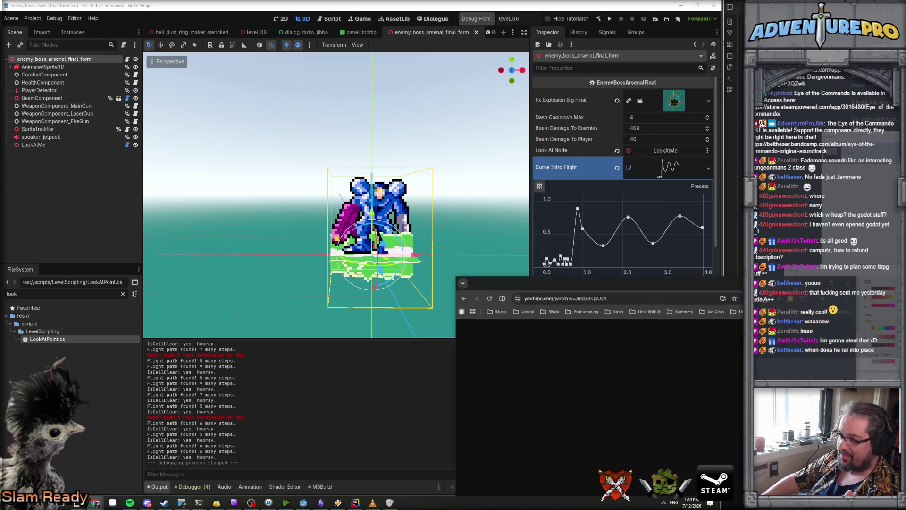
Move the YouTube browser window and maximize it over the editor.
drag(766, 289, 577, 240)
double_click(576, 240)
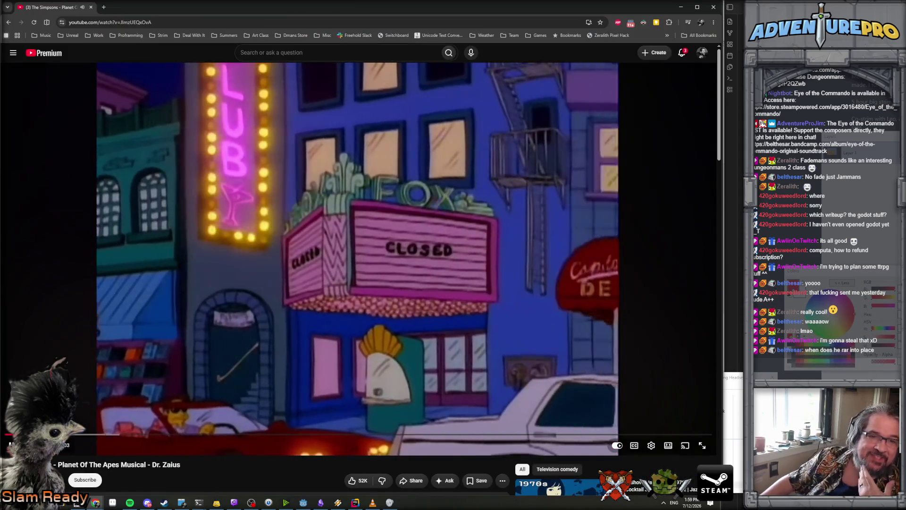
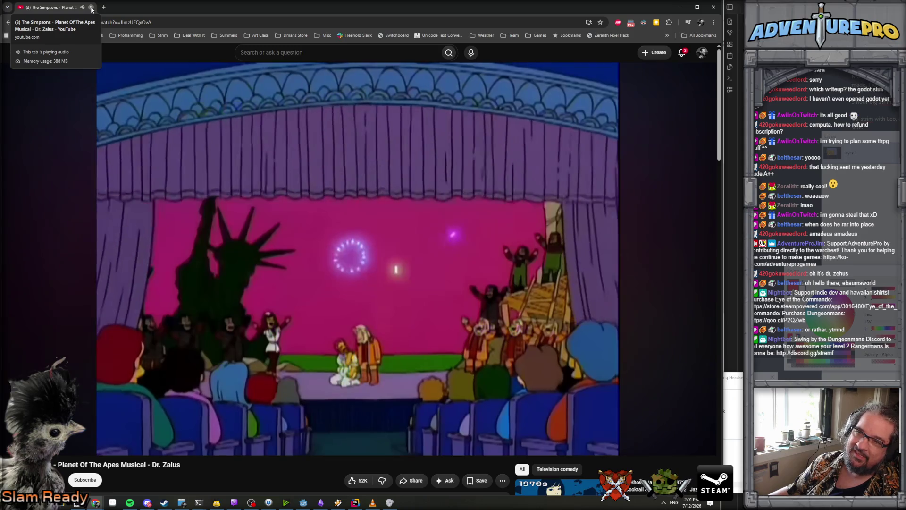
Close the browser playing the Simpsons clip to reveal the Godot editor behind it.
click(92, 8)
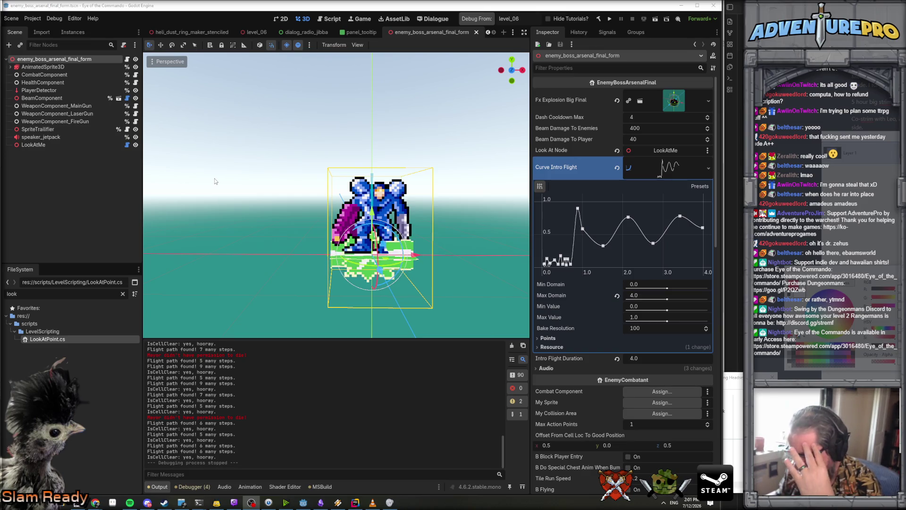
Open EnemyBossArsenalFinal.cs and select the line playing the arsenal_laugh sound near the end.
click(357, 503)
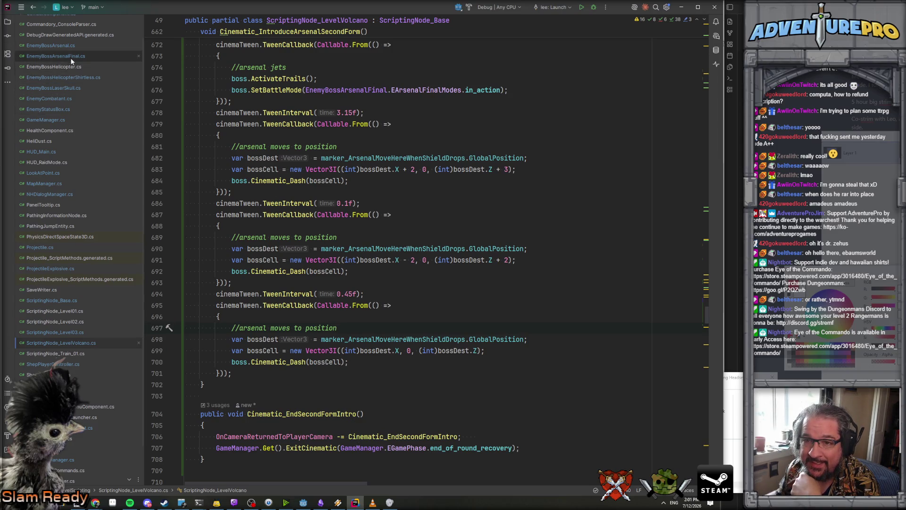
scroll(361, 400, down, 13)
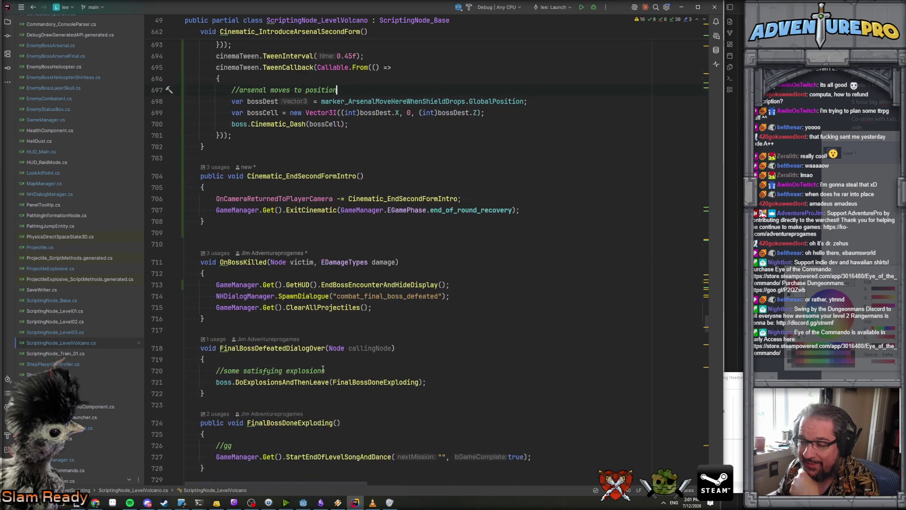
scroll(312, 336, down, 7)
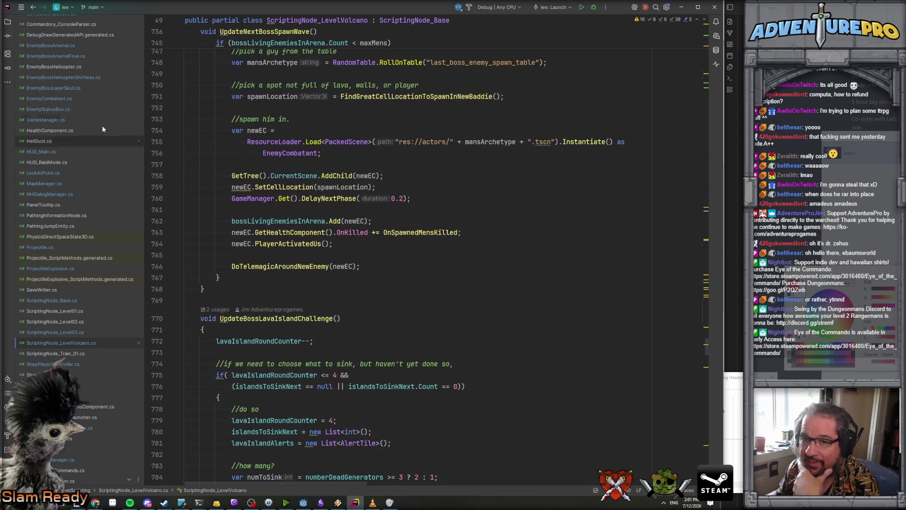
scroll(270, 355, down, 5)
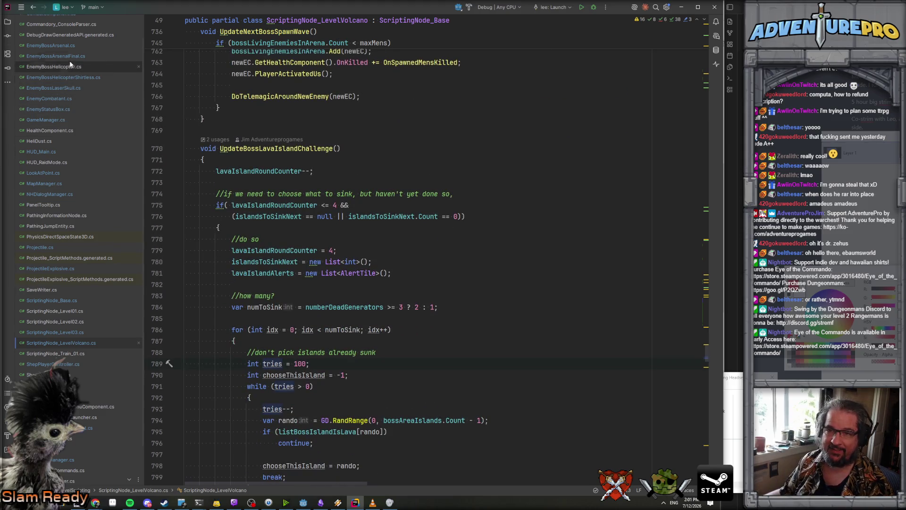
click(94, 56)
key(ctrl+End)
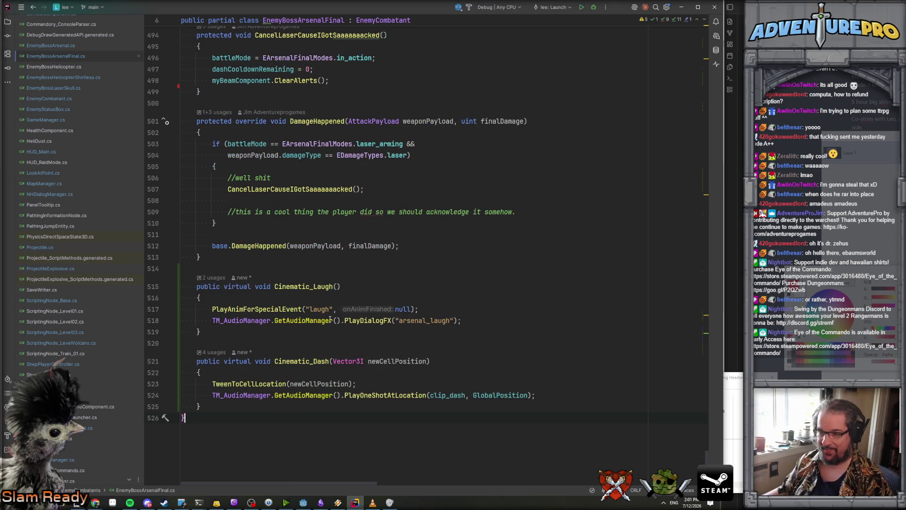
drag(213, 320, 512, 318)
key(ctrl+c)
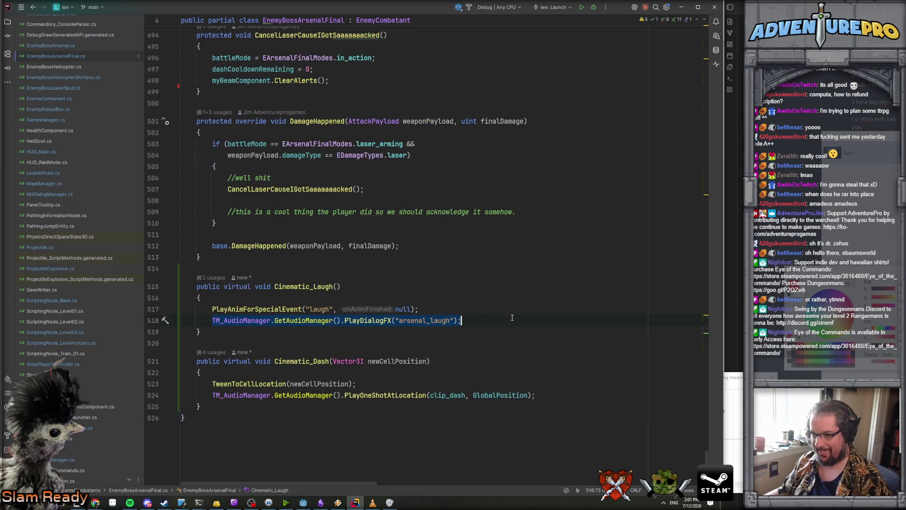
scroll(472, 289, up, 15)
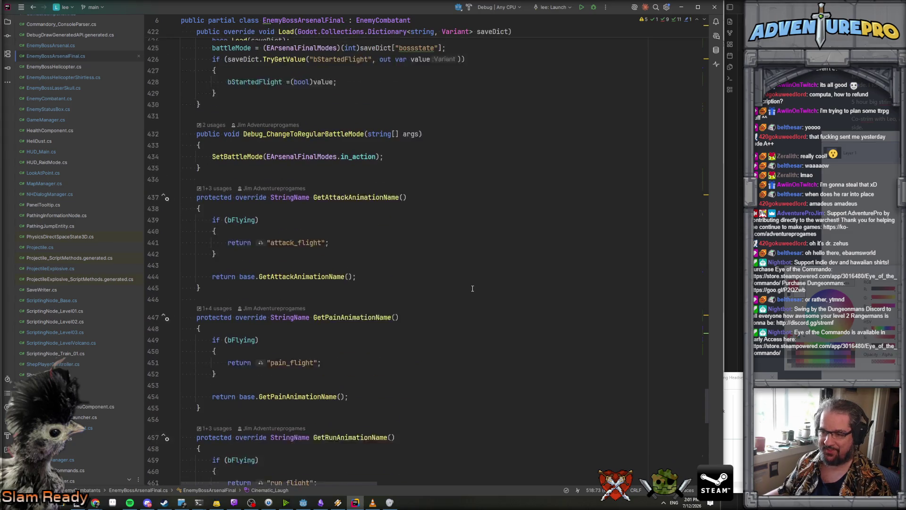
Search the file for 'escape' and step through matches to the AreWeInLaserDanger check.
key(ctrl+f)
text(escap)
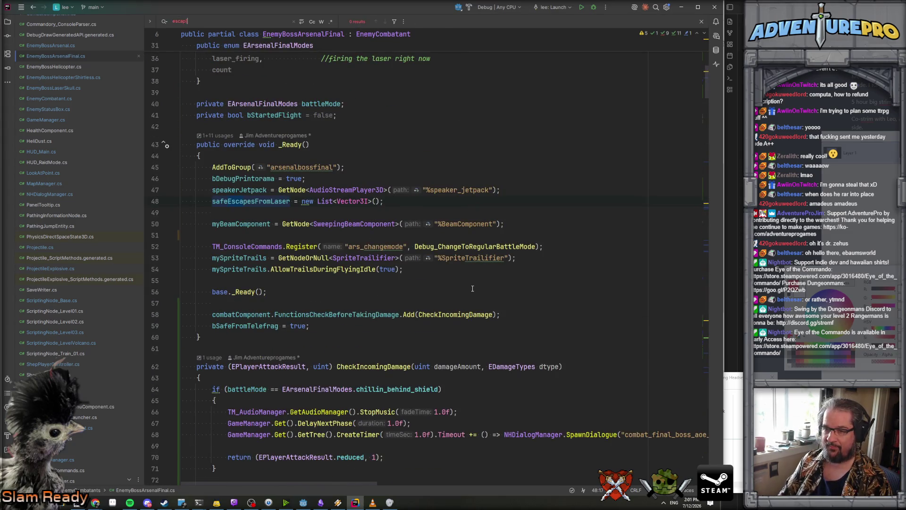
text(p)
key(BackSpace)
key(Return)
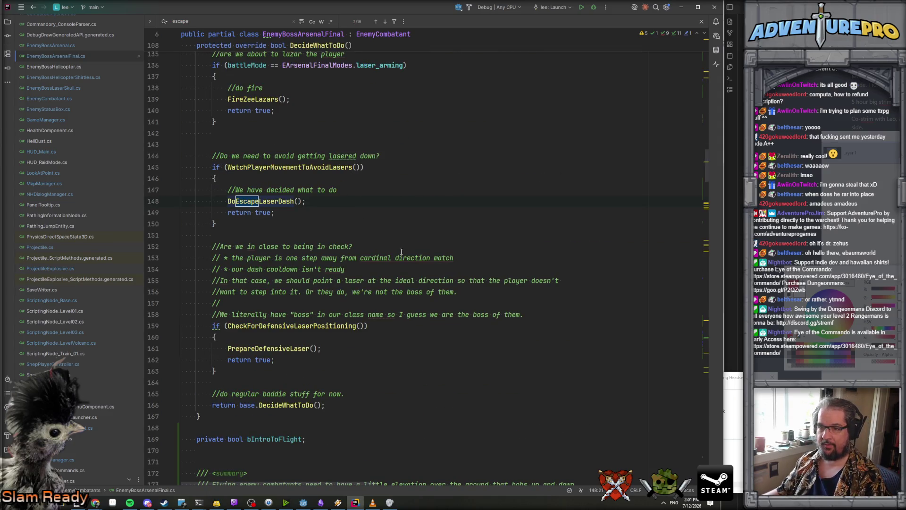
key(Return)
key(Return)
key(Return)
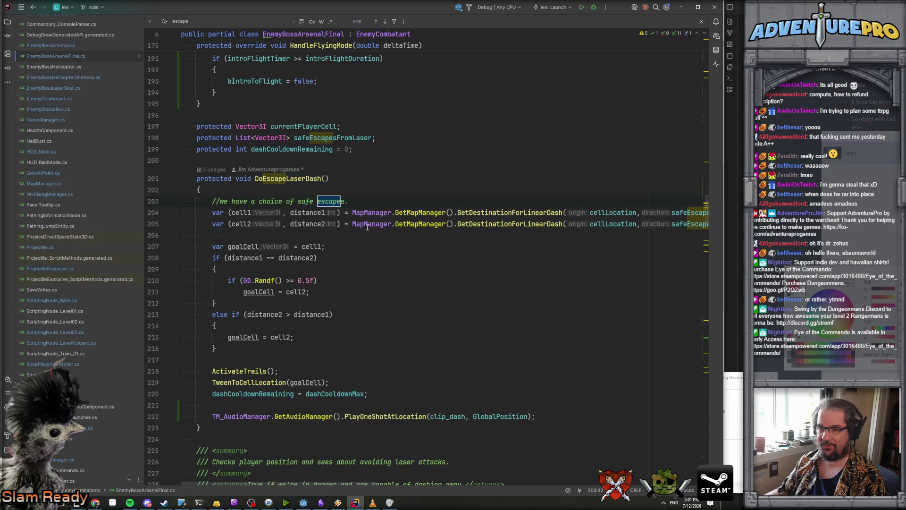
key(Return)
key(Return)
key(Return)
key(Return)
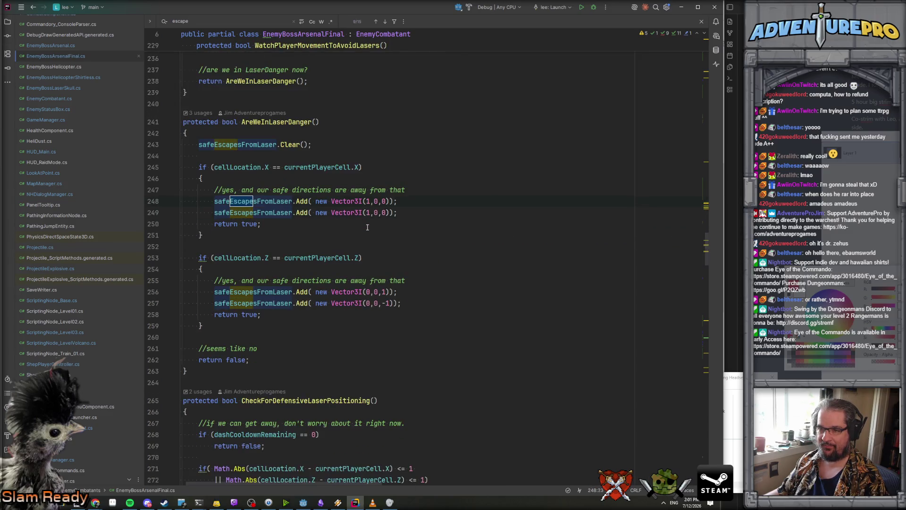
Jump to EndBeamTimerWithEscape and place the cursor inside its laser-danger block.
click(242, 246)
ctrl+click(250, 201)
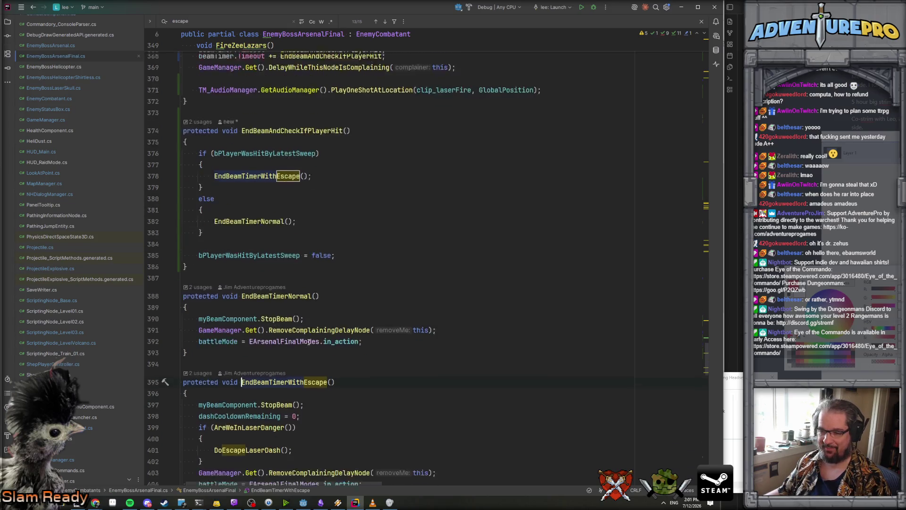
scroll(309, 342, down, 3)
click(321, 294)
click(329, 292)
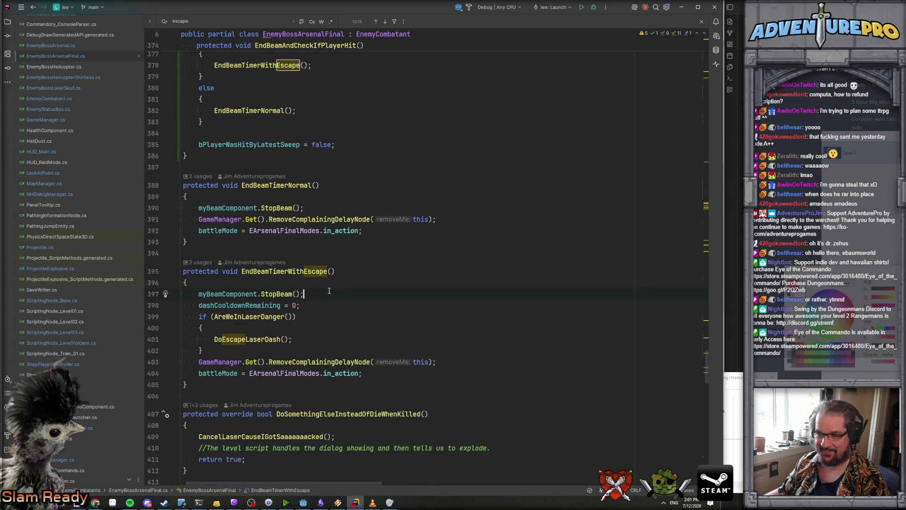
click(323, 329)
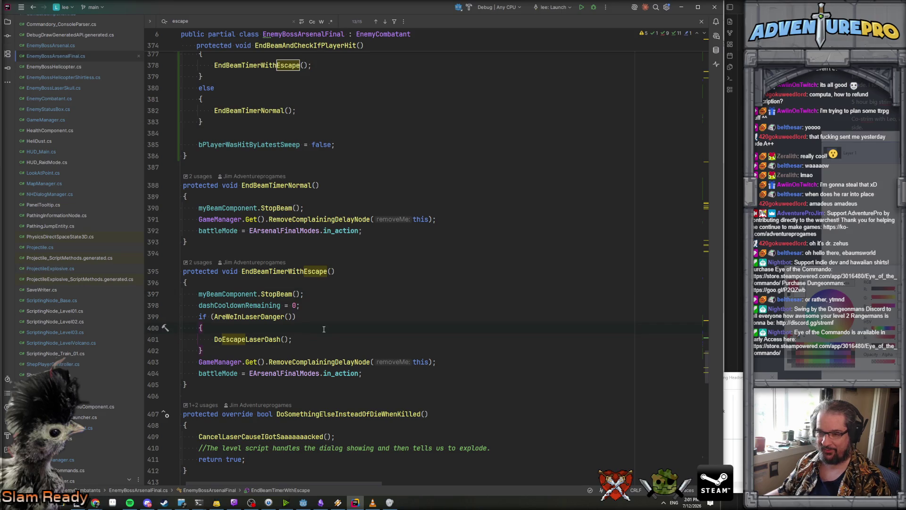
Paste the PlayDialogFX("arsenal_laugh") call above DoEscapeLaserDash() and close the search bar.
scroll(324, 329, left, 1)
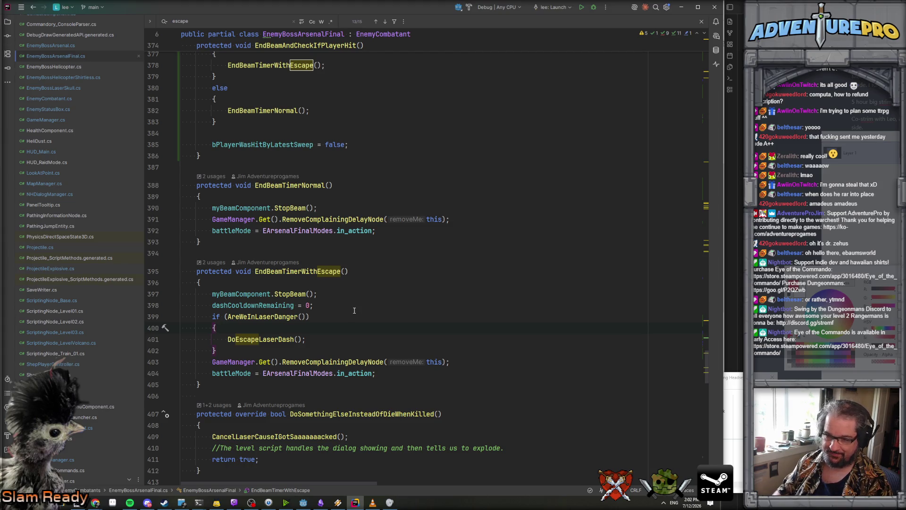
key(ctrl+v)
key(Escape)
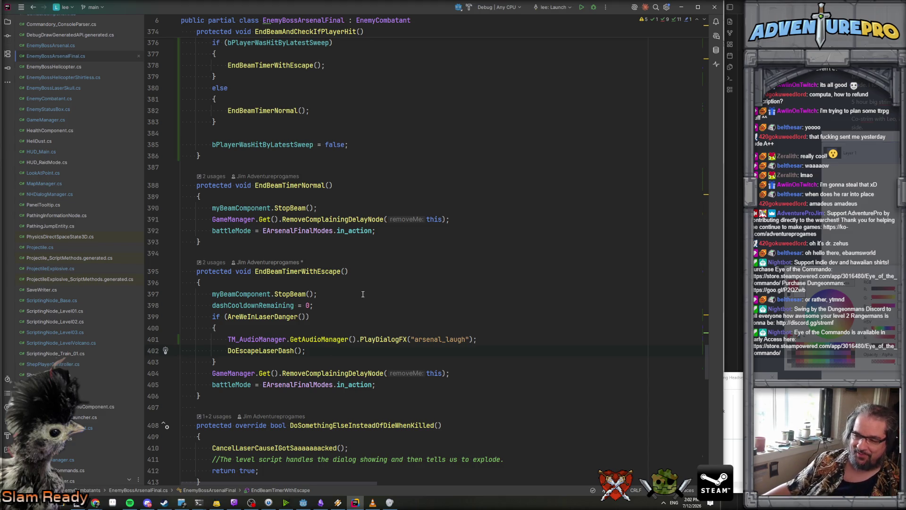
scroll(422, 293, down, 3)
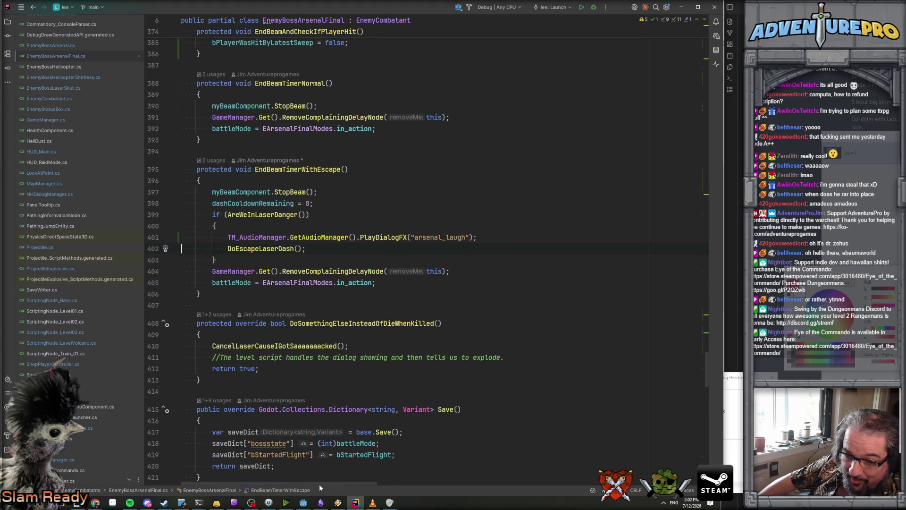
click(112, 503)
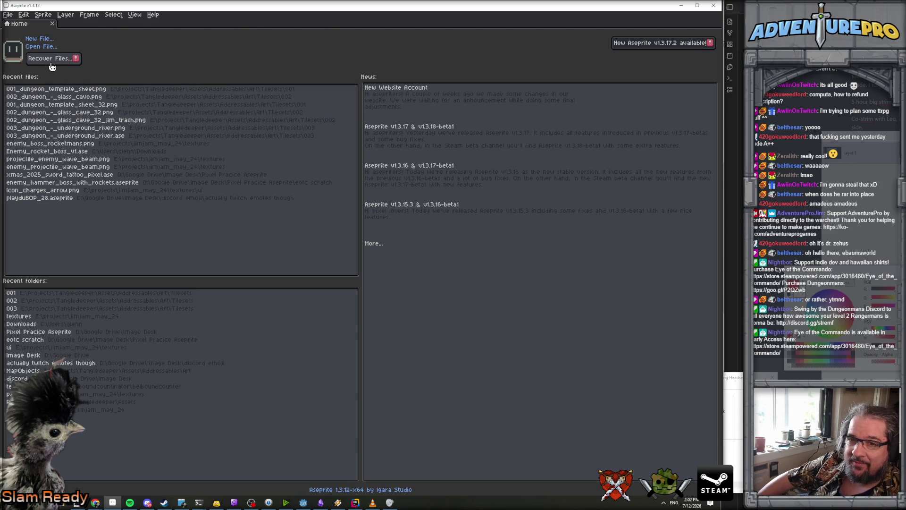
Create a new blank sprite with default settings and switch to a larger palette.
click(34, 43)
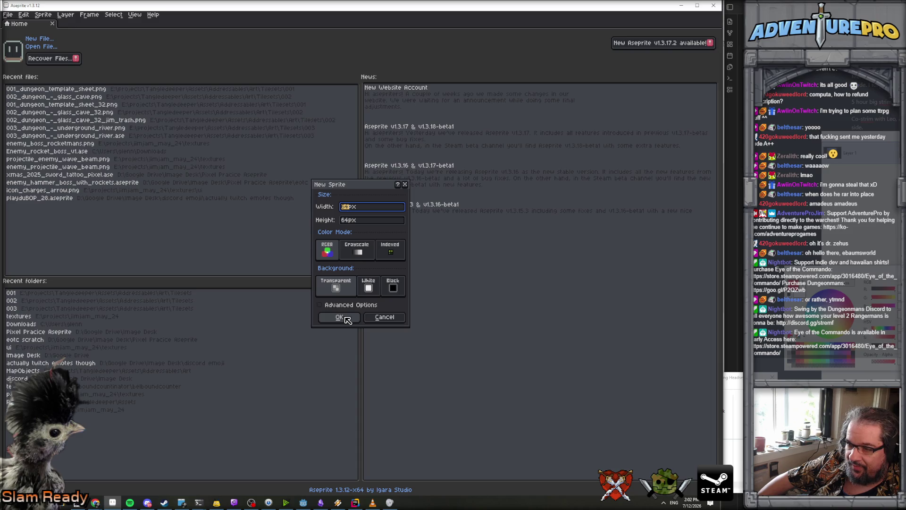
click(346, 319)
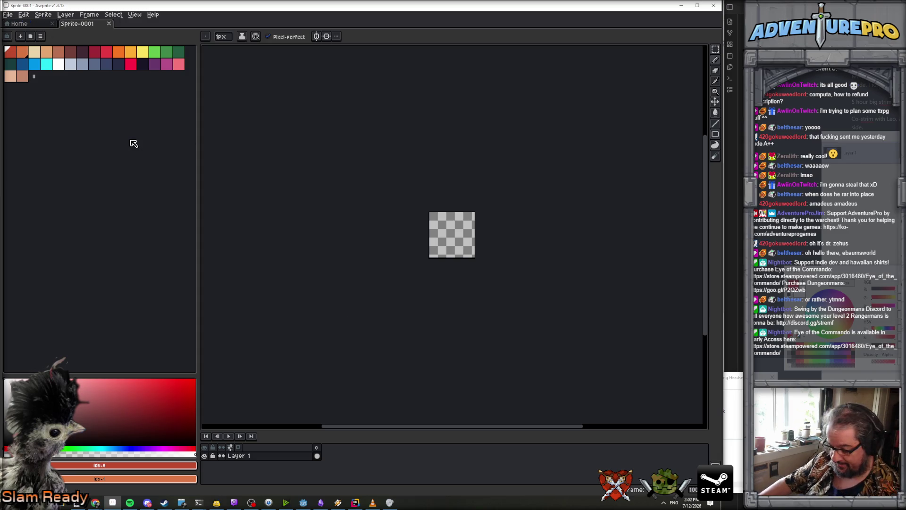
drag(134, 143, 131, 141)
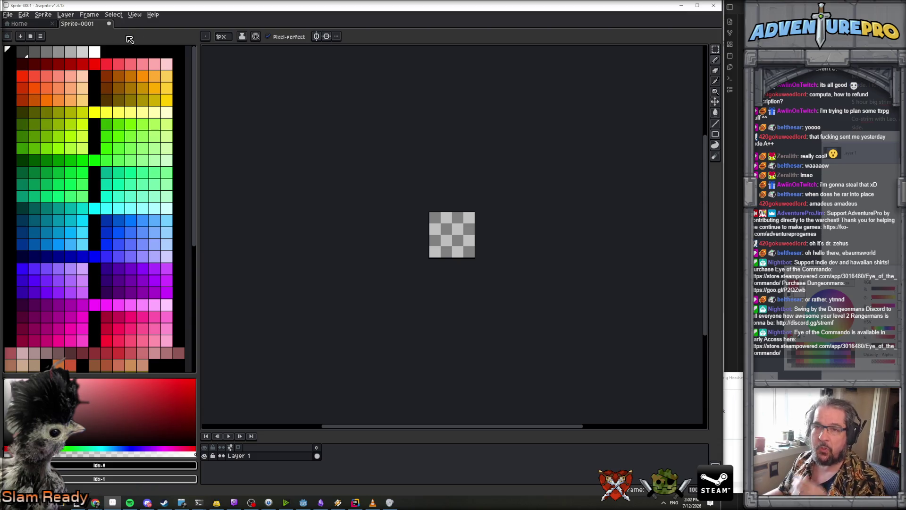
Open enemy_boss_arsenal_flight.png from the textures folder.
click(8, 14)
click(16, 30)
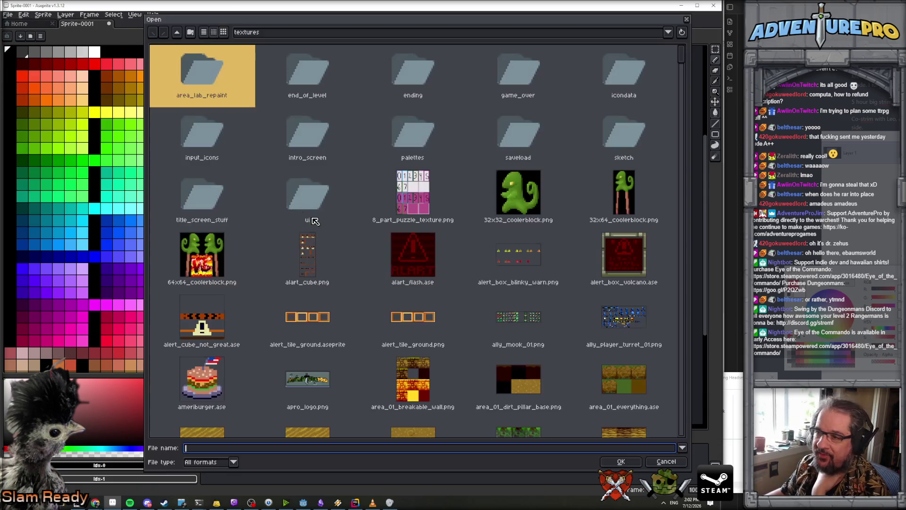
scroll(408, 292, down, 15)
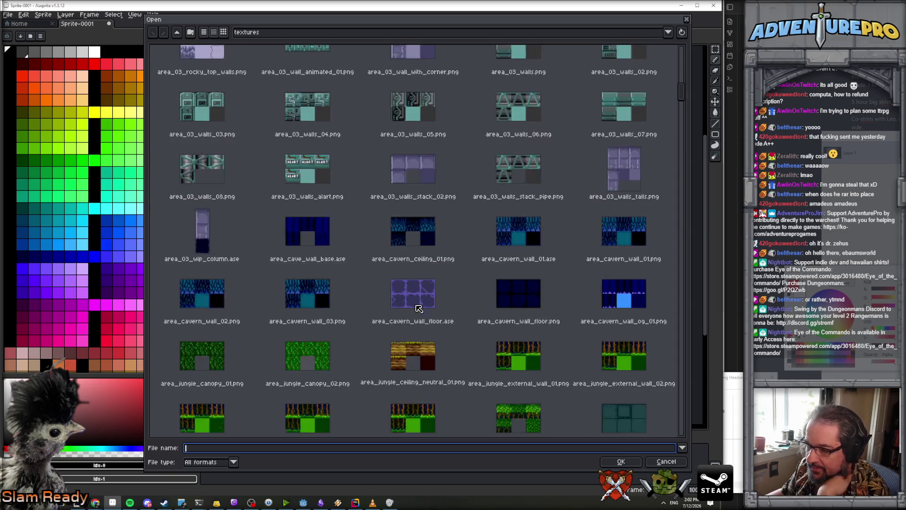
scroll(419, 308, down, 15)
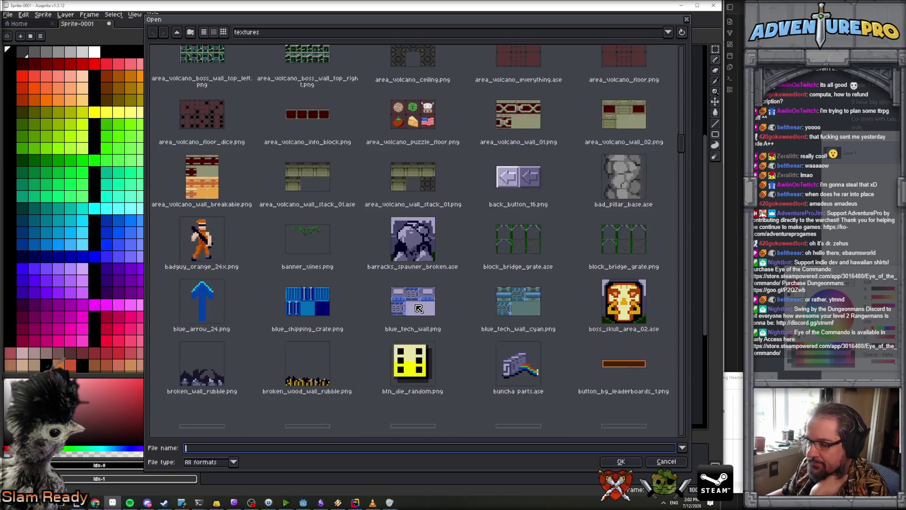
scroll(418, 309, down, 10)
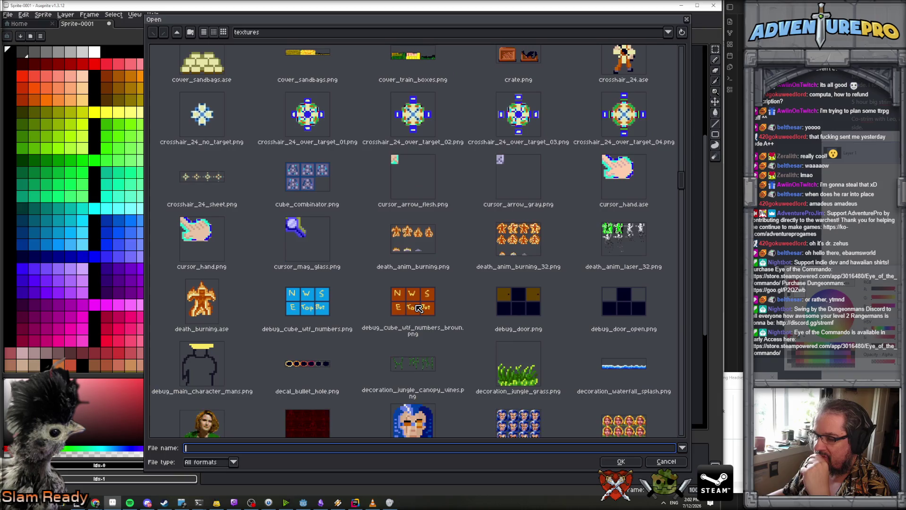
scroll(419, 308, down, 10)
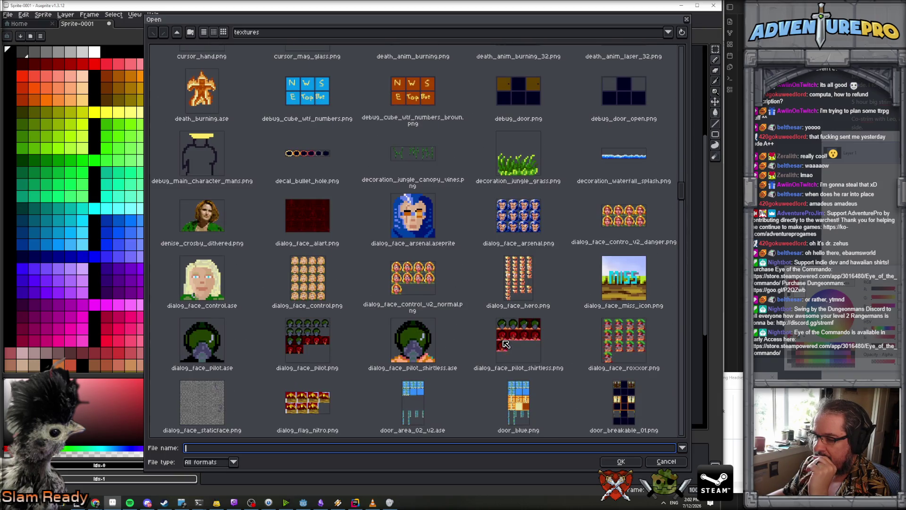
scroll(504, 342, down, 5)
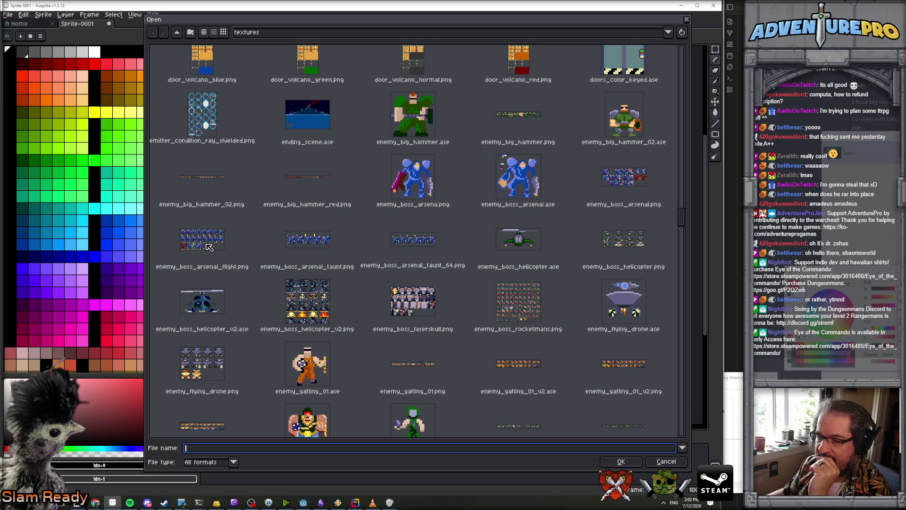
double_click(202, 241)
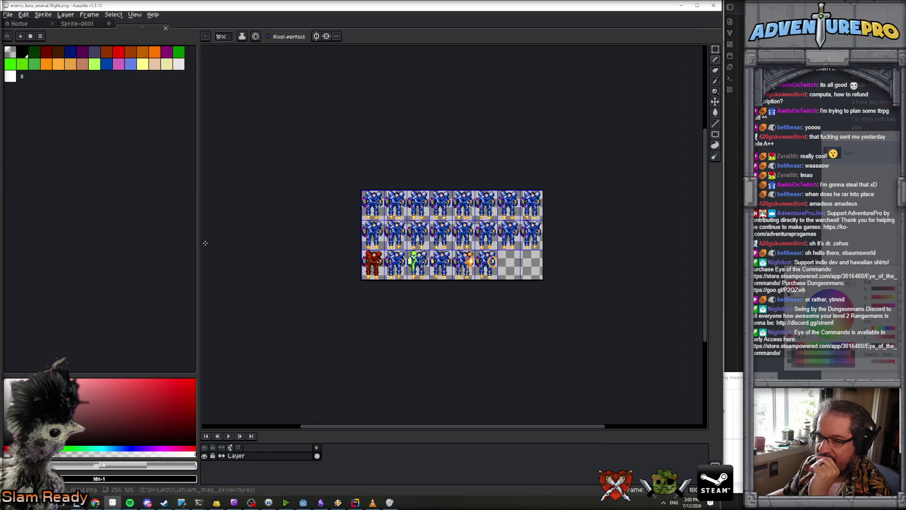
Select the first boss flight frame on the sprite sheet with a rectangular selection.
click(716, 49)
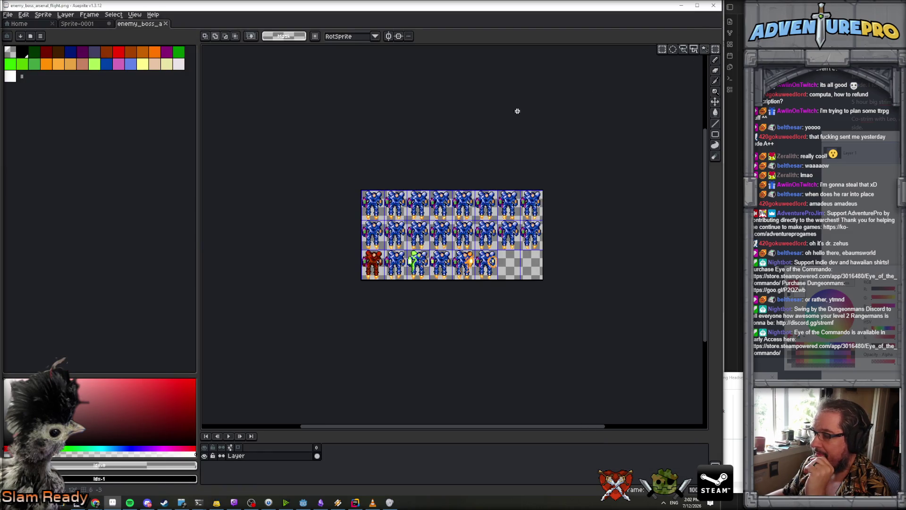
scroll(374, 192, up, 4)
mouse_move(313, 185)
mouse_down()
mouse_move(409, 282)
mouse_move(423, 332)
mouse_up()
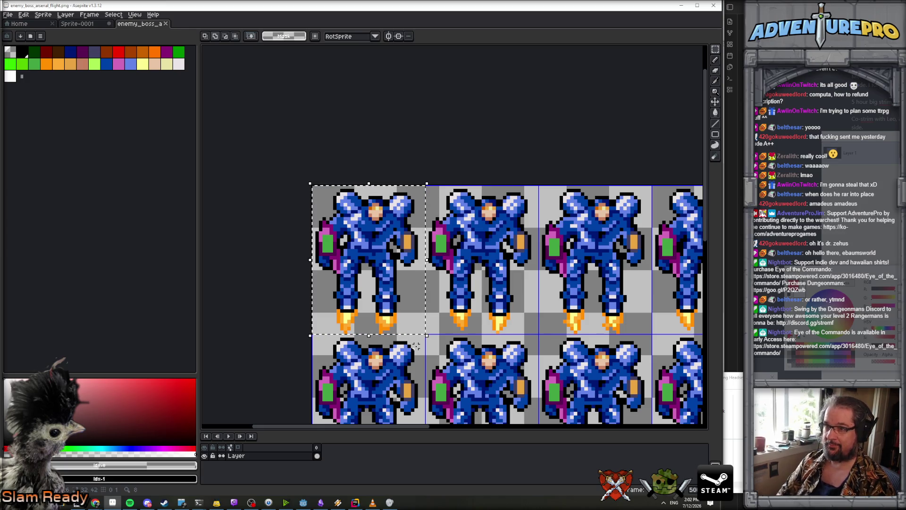
Paste the frame centred into Sprite-0001 and type the layer name 'arsenal base'.
key(ctrl+shift+Tab)
scroll(423, 240, up, 3)
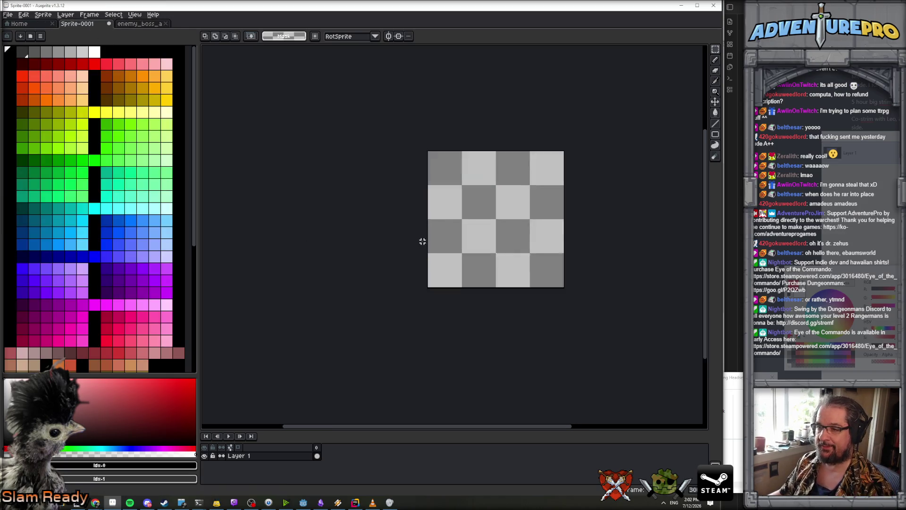
key(ctrl+v)
drag(493, 209, 539, 268)
key(Return)
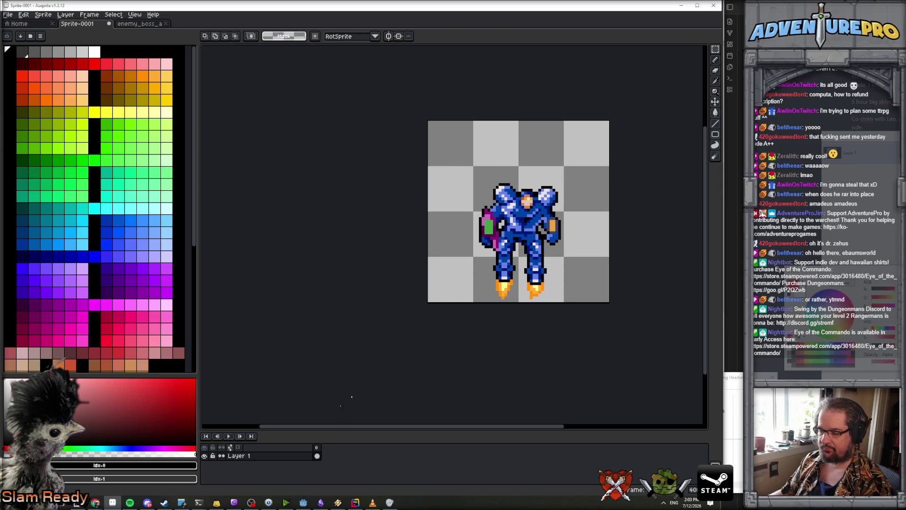
text(ar)
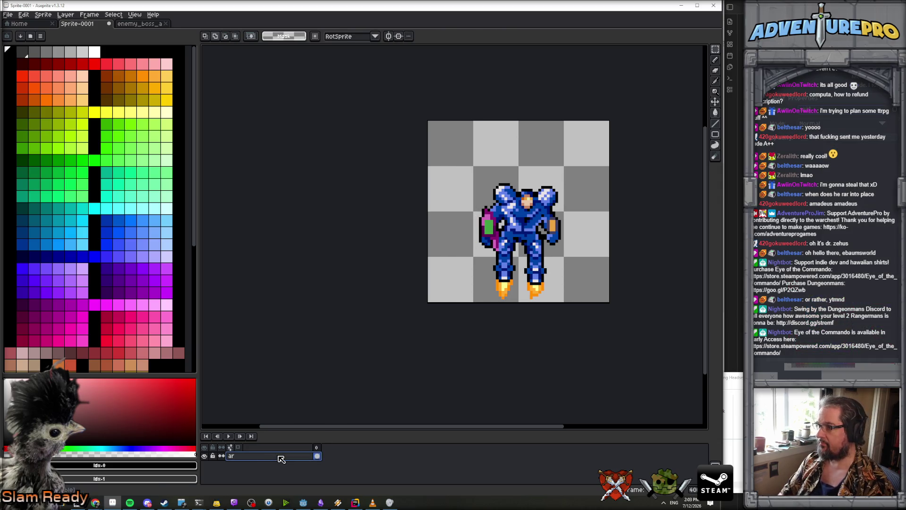
text(senal base)
Nudge the mech one pixel left with the Move tool.
scroll(355, 184, right, 3)
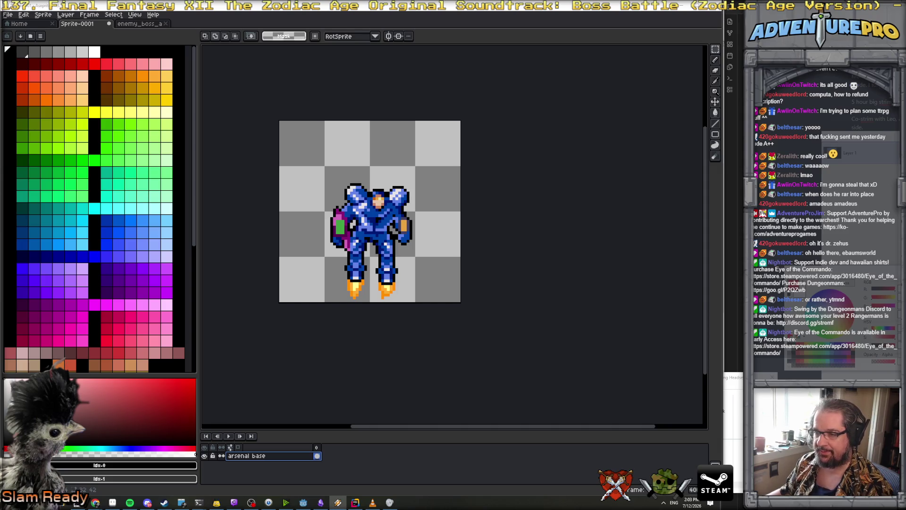
key(m)
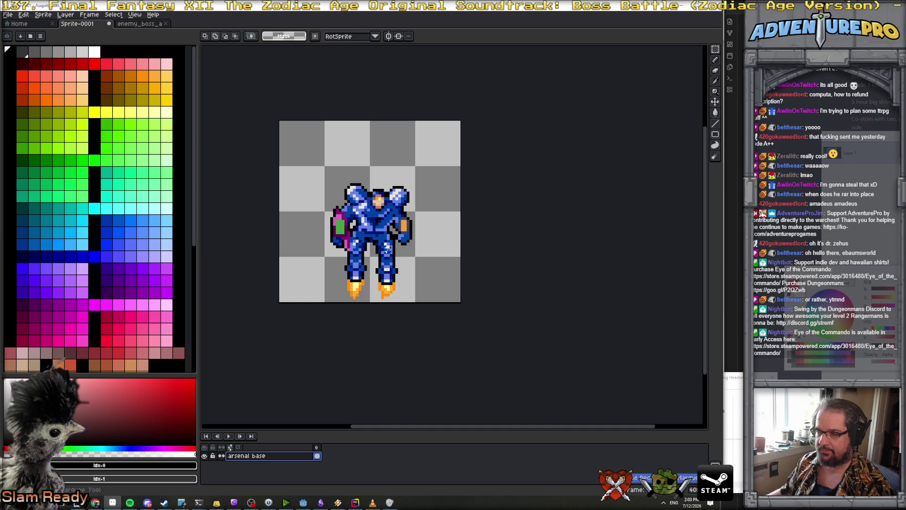
key(v)
drag(392, 220, 384, 222)
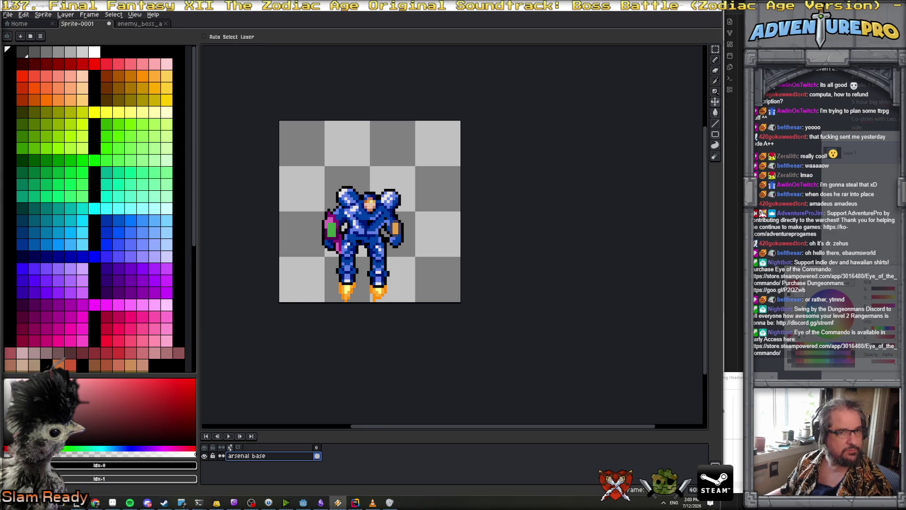
Add a new empty layer above the mech and pick lavender as the drawing colour.
click(65, 15)
mouse_move(102, 59)
click(146, 59)
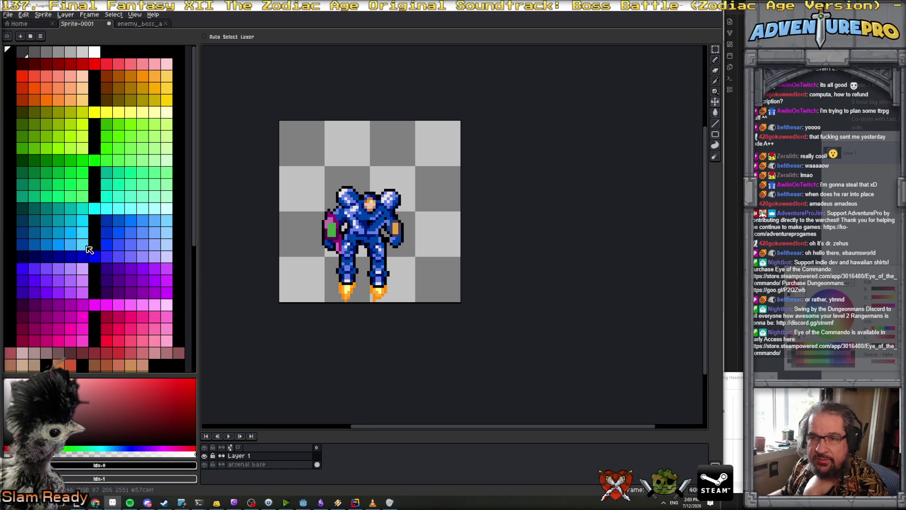
click(83, 268)
scroll(368, 152, up, 2)
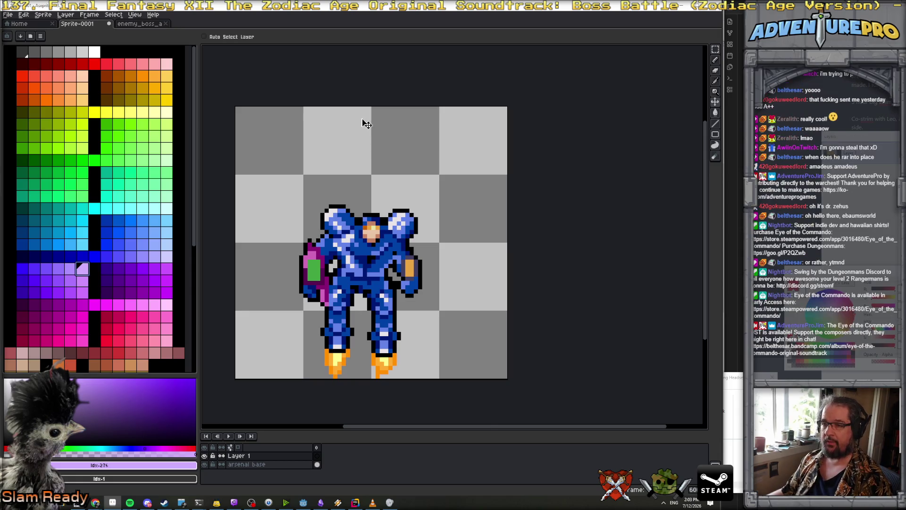
Draw a mirrored, solid lavender bar across the top and name the layer 'flash intro'.
key(b)
click(320, 36)
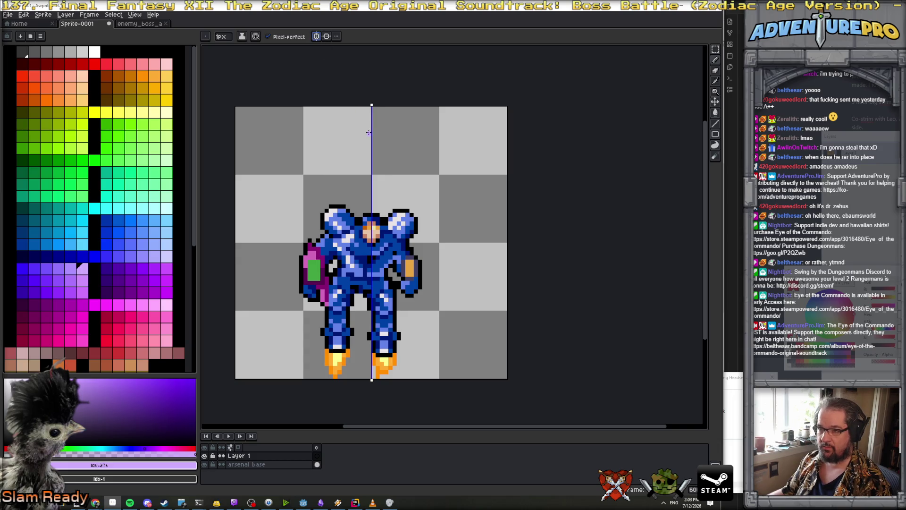
mouse_move(369, 130)
mouse_down()
mouse_move(241, 134)
mouse_move(367, 143)
mouse_up()
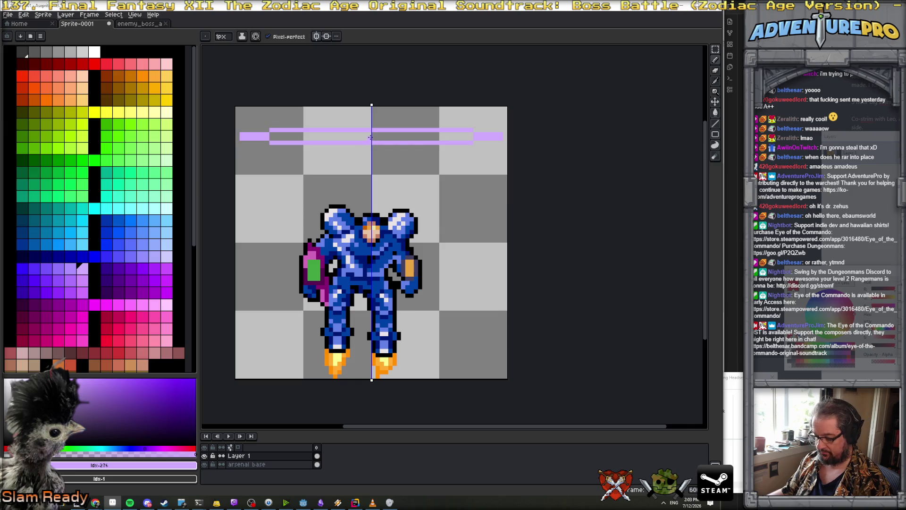
key(g)
click(370, 138)
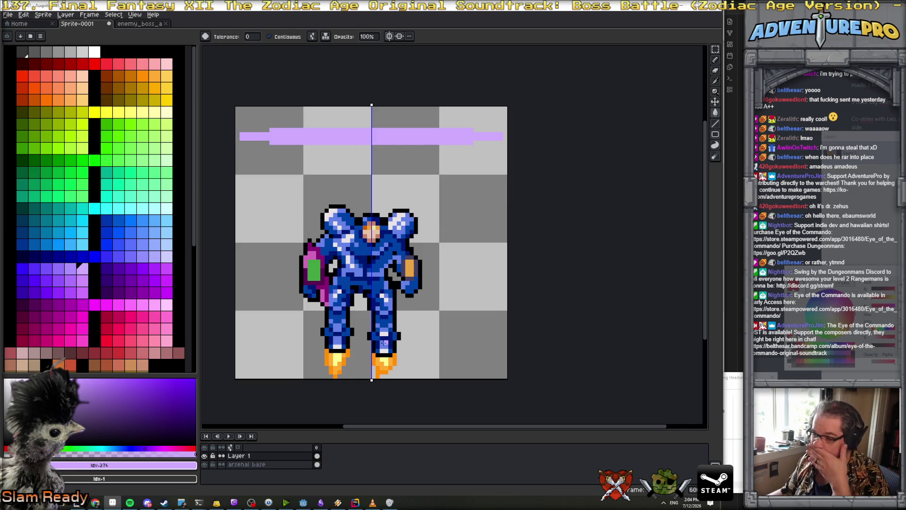
click(291, 456)
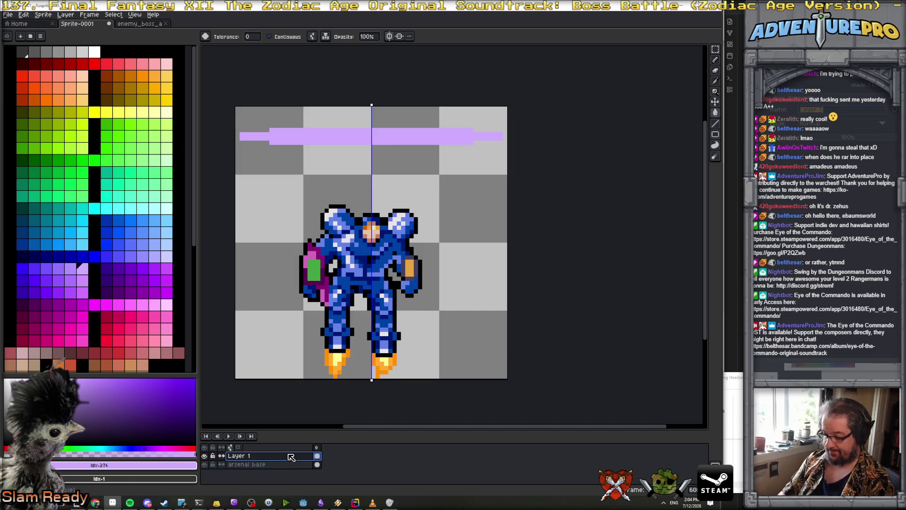
text(flash intro)
key(Return)
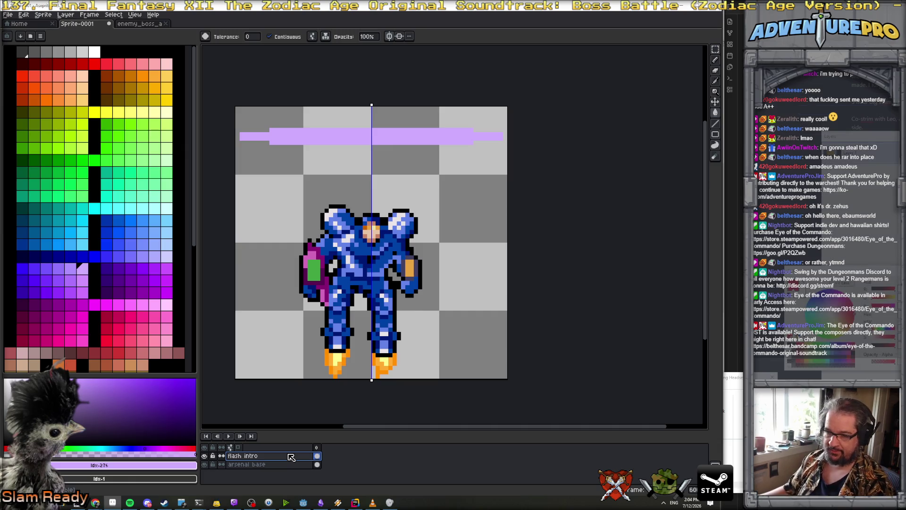
Add a second frame with the bar filled white and white lines along its edges.
key(alt+n)
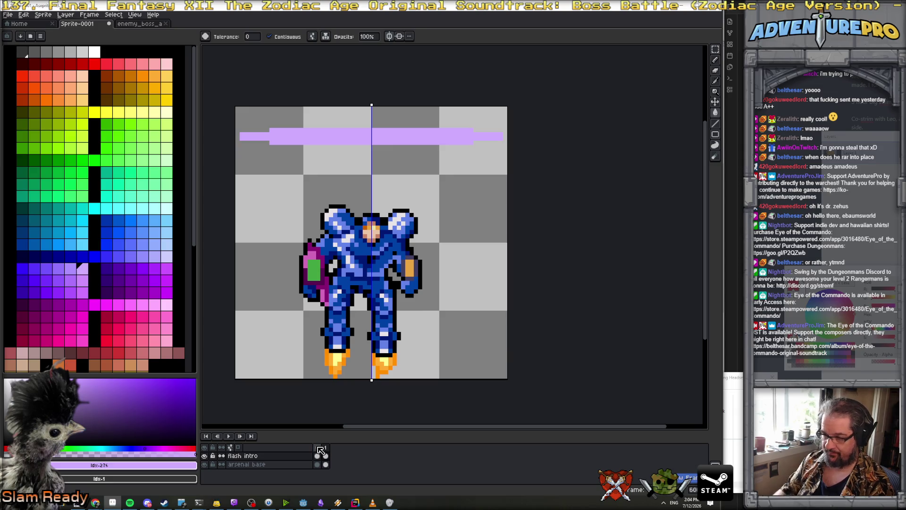
click(96, 53)
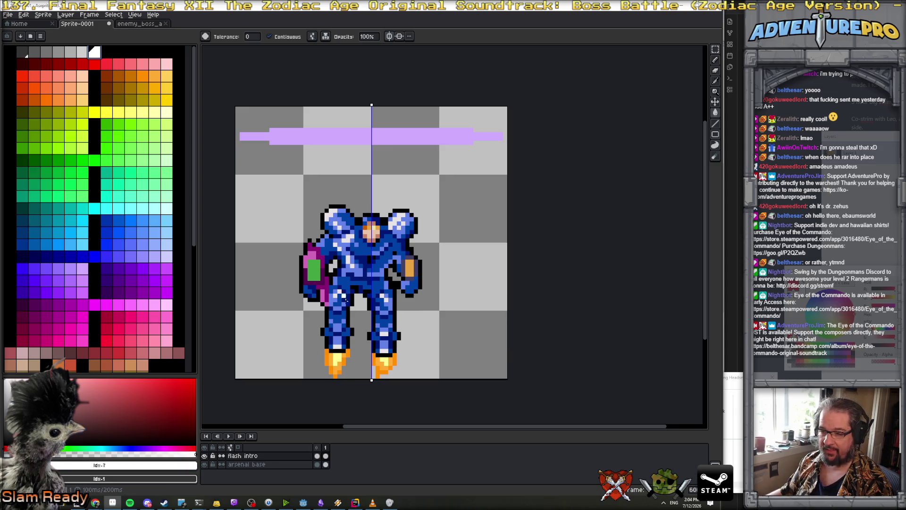
click(349, 141)
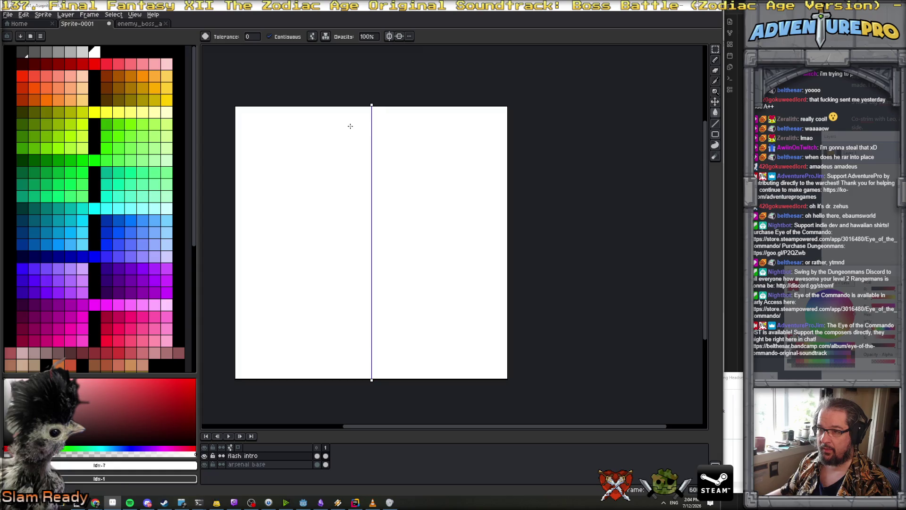
key(b)
drag(372, 127, 304, 125)
drag(368, 148, 304, 147)
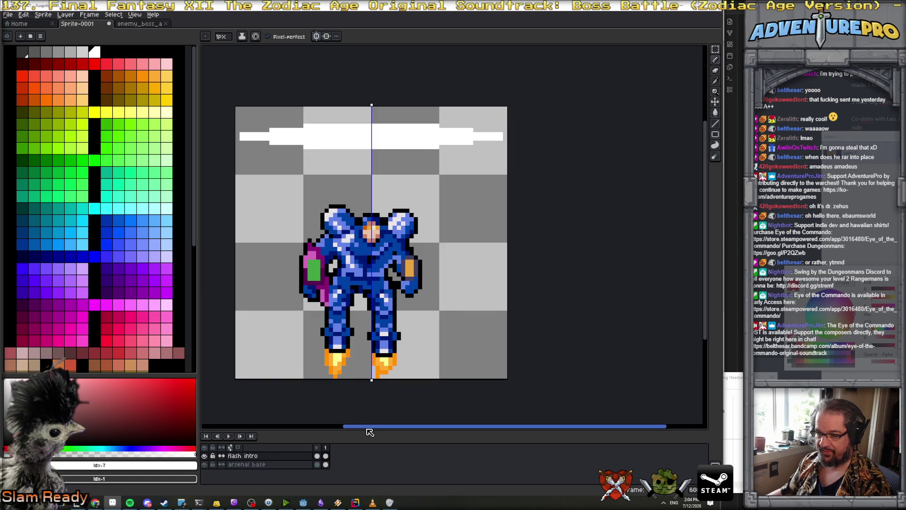
drag(370, 430, 377, 407)
scroll(453, 344, down, 1)
drag(448, 329, 452, 282)
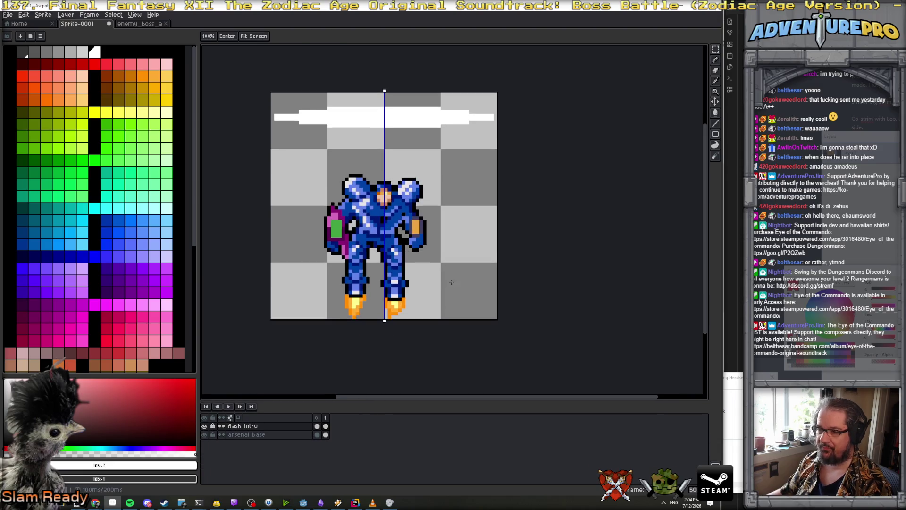
key(space)
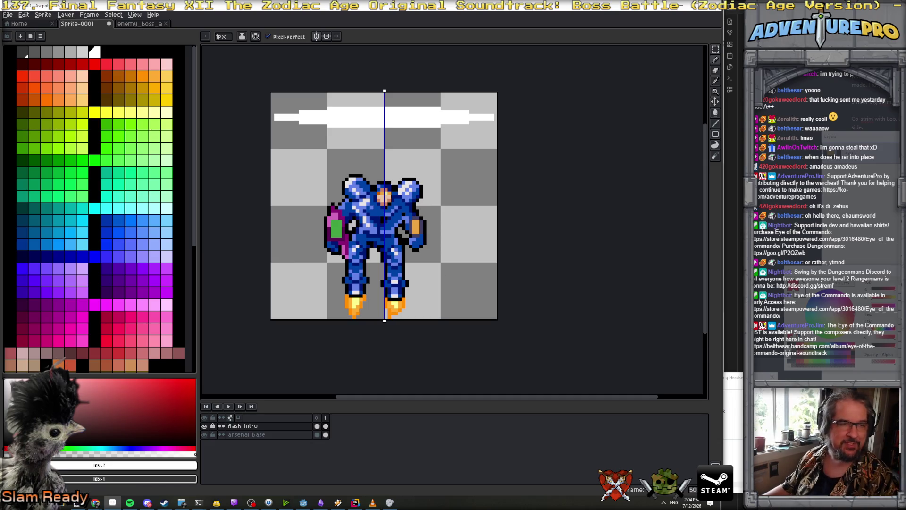
key(alt+Tab)
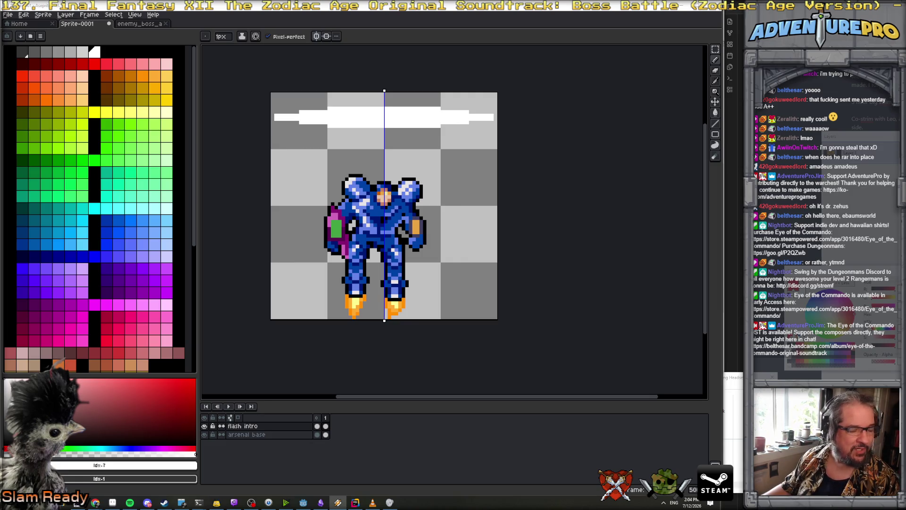
Give flash intro a cleared third frame and add a new empty layer.
key(Left)
key(alt+n)
click(335, 426)
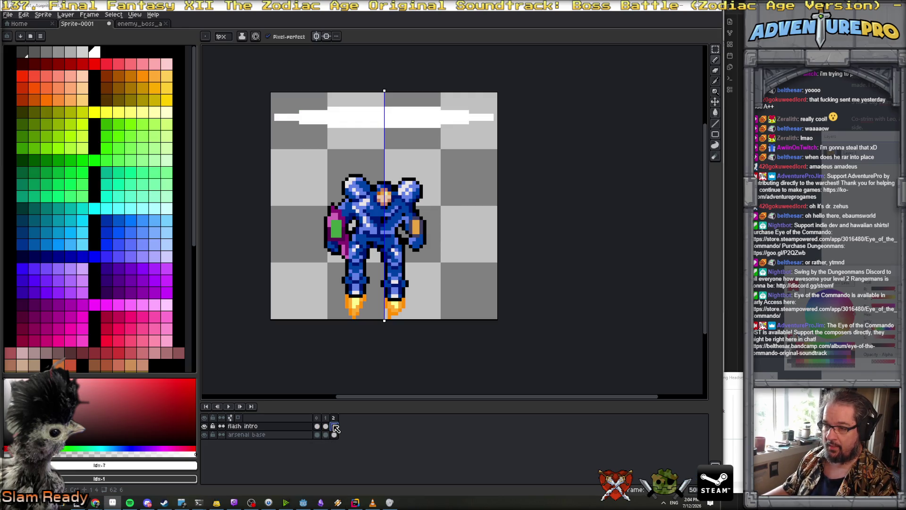
click(323, 428)
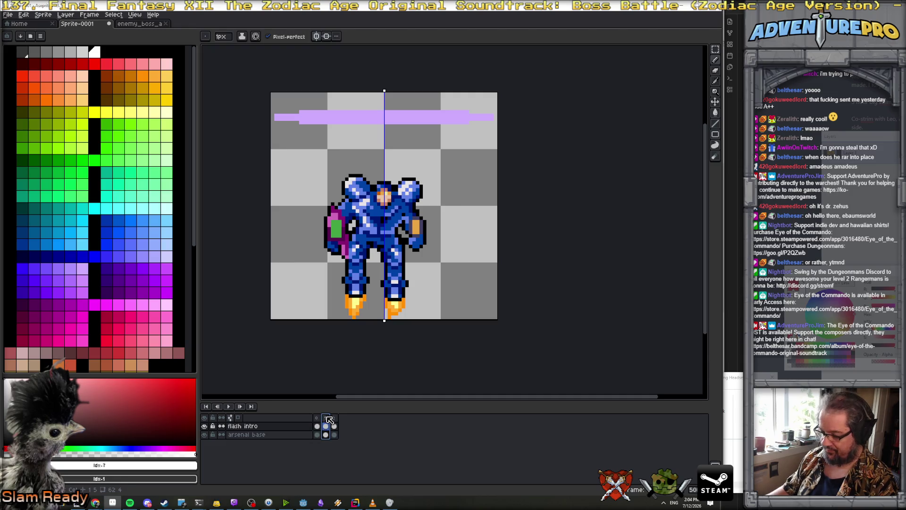
key(alt+c)
click(328, 418)
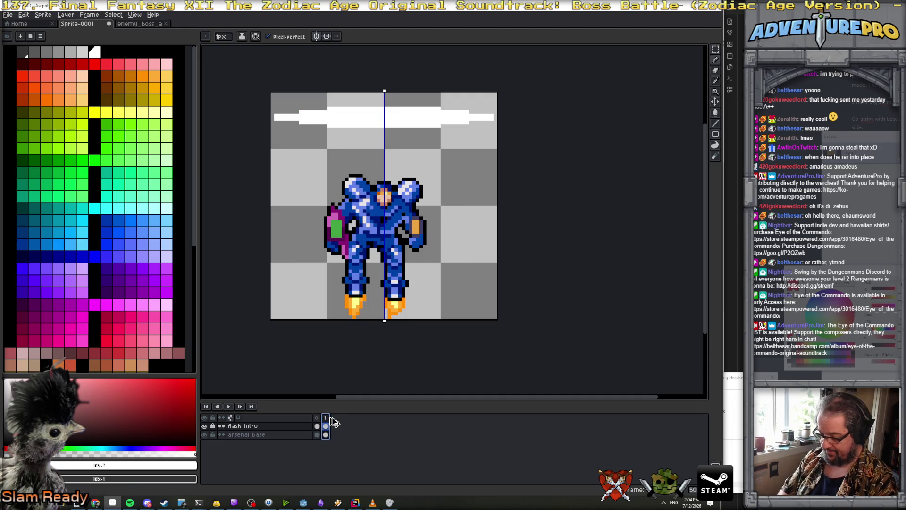
key(alt+n)
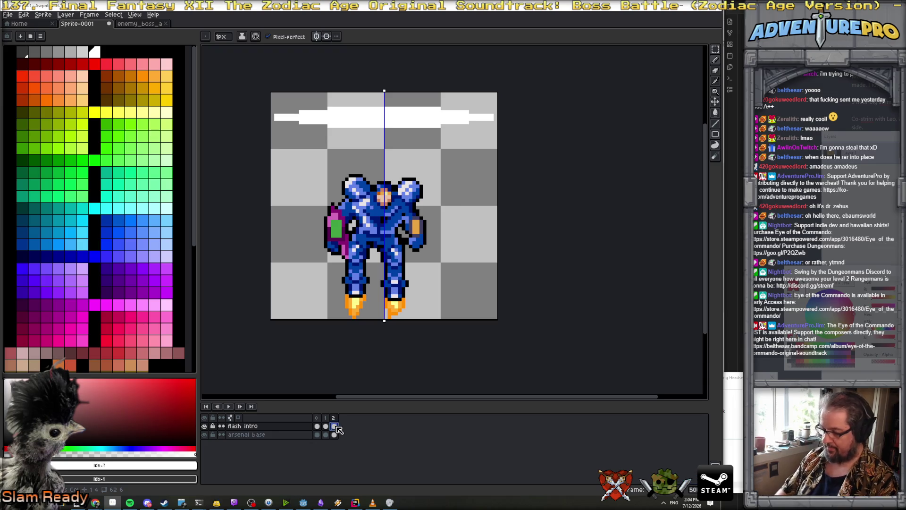
key(Delete)
mouse_move(71, 58)
click(137, 58)
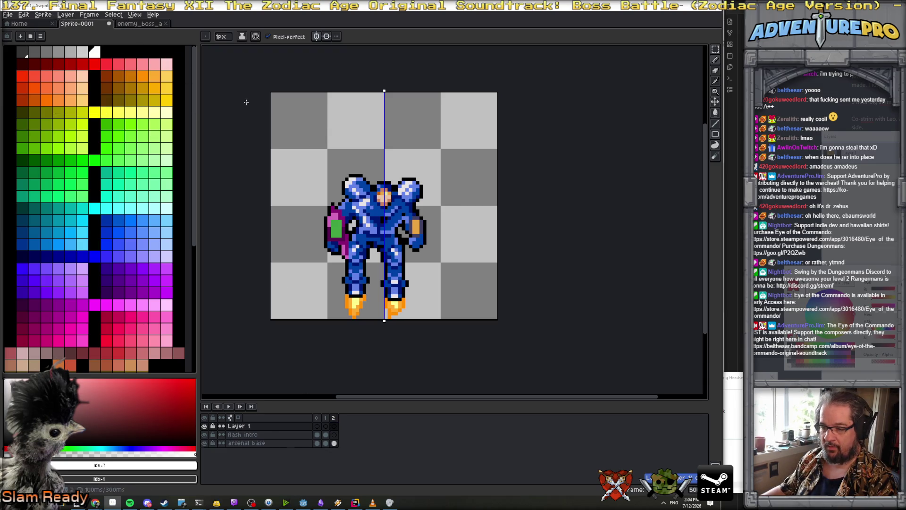
click(334, 434)
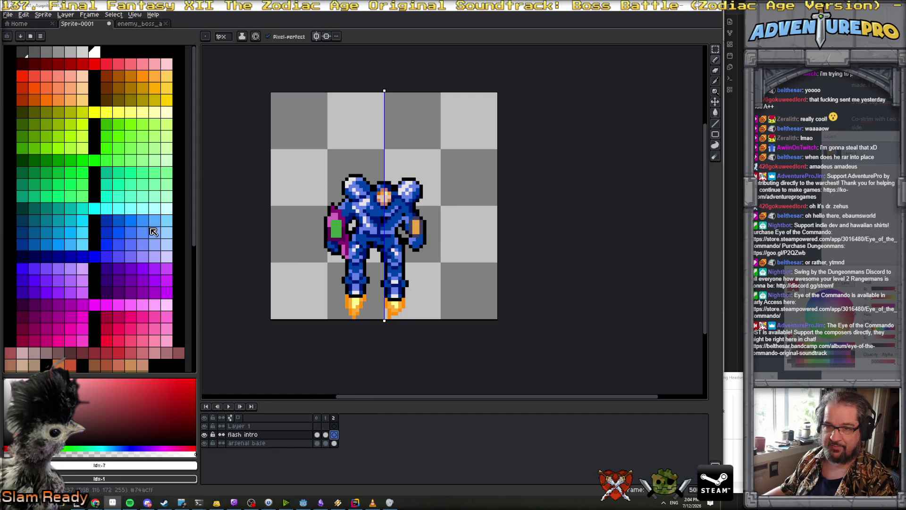
With symmetry off, draw a dark purple wavy stroke across the top of frame 3.
click(105, 290)
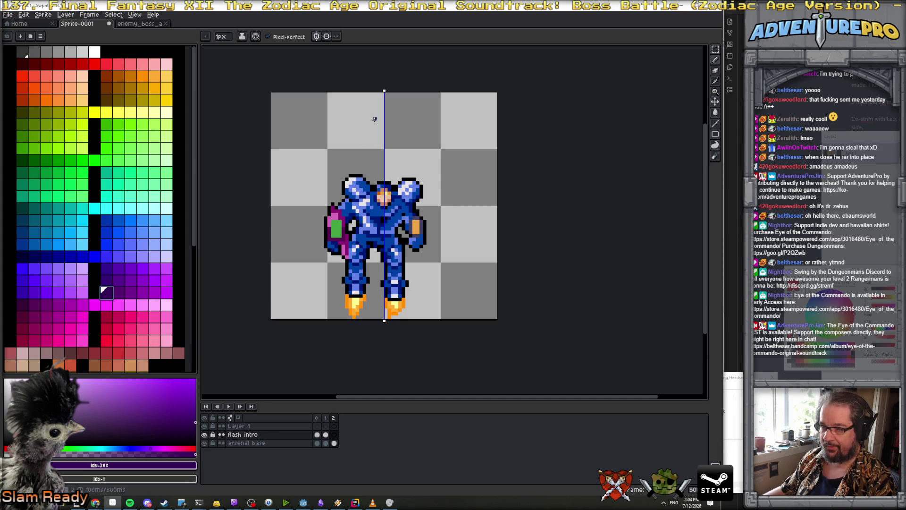
key(Left)
key(Right)
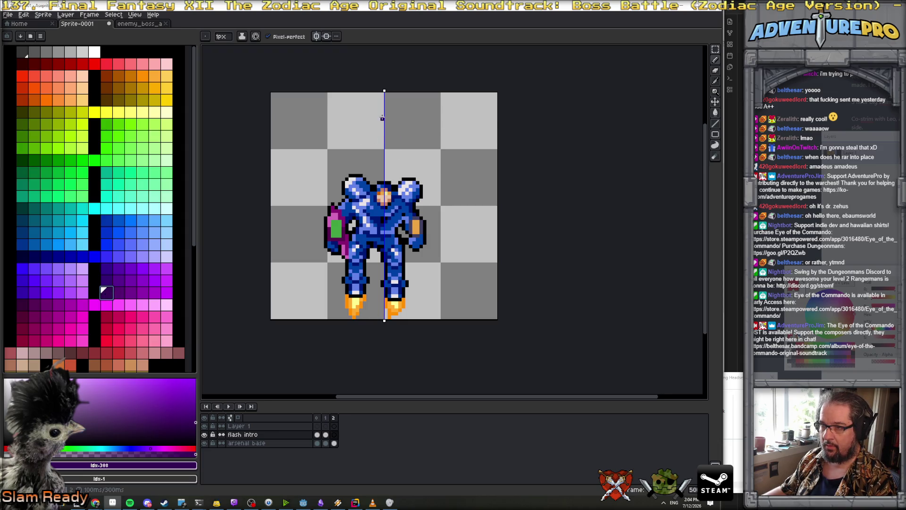
click(316, 36)
key(Left)
key(Right)
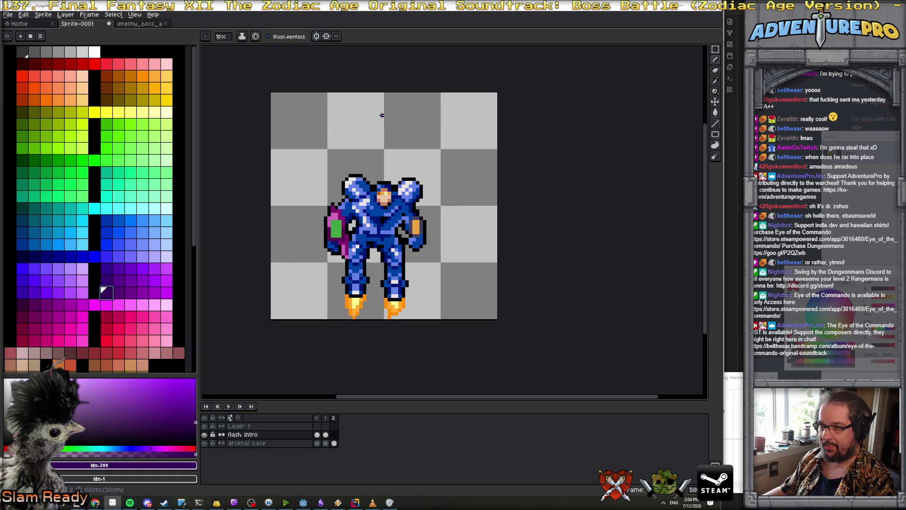
mouse_move(382, 115)
mouse_down()
mouse_move(290, 114)
mouse_move(478, 115)
mouse_move(349, 122)
mouse_move(367, 122)
mouse_move(288, 114)
mouse_move(377, 125)
mouse_move(449, 119)
mouse_move(451, 109)
mouse_move(471, 115)
mouse_up()
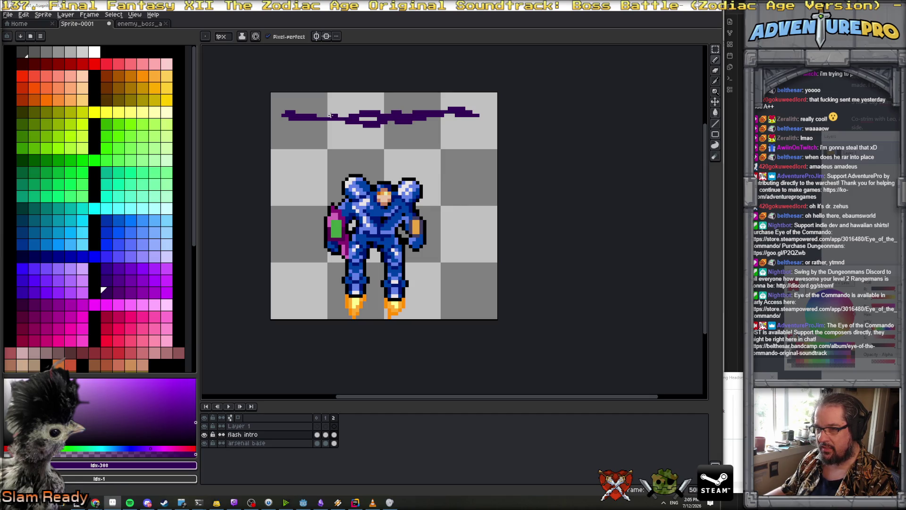
scroll(342, 114, down, 2)
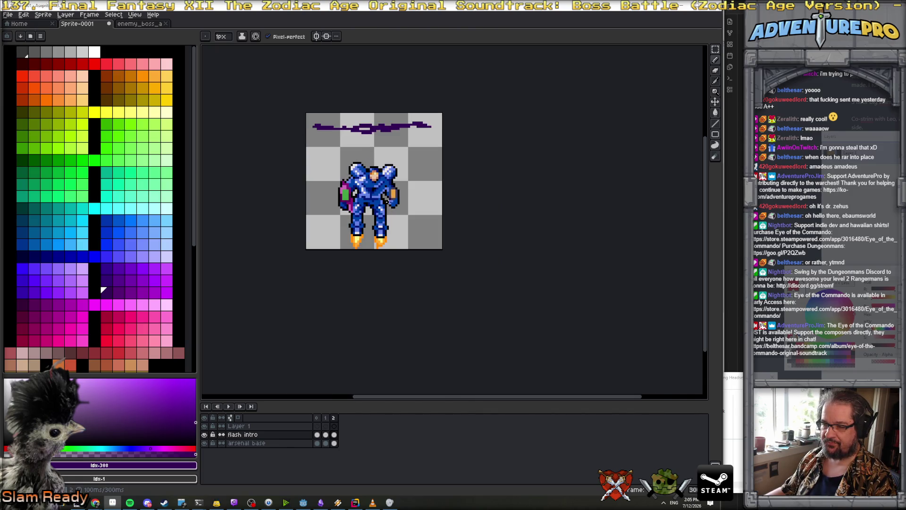
click(334, 418)
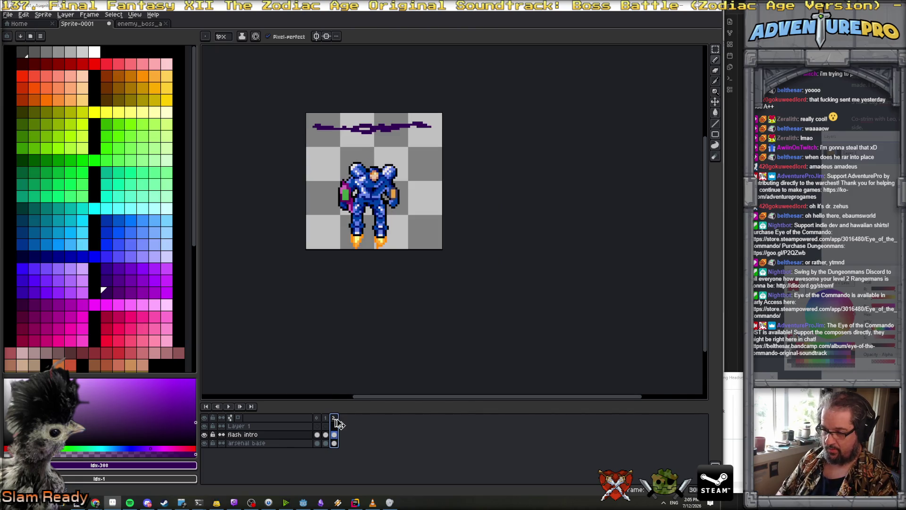
Clear flash intro's frame 3 and draw a dark purple cloud outline across the top.
key(alt+n)
scroll(362, 141, up, 2)
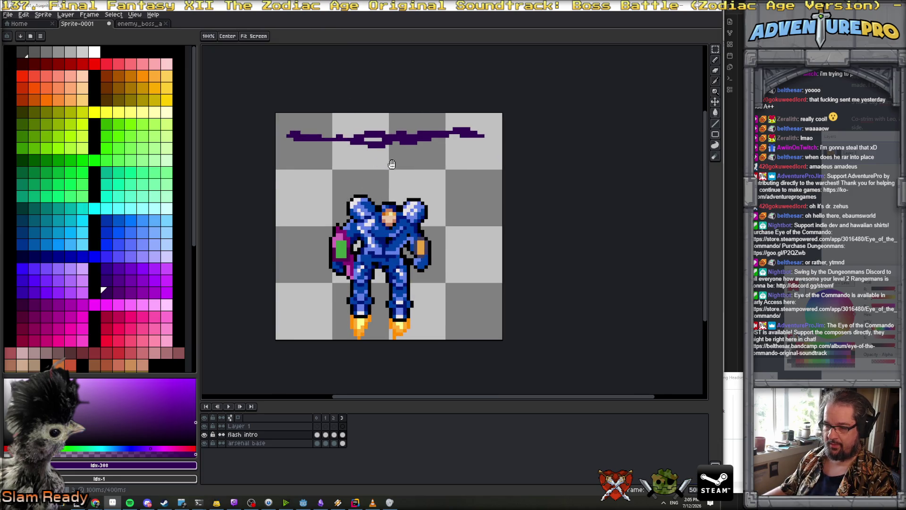
drag(389, 164, 370, 196)
click(343, 426)
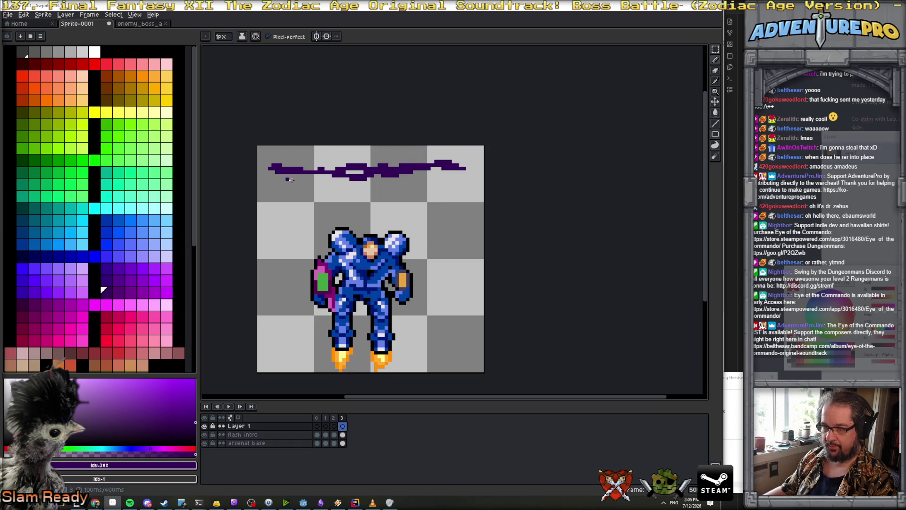
click(343, 434)
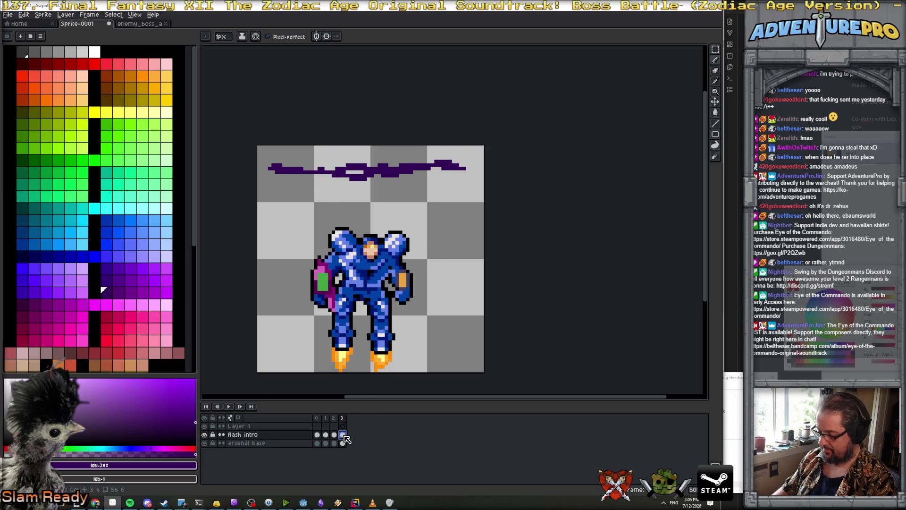
key(Delete)
click(238, 418)
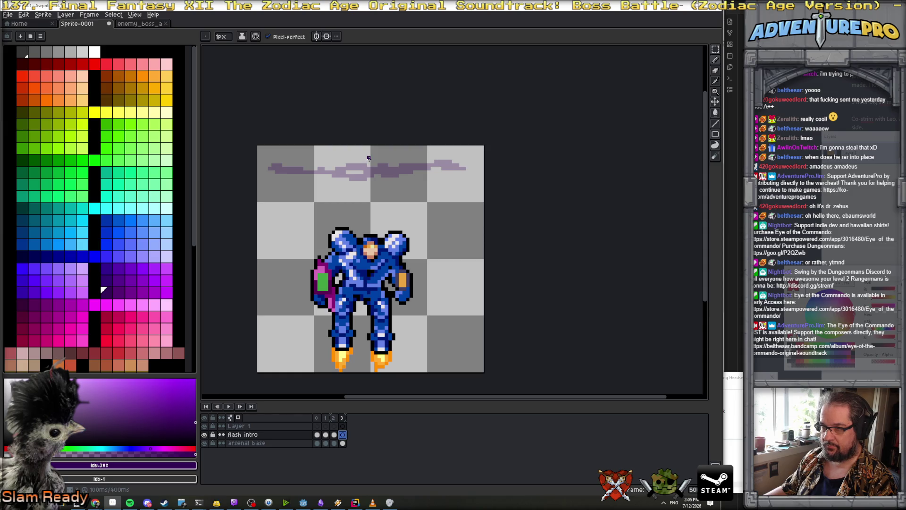
mouse_move(368, 158)
mouse_down()
mouse_move(267, 168)
mouse_move(376, 183)
mouse_move(454, 172)
mouse_up()
drag(371, 160, 473, 170)
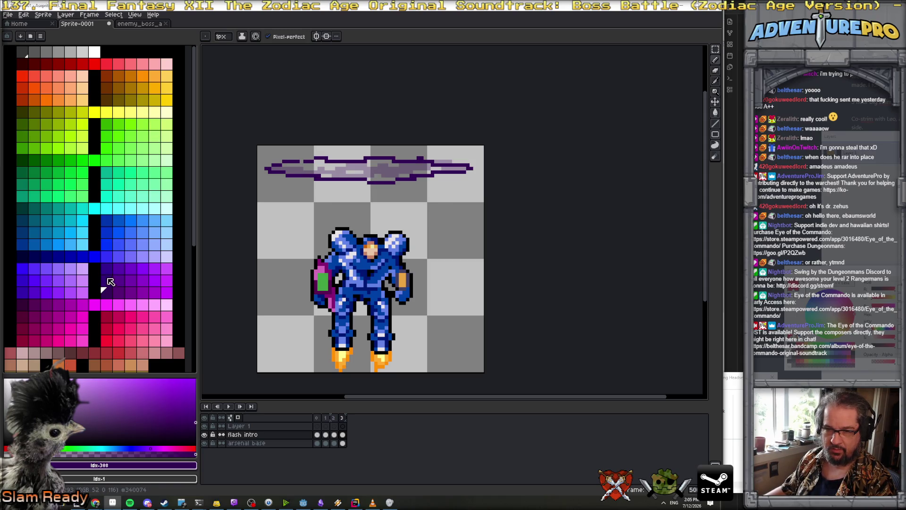
Fill the cloud dark blue, then add a cleared fourth frame.
click(21, 256)
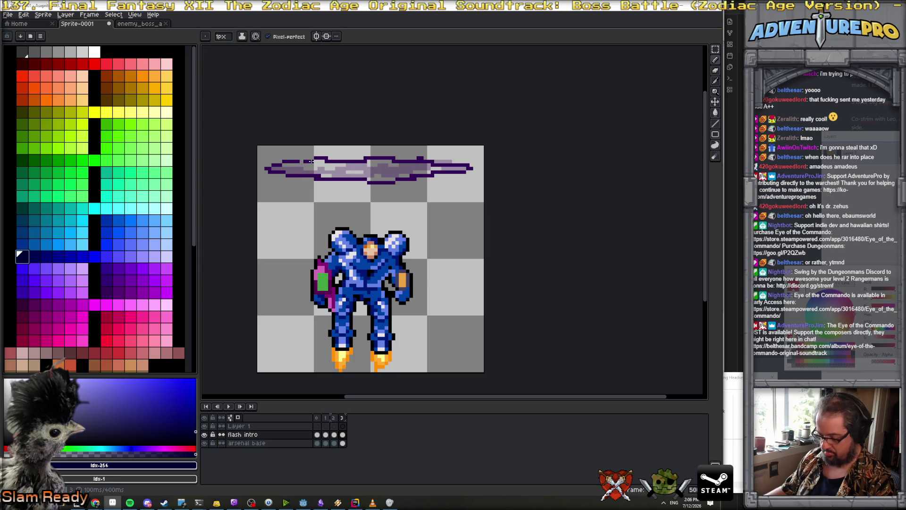
click(105, 291)
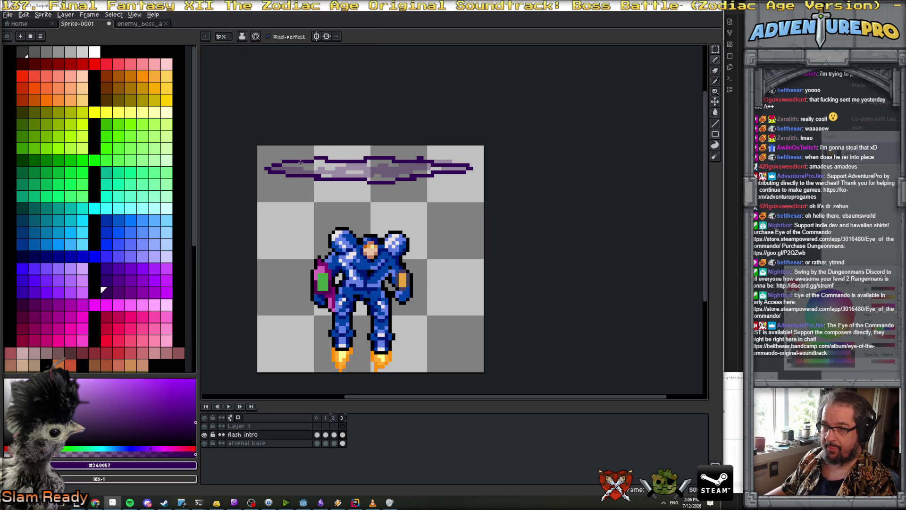
click(22, 259)
key(g)
click(362, 173)
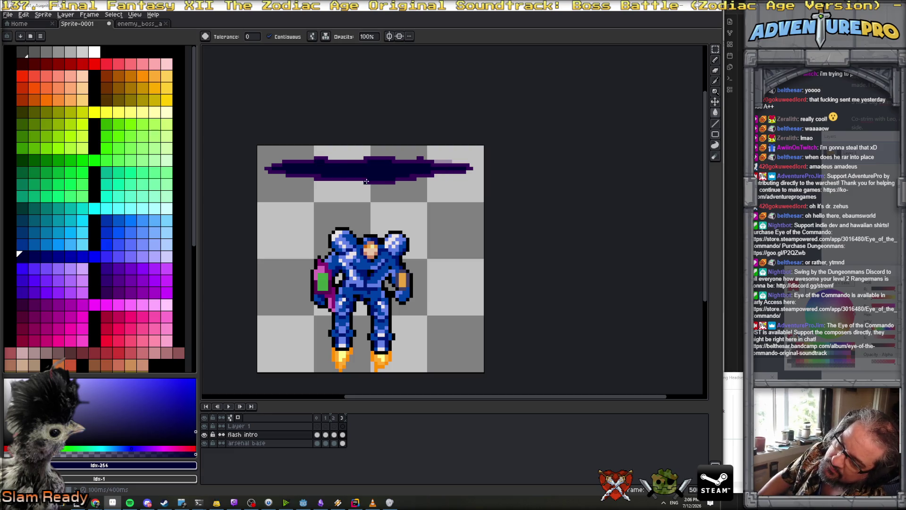
key(Left)
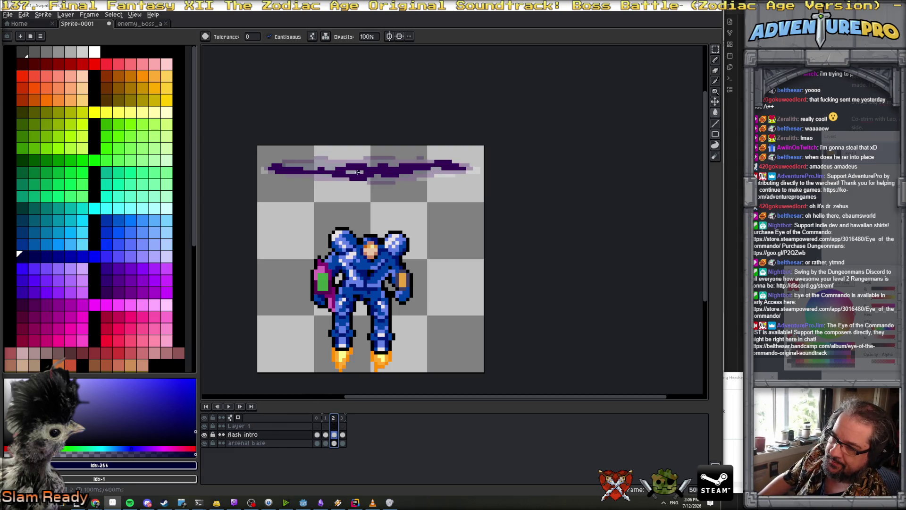
click(344, 418)
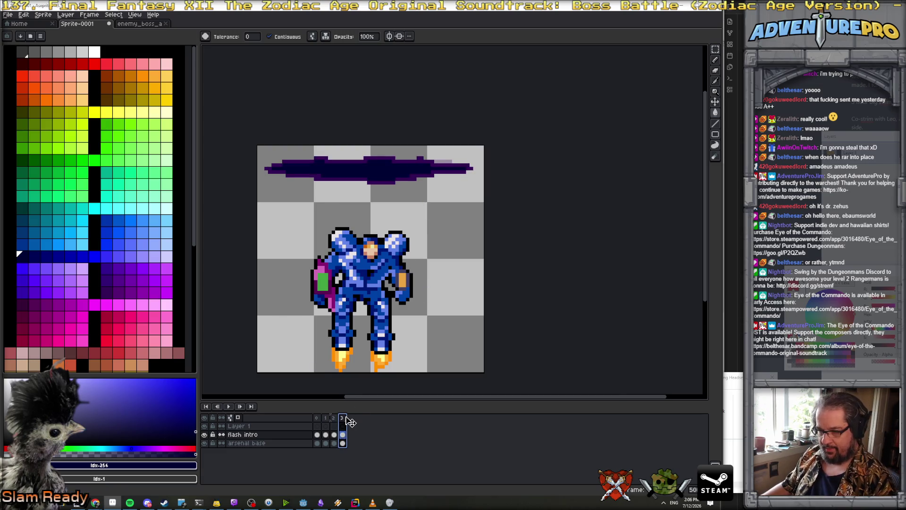
key(alt+n)
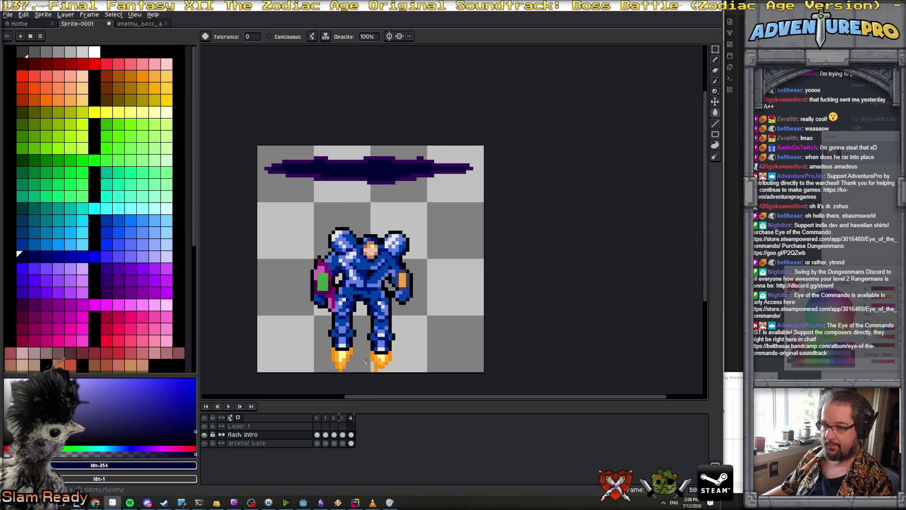
key(Delete)
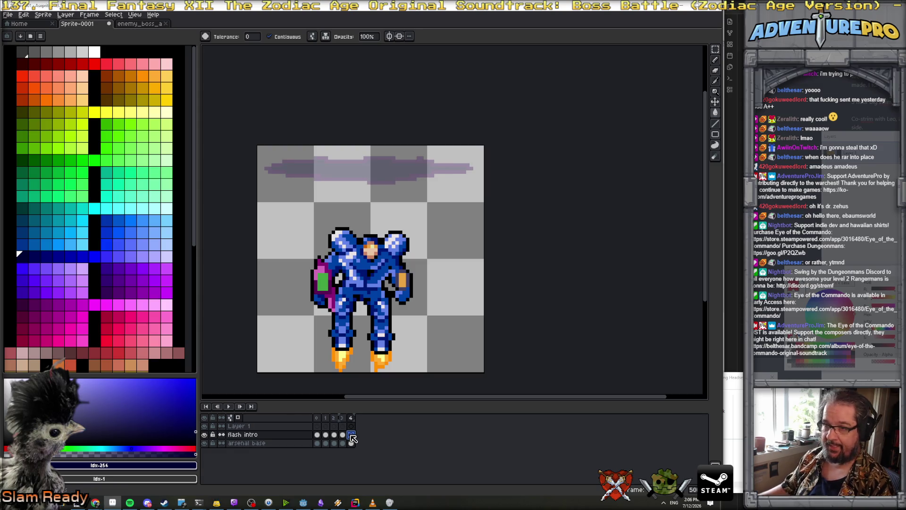
On frame 4, draw a fuller cloud outline in the purple sampled from frame 3, erasing strays.
key(Left)
alt+click(374, 178)
key(Right)
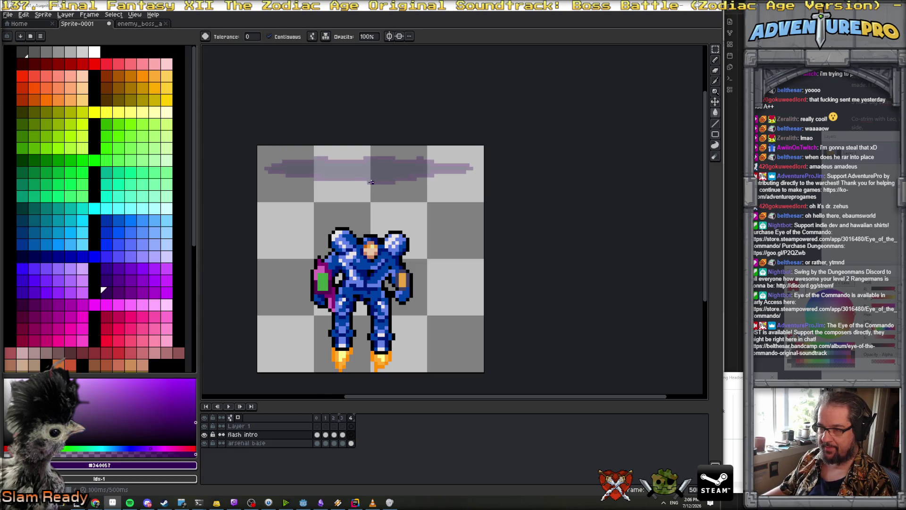
click(269, 172)
key(ctrl+z)
key(b)
mouse_move(265, 175)
mouse_down()
mouse_move(405, 187)
mouse_move(477, 168)
mouse_up()
mouse_move(266, 169)
mouse_down()
mouse_move(288, 152)
mouse_move(395, 151)
mouse_move(476, 168)
mouse_move(446, 161)
mouse_up()
key(x)
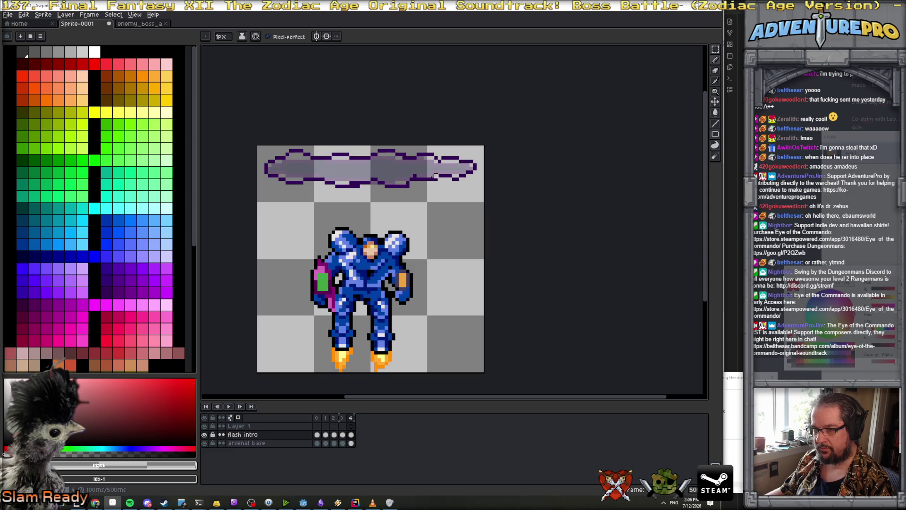
Fill the cloud with dark navy #000034 and add a cleared fifth frame.
key(Left)
alt+click(379, 175)
key(Right)
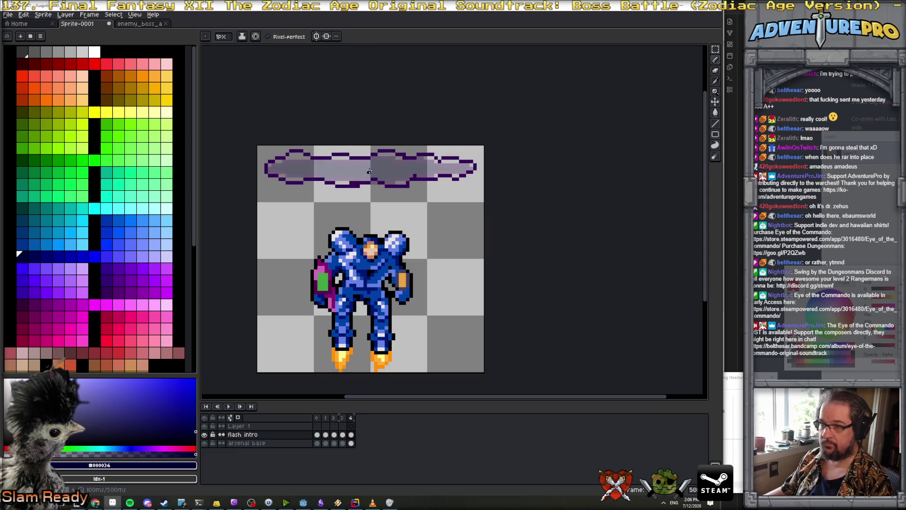
key(g)
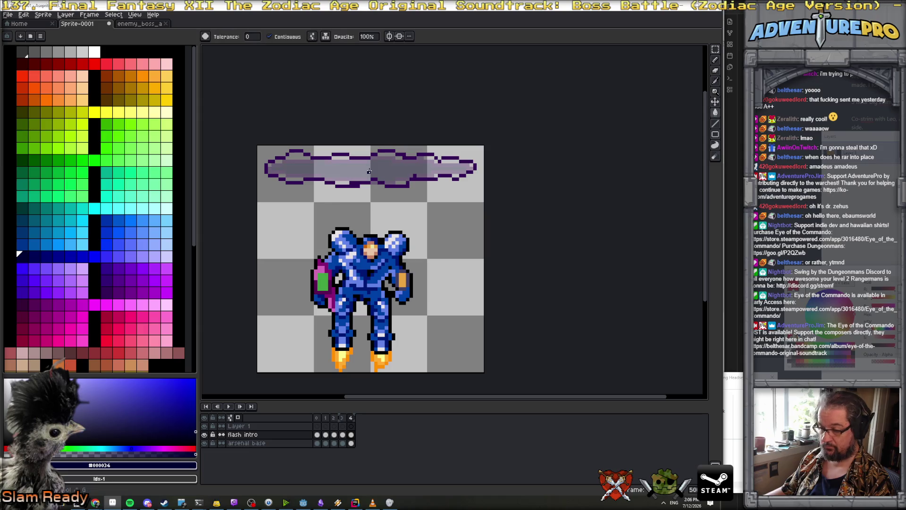
click(369, 171)
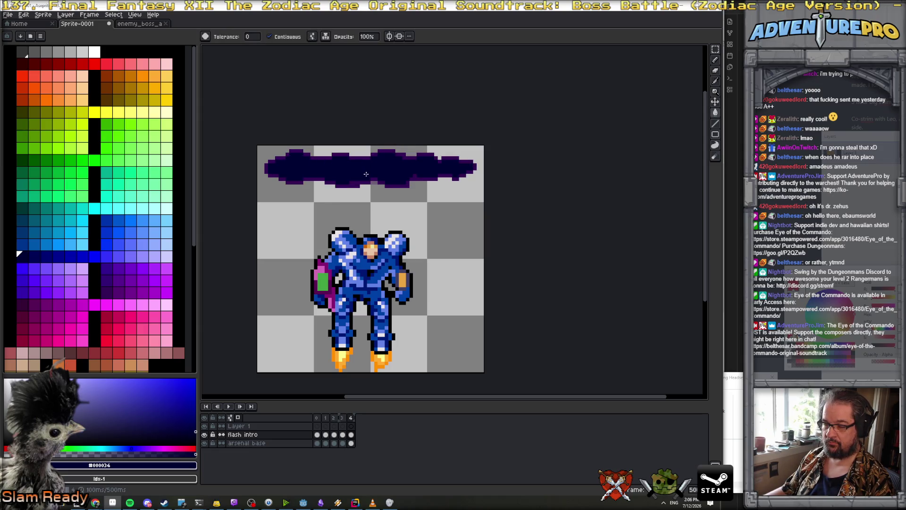
click(352, 417)
key(alt+n)
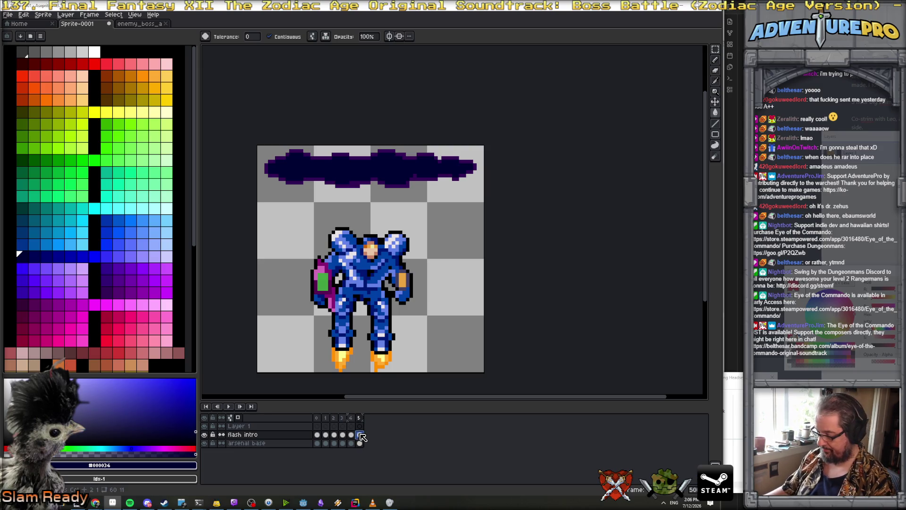
key(Delete)
Rename Layer 1 to 'top loop'.
double_click(255, 427)
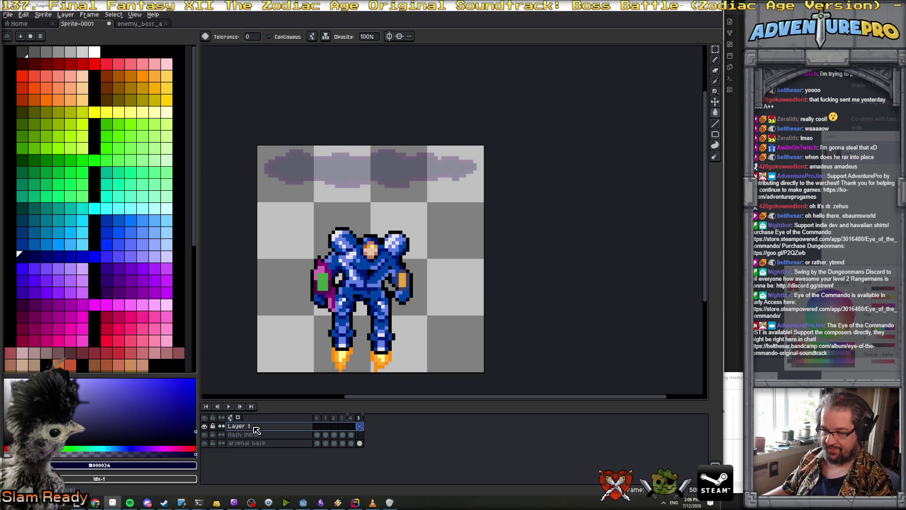
text(top)
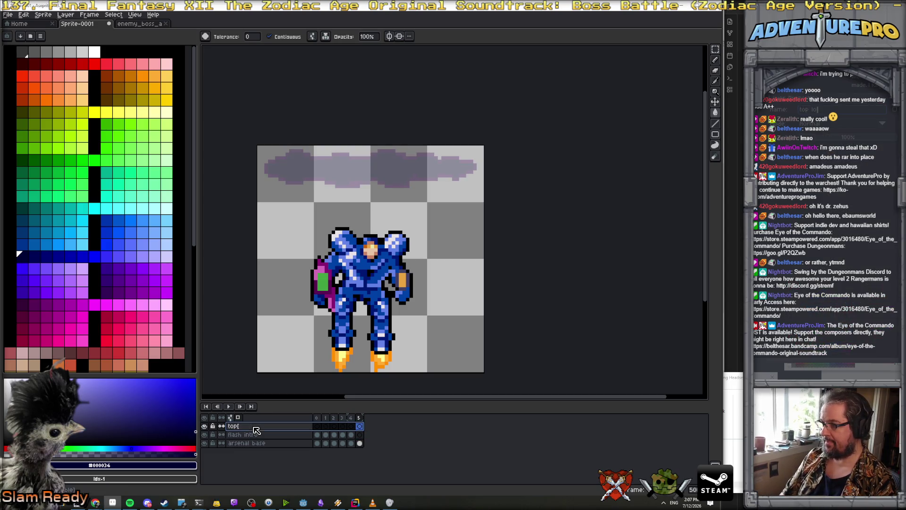
text( loop)
key(Return)
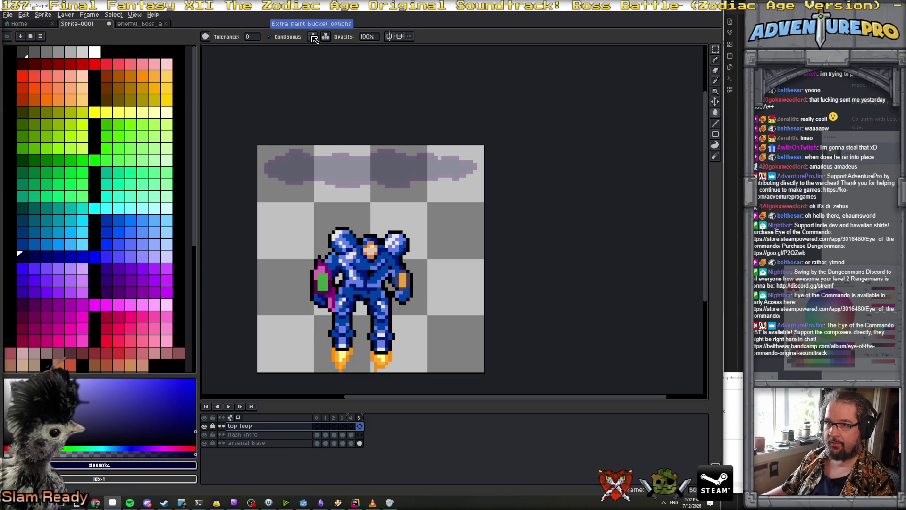
Undo an accidental fill and draw the navy outline along the cloud's top and bottom.
click(369, 151)
key(b)
key(ctrl+z)
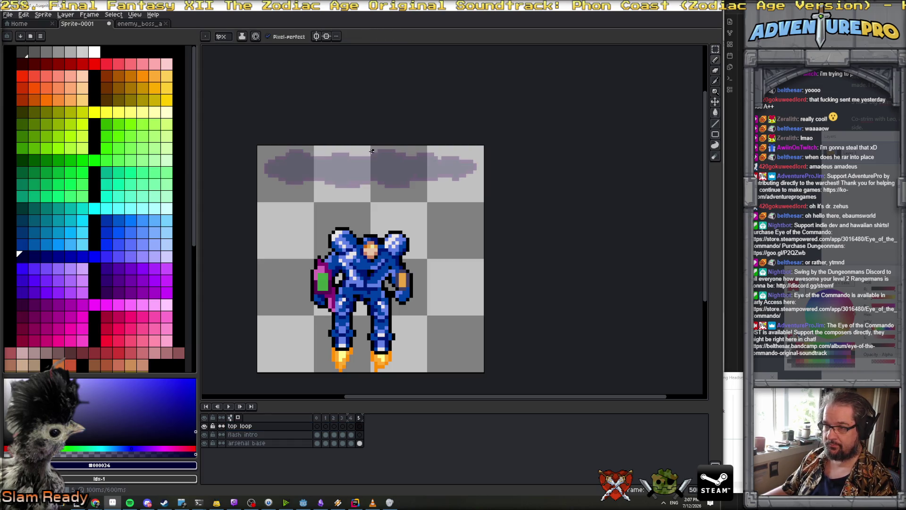
drag(355, 150, 333, 152)
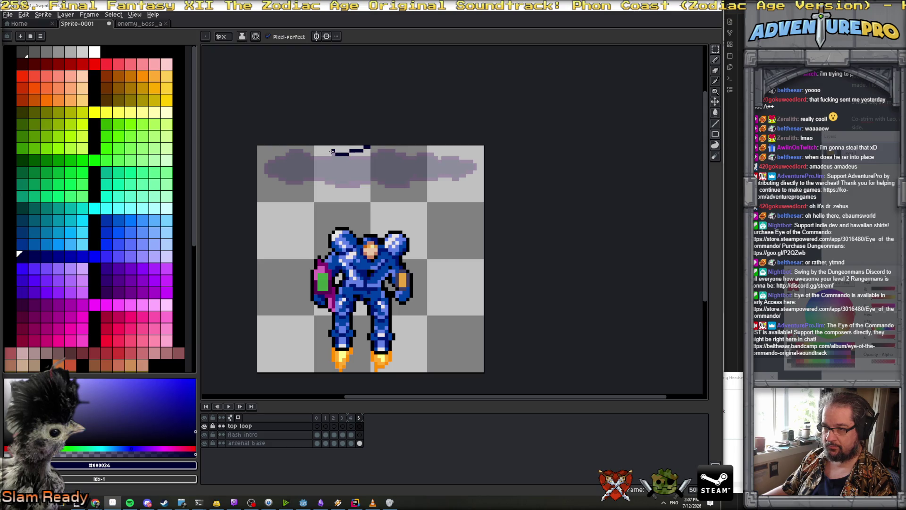
mouse_move(269, 181)
mouse_down()
mouse_move(410, 192)
mouse_move(456, 188)
mouse_move(479, 171)
mouse_move(454, 157)
mouse_move(368, 147)
mouse_up()
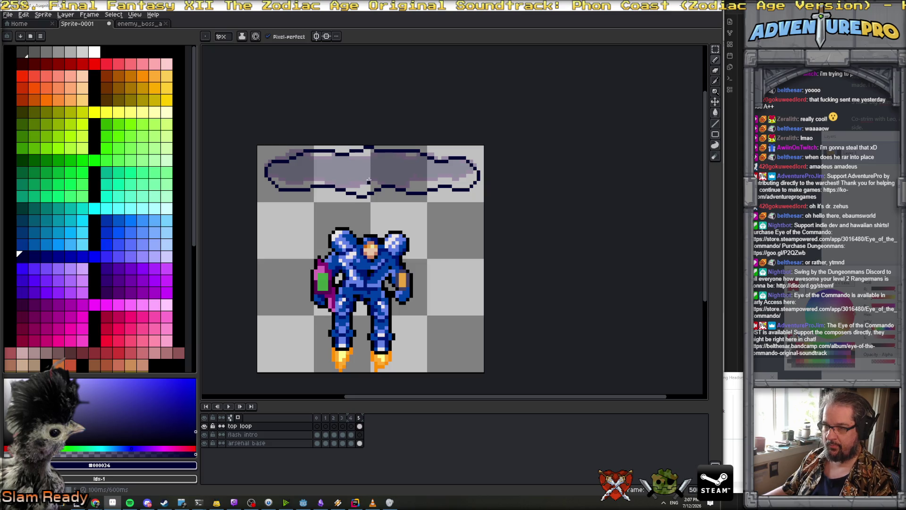
key(ctrl+z)
key(ctrl+y)
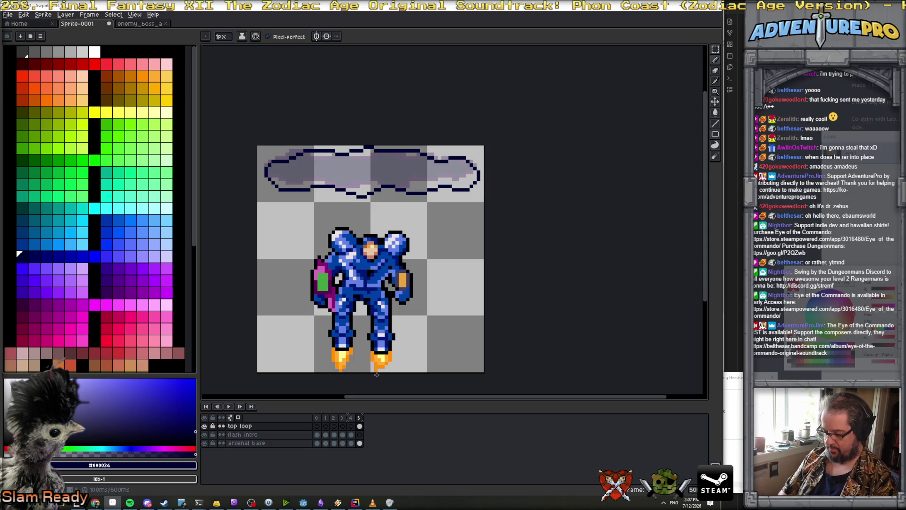
Add three more frames after frame 5 and play the animation to preview it.
click(359, 418)
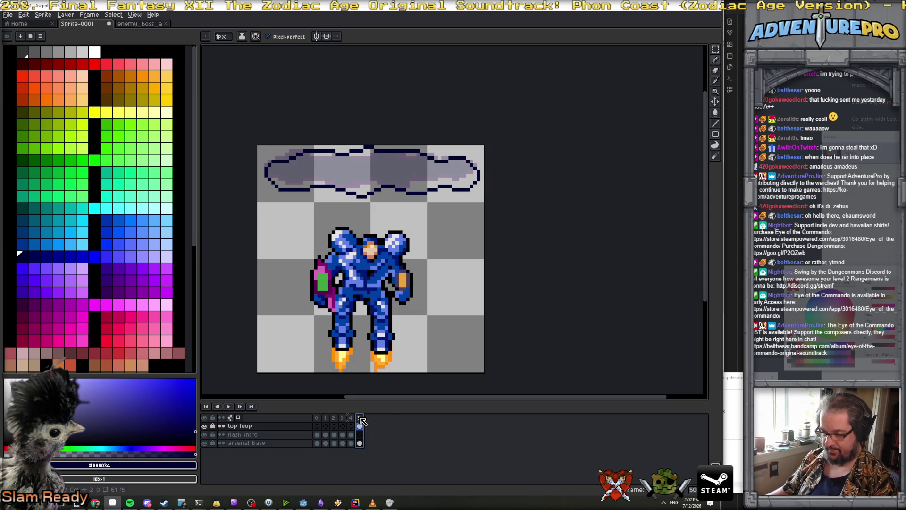
key(alt+n)
key(alt+n)
key(alt+n)
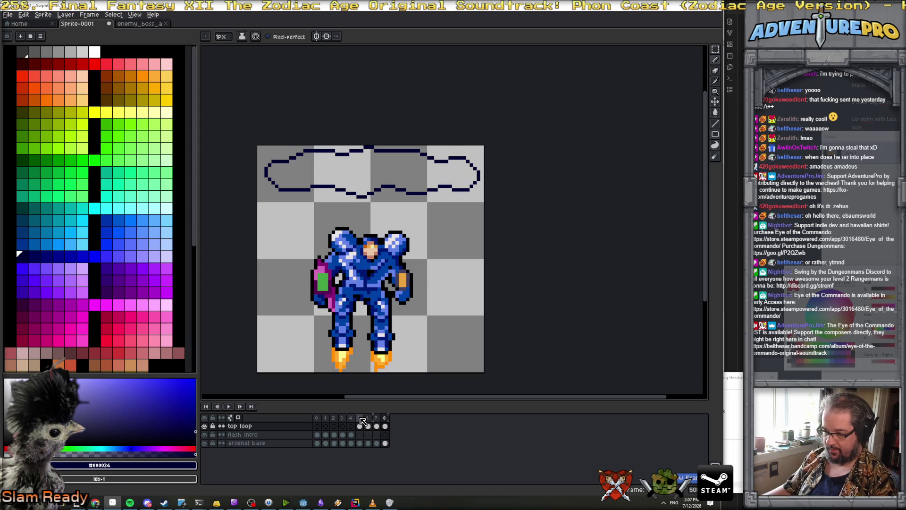
click(376, 426)
key(Return)
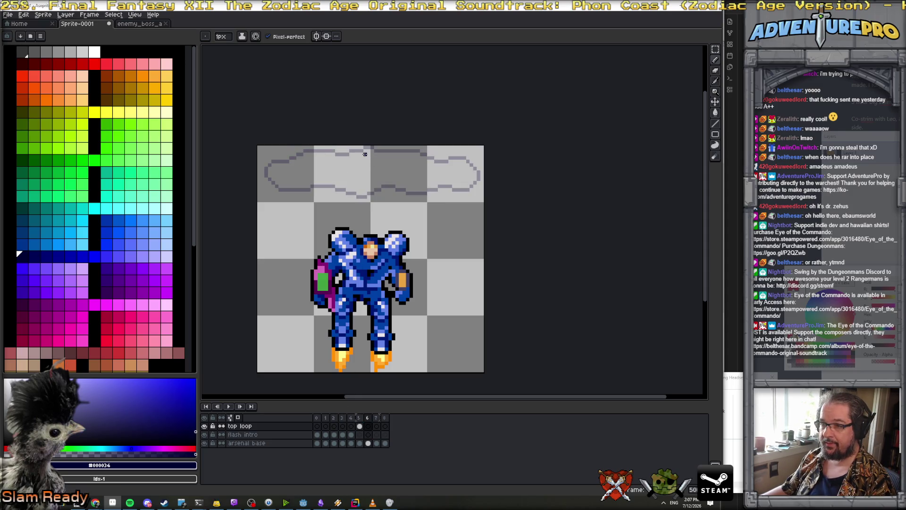
Trace the cloud's top and bottom outline, redrawing the bottom stroke, then preview and advance to frame 7.
mouse_move(323, 150)
mouse_down()
mouse_move(278, 155)
mouse_move(288, 188)
mouse_move(365, 193)
mouse_up()
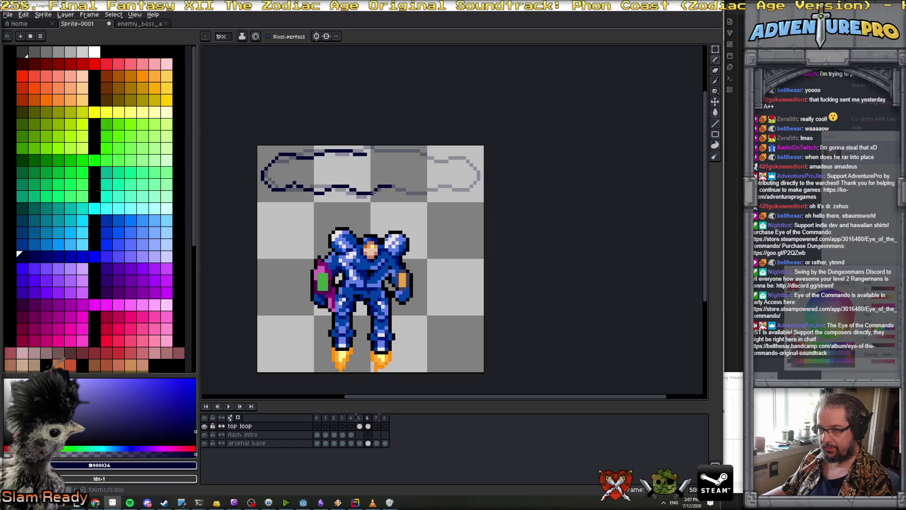
key(ctrl+z)
key(ctrl+y)
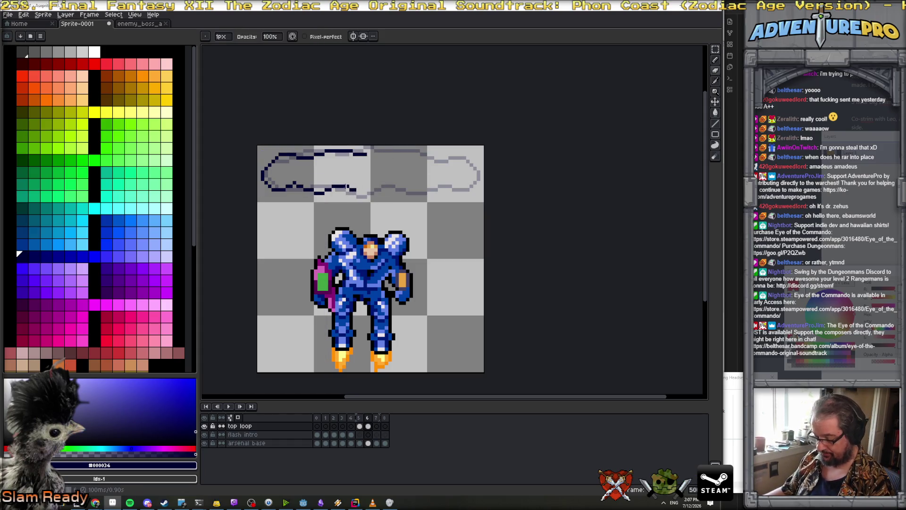
key(shift)
mouse_move(358, 188)
mouse_down()
mouse_move(457, 193)
mouse_move(479, 176)
mouse_move(477, 166)
mouse_up()
key(ctrl+z)
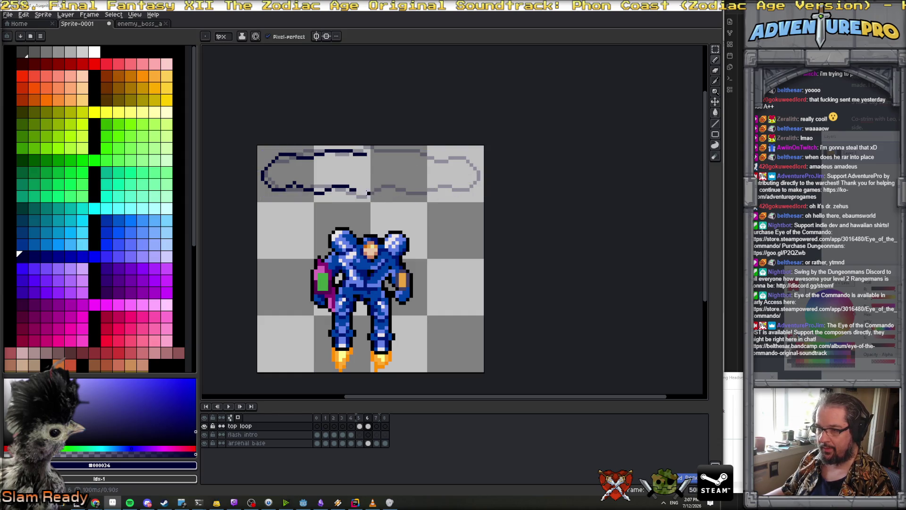
mouse_move(357, 191)
mouse_down()
mouse_move(421, 185)
mouse_move(448, 196)
mouse_move(479, 175)
mouse_move(433, 158)
mouse_move(382, 161)
mouse_up()
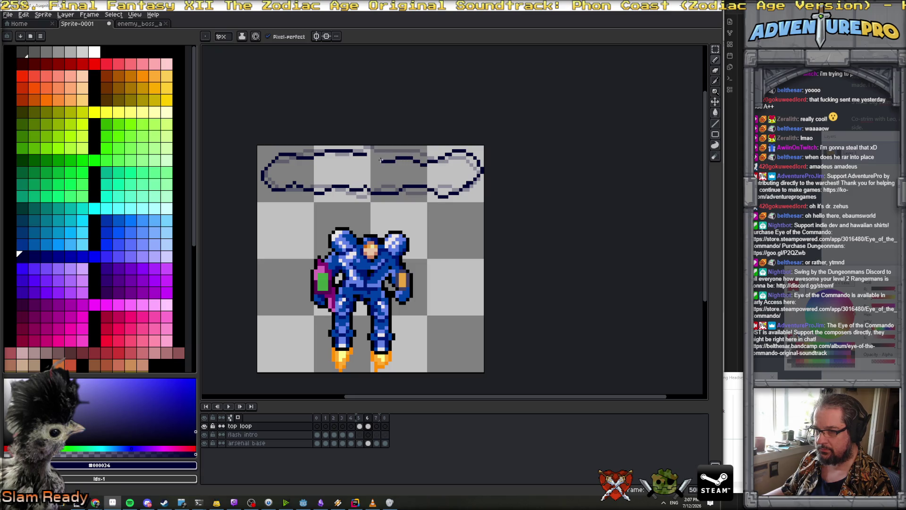
key(Return)
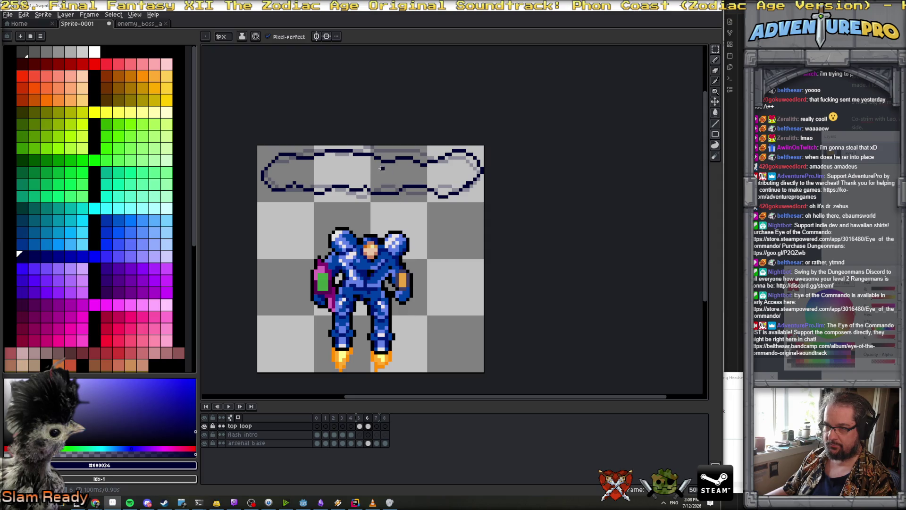
key(Right)
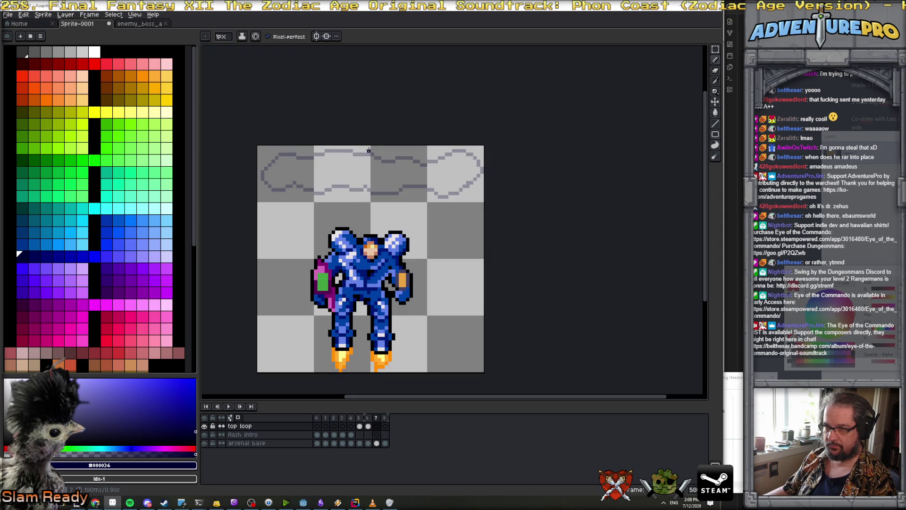
Draw frame 7's top and left cloud outline in navy, erasing part of the lower edge.
drag(346, 159, 286, 162)
mouse_move(270, 167)
mouse_down()
mouse_move(259, 175)
mouse_move(330, 192)
mouse_move(404, 184)
mouse_move(435, 196)
mouse_up()
key(e)
mouse_move(339, 187)
mouse_down()
mouse_move(432, 194)
mouse_move(331, 198)
mouse_move(352, 196)
mouse_up()
Extend the cloud's lower edge rightward, clean up stroke ends, and re-pick navy #000034.
key(b)
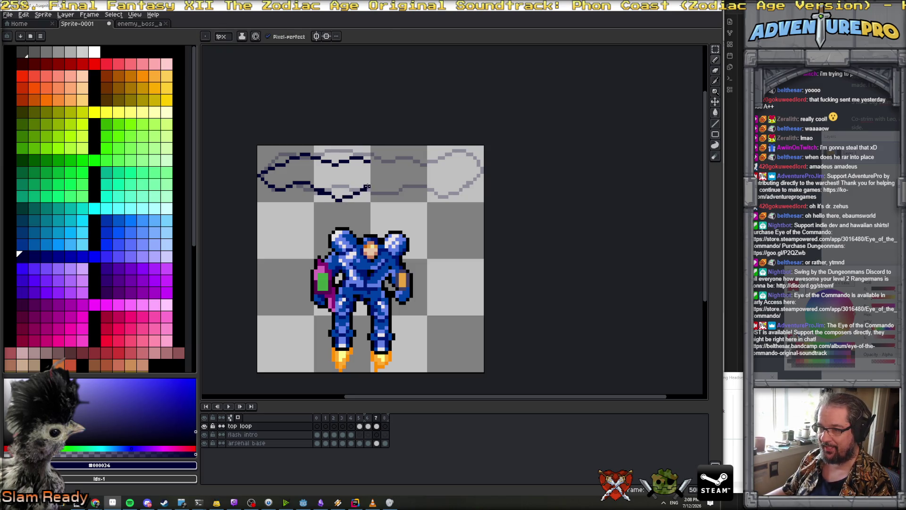
mouse_move(454, 187)
mouse_down()
mouse_move(474, 190)
mouse_move(452, 185)
mouse_move(482, 174)
mouse_move(380, 151)
mouse_move(359, 157)
mouse_up()
key(e)
key(b)
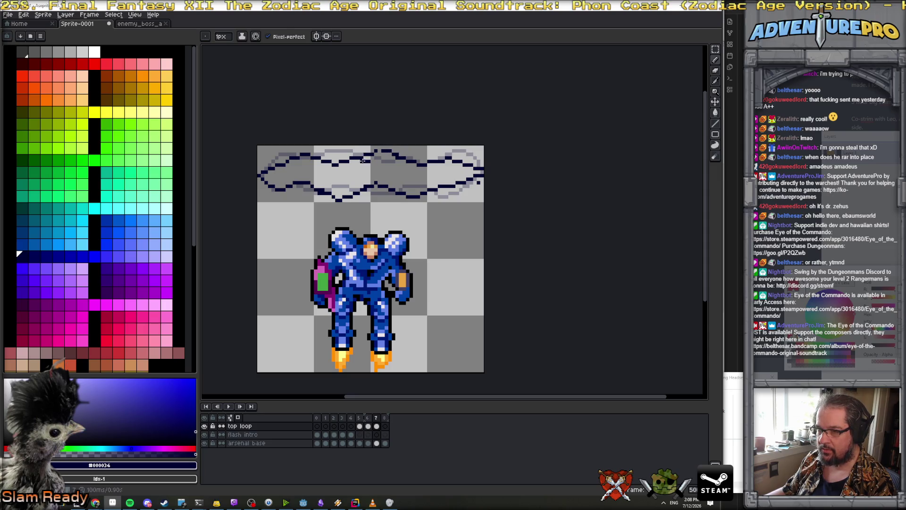
key(e)
key(b)
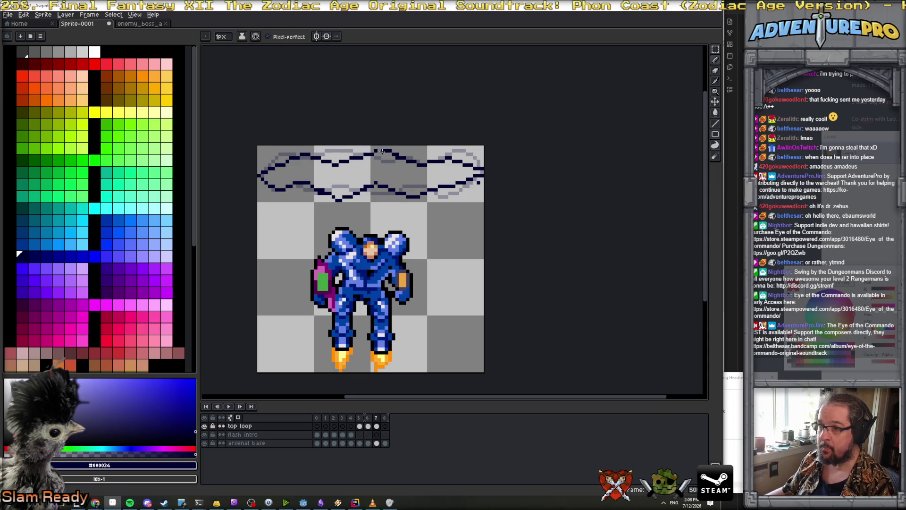
key(e)
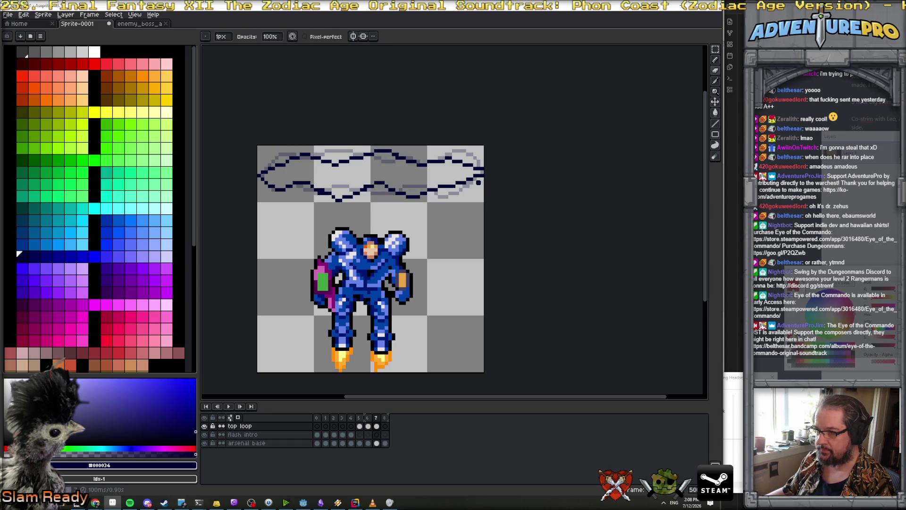
key(b)
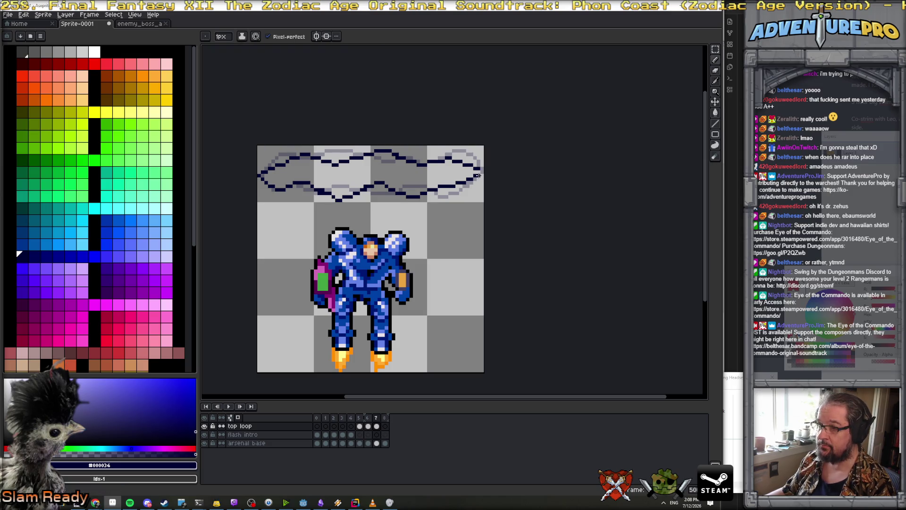
alt+click(312, 189)
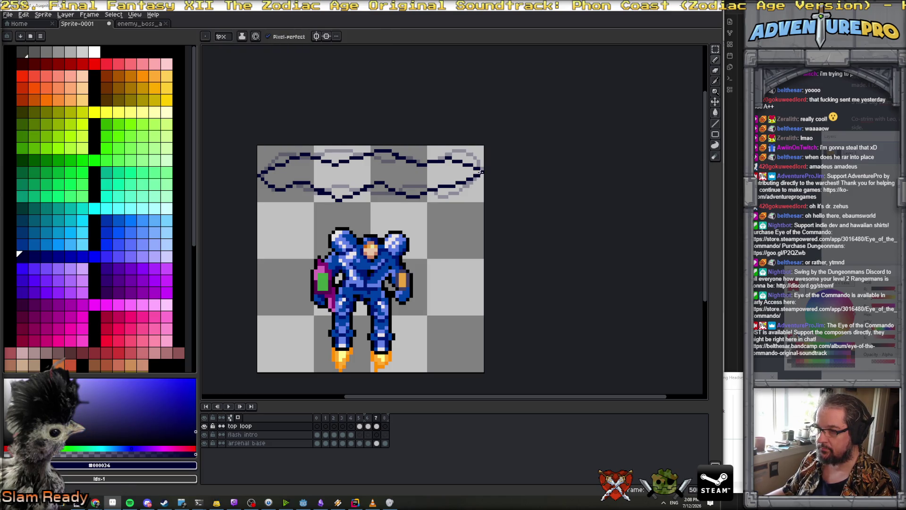
Compare neighbouring frames, then draw the cloud's top outline on frame 8.
key(Left)
key(Left)
key(Right)
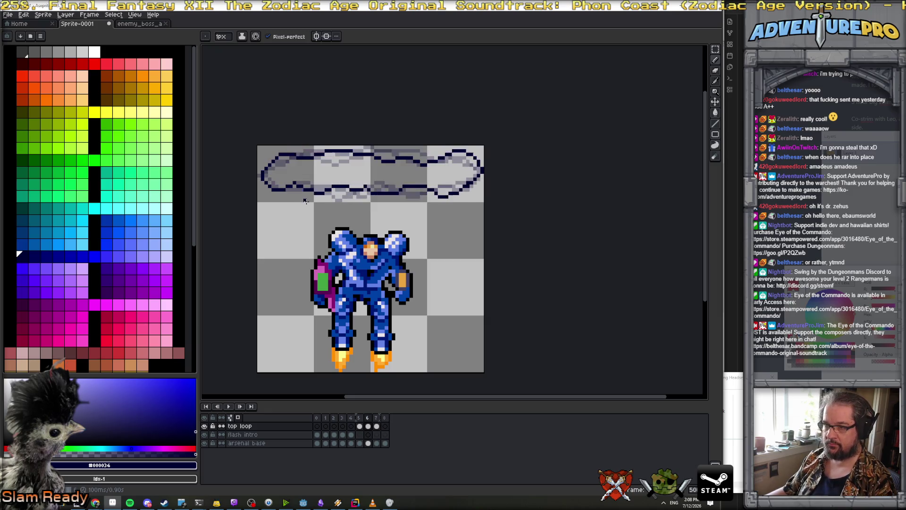
key(Right)
key(Right)
key(Left)
key(Left)
key(Left)
key(Right)
key(Right)
key(Right)
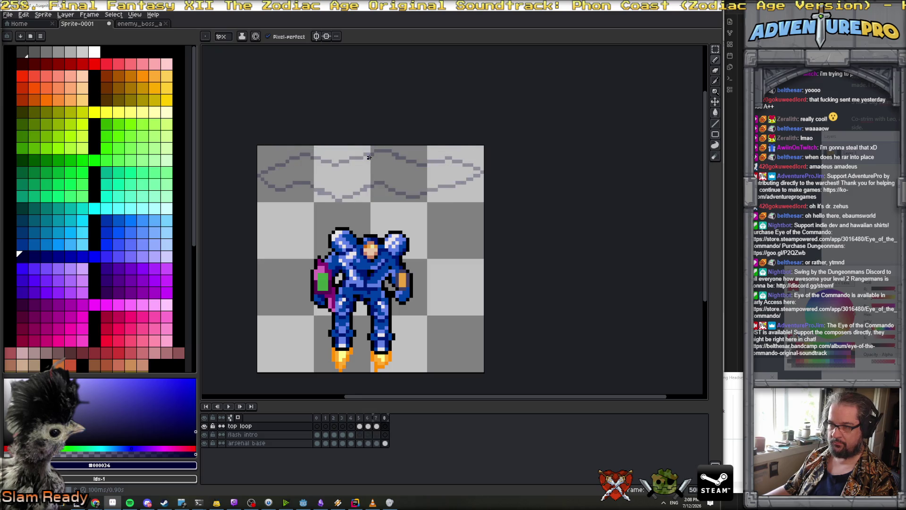
mouse_move(368, 150)
mouse_down()
mouse_move(291, 154)
mouse_move(263, 175)
mouse_move(296, 197)
mouse_move(467, 185)
mouse_up()
drag(447, 151, 391, 157)
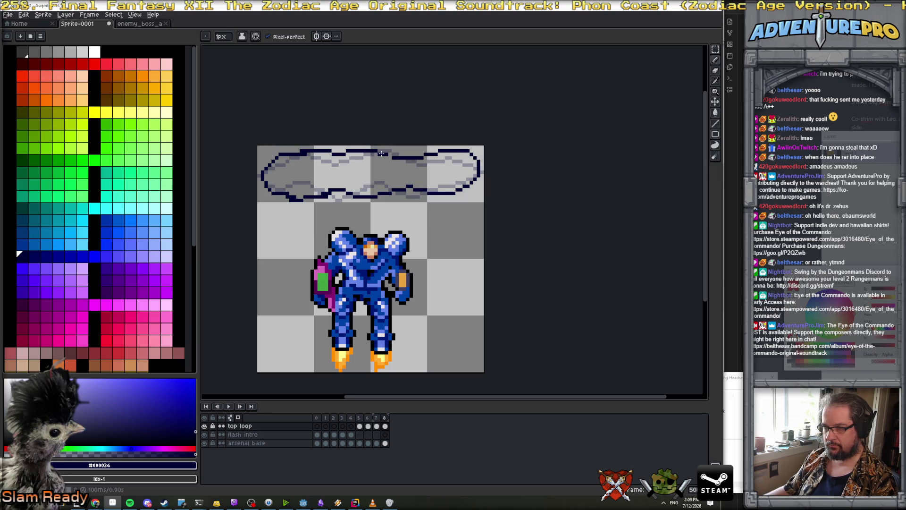
key(Left)
key(Left)
key(Left)
key(Left)
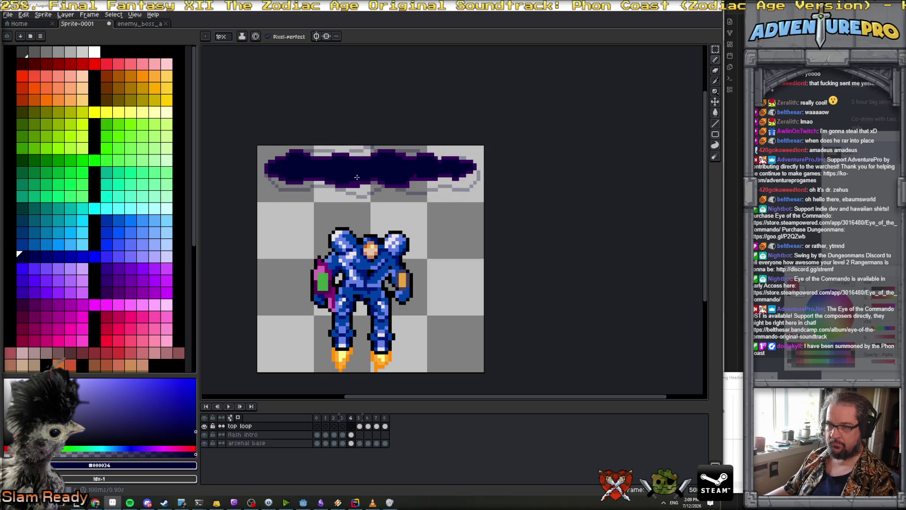
Fill a cloud interior with navy using the Paint Bucket and check neighbouring frames.
key(Right)
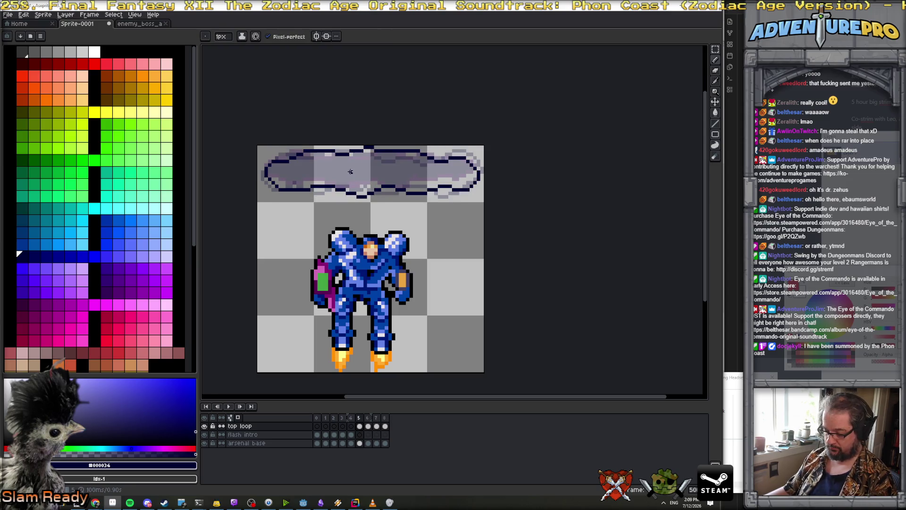
key(g)
click(350, 172)
key(Right)
key(Left)
key(Left)
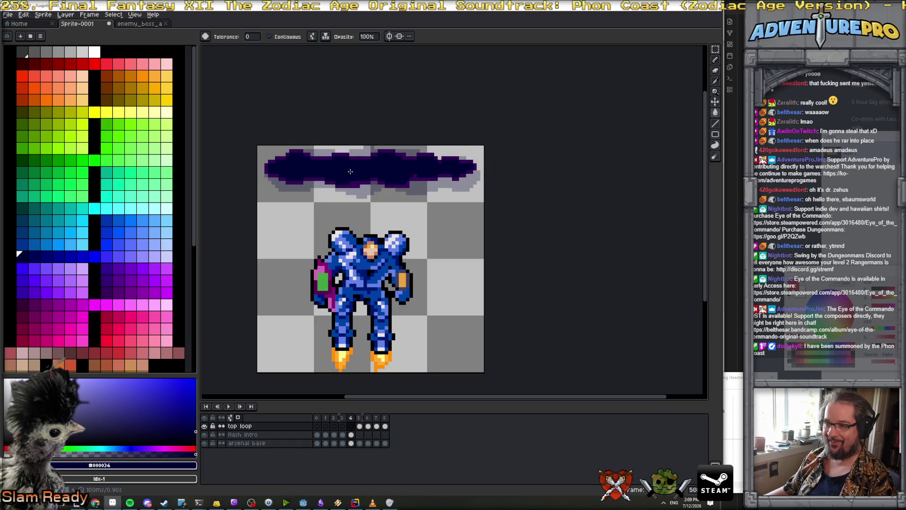
click(102, 289)
key(Right)
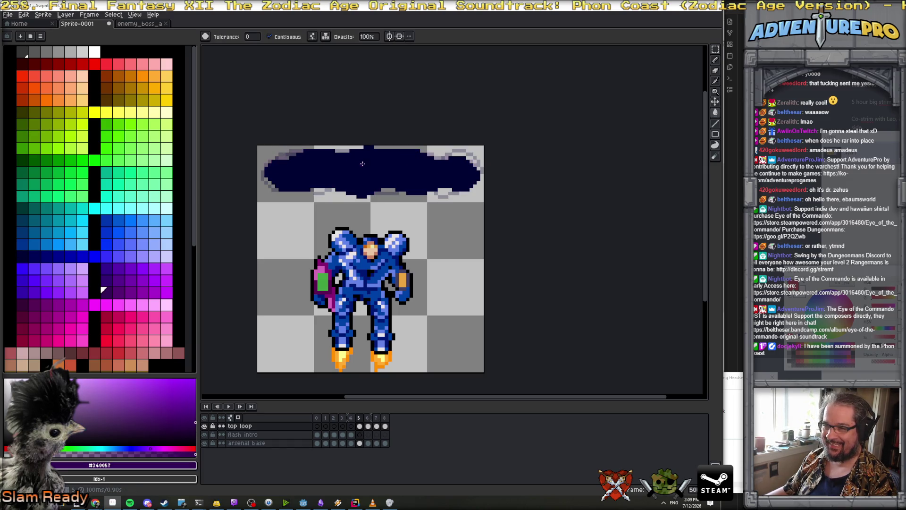
Undo the fill, turn off Contiguous, and sample navy from an already filled cloud.
key(ctrl+z)
click(282, 36)
key(Right)
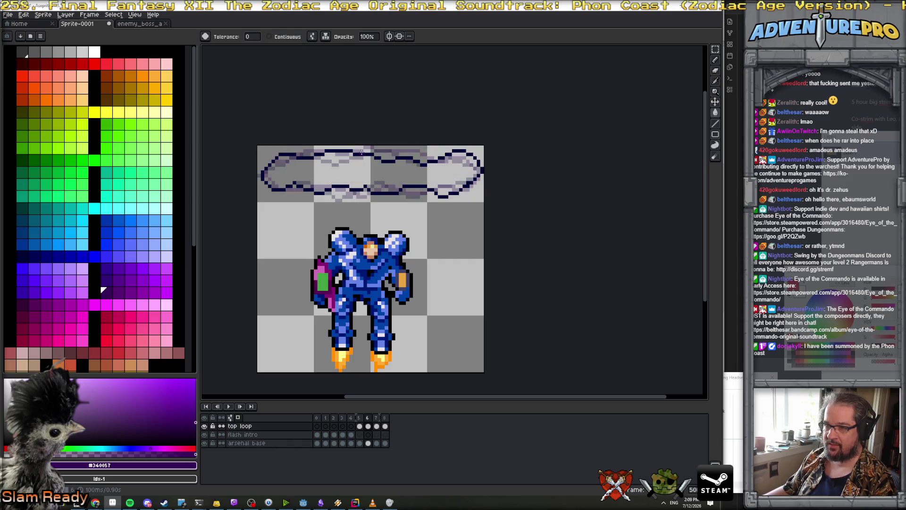
key(Right)
key(Left)
key(Left)
key(Left)
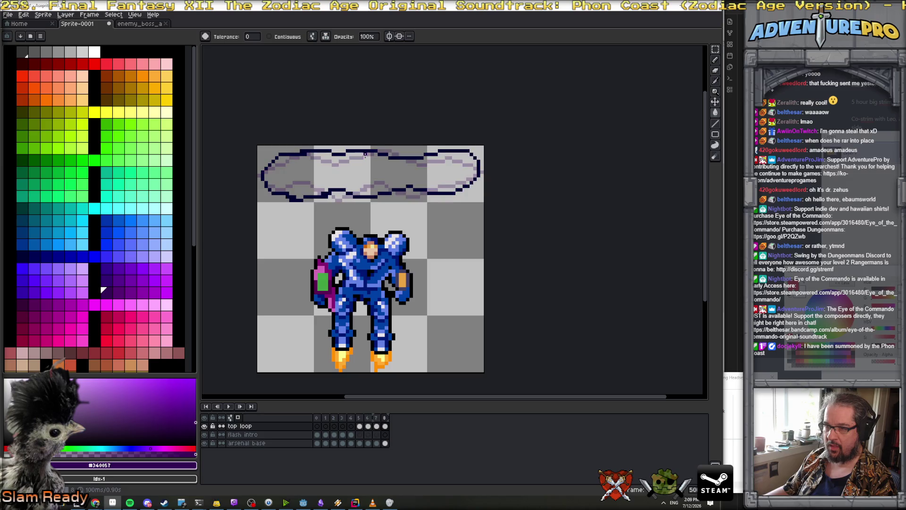
alt+click(353, 167)
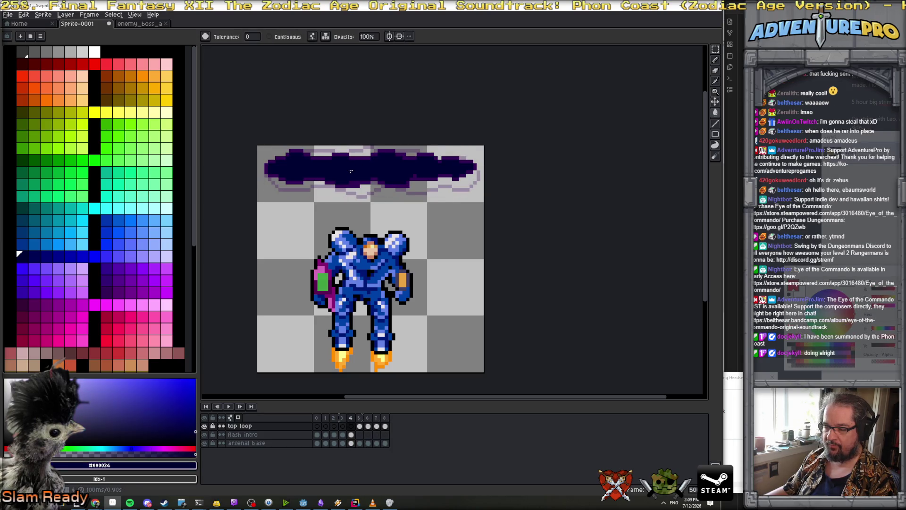
key(Right)
Fill frame 5's cloud, undo the spilled fill, re-enable Contiguous, and play the loop.
key(Left)
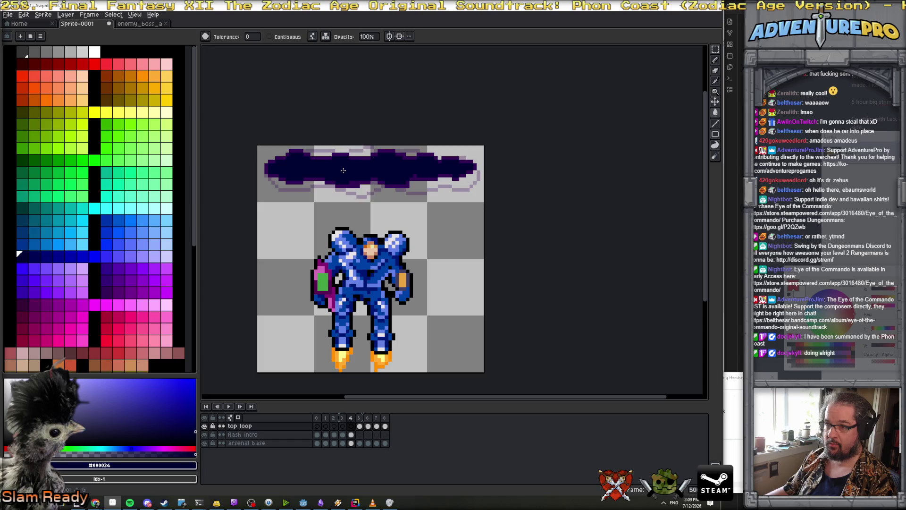
key(Right)
click(343, 170)
key(ctrl+z)
click(269, 37)
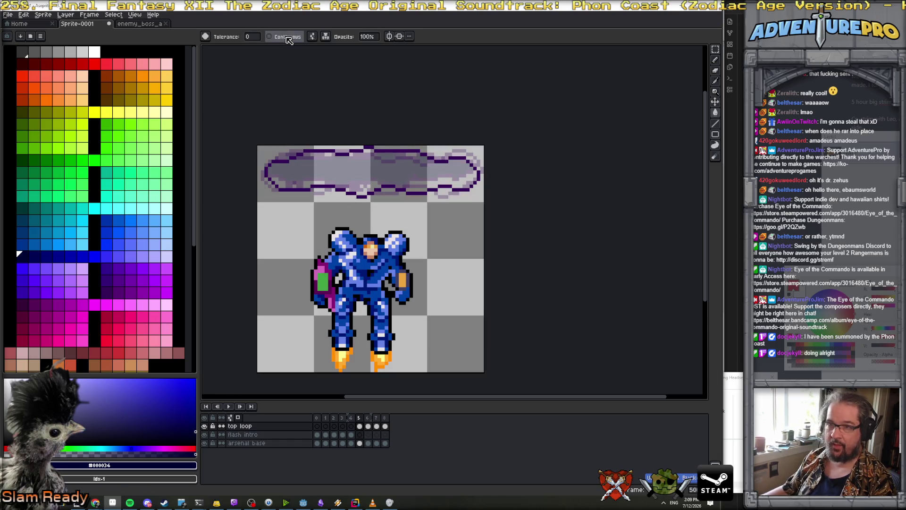
key(Return)
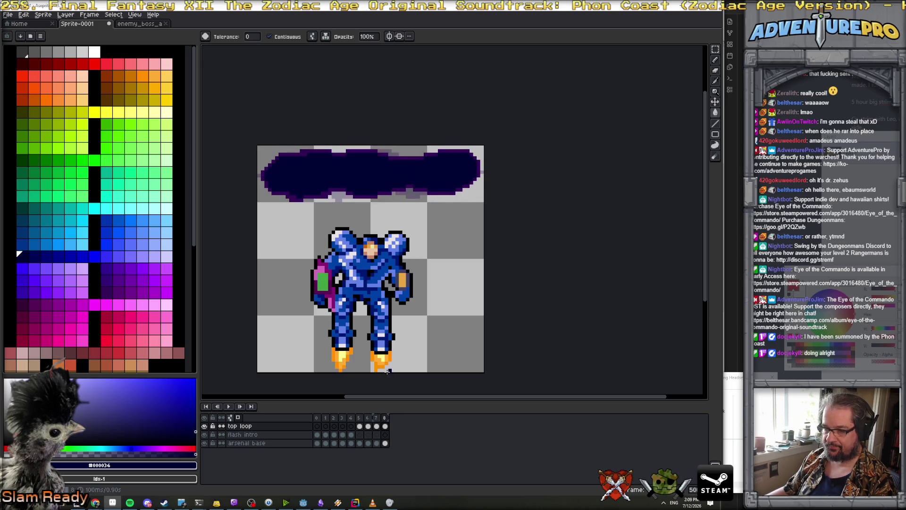
click(281, 428)
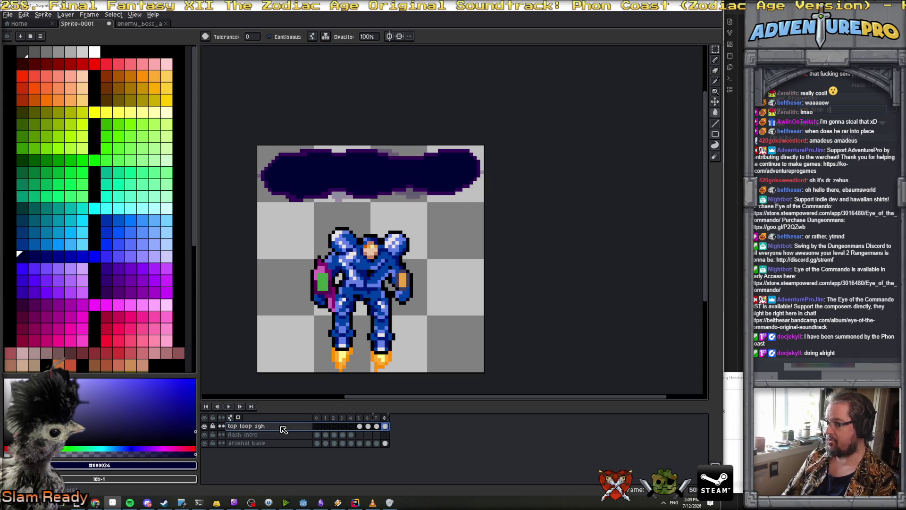
Name the cloud layer 'top loop shell' and add a new layer above it.
text(ell)
key(Return)
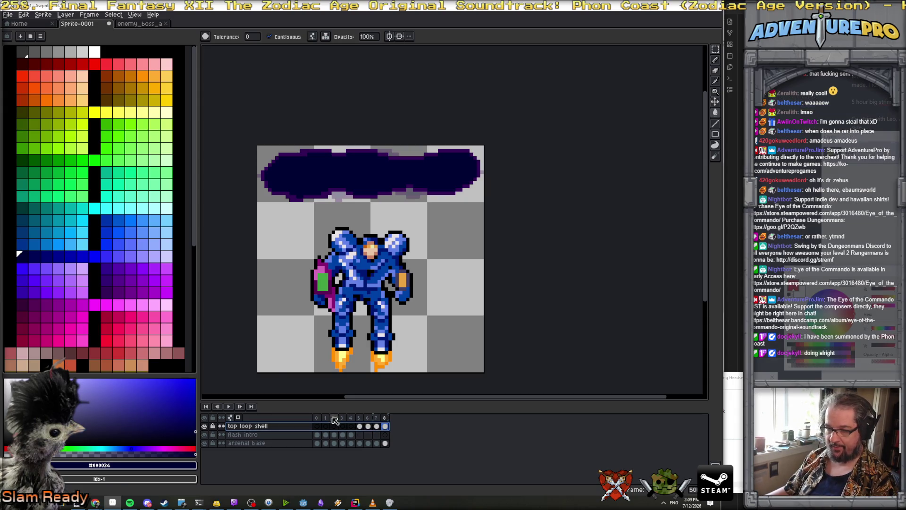
click(66, 14)
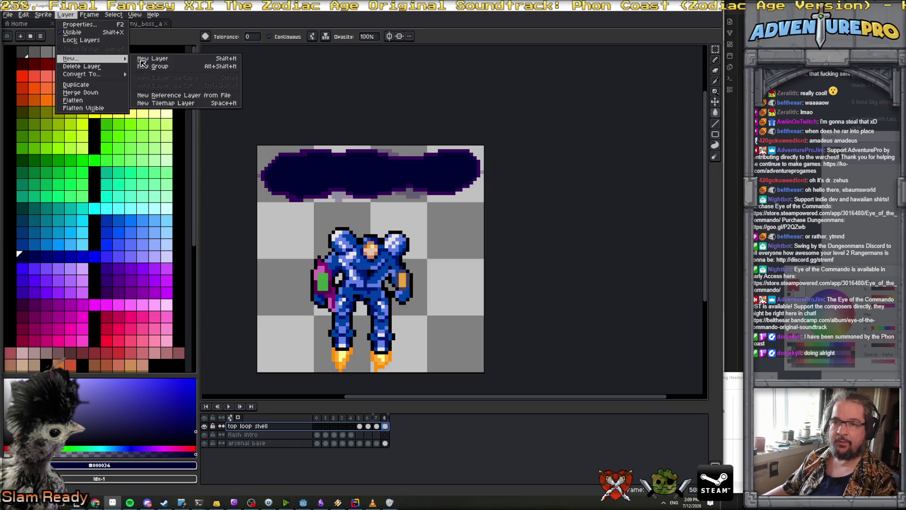
click(182, 83)
Name the new layer 'top loop stars' and pick yellow on its frame 5.
double_click(255, 426)
text(tio)
text( loop stars)
key(Return)
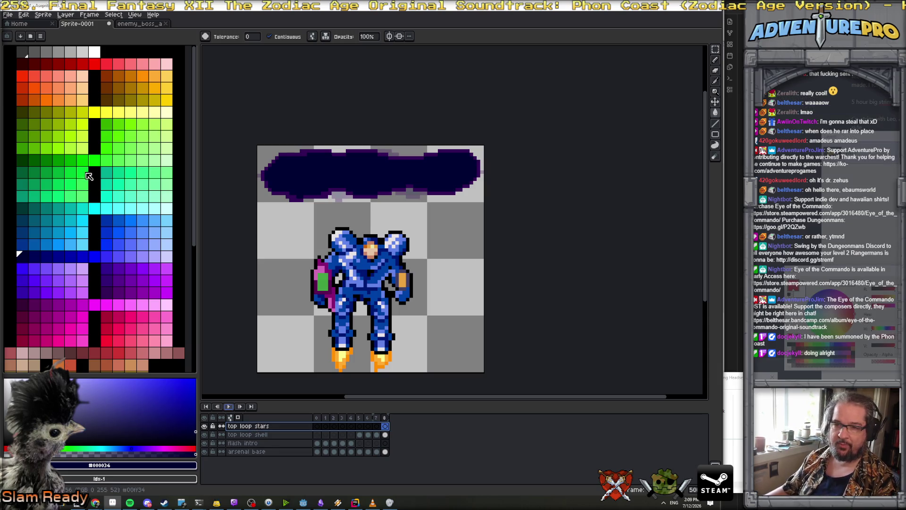
click(360, 426)
click(97, 113)
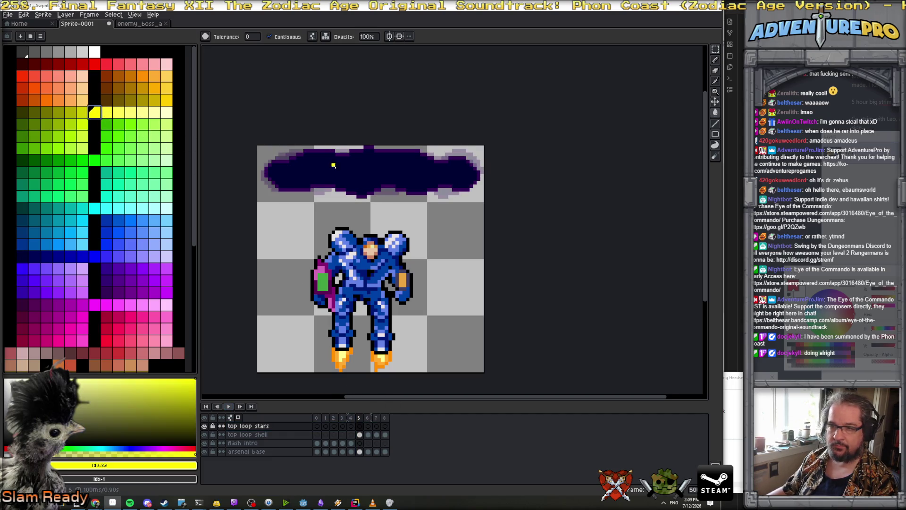
Place four yellow star pixels across the cloud on frame 5 in two yellow shades.
key(b)
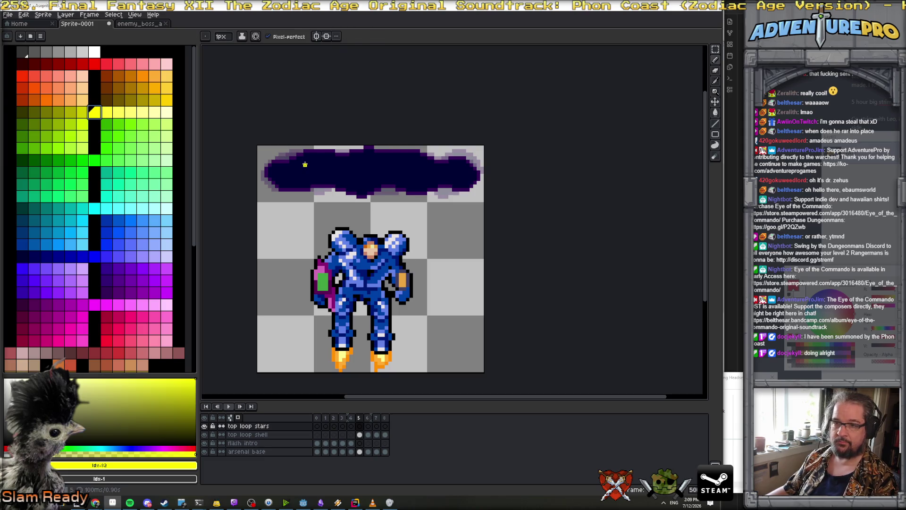
click(305, 164)
click(422, 175)
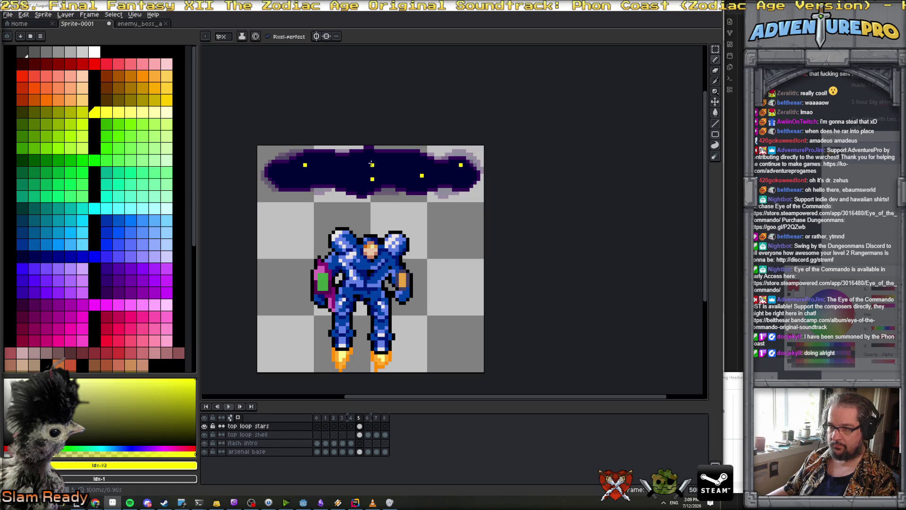
click(166, 113)
click(284, 179)
click(386, 164)
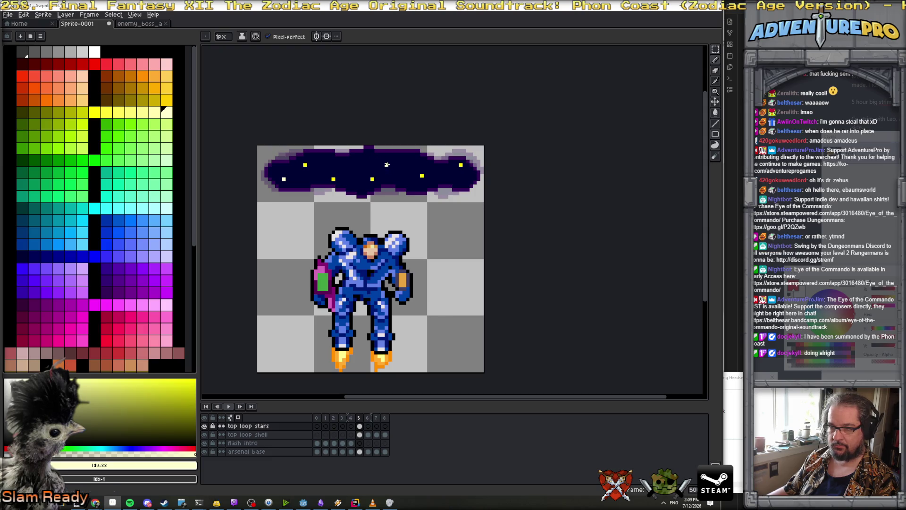
scroll(390, 178, down, 5)
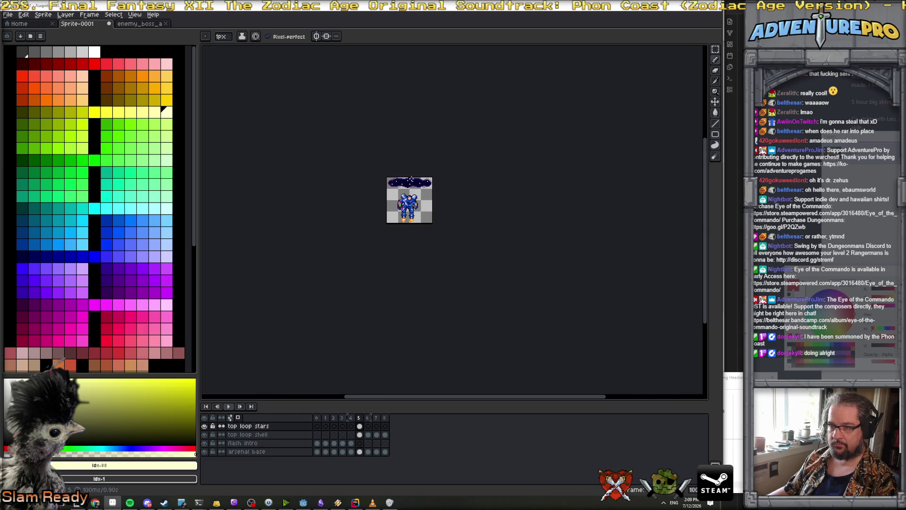
scroll(408, 179, up, 3)
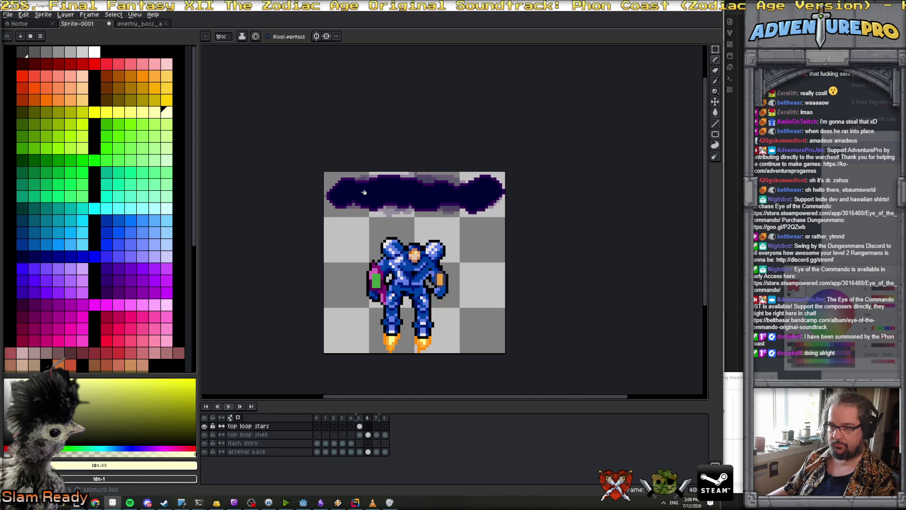
scroll(363, 192, up, 2)
On frame 6, hide the top loop shell layer and add four yellow star pixels.
key(Right)
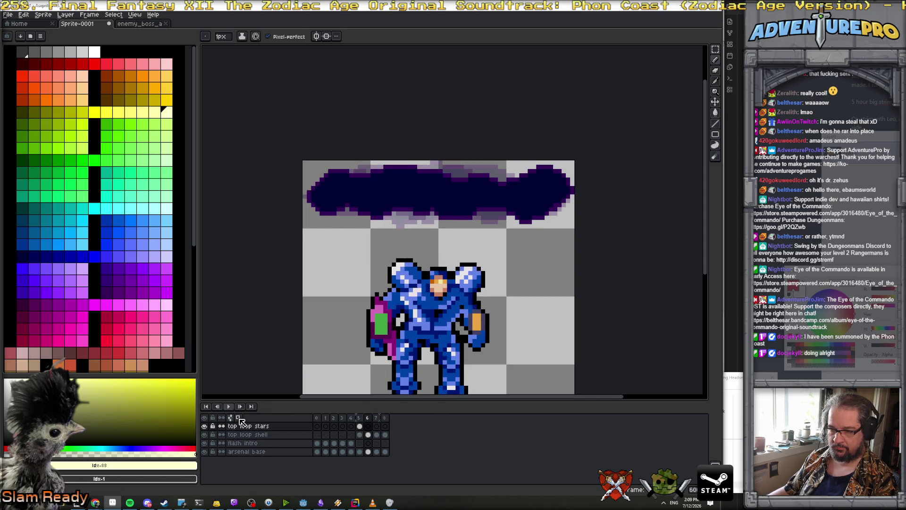
click(205, 435)
scroll(344, 199, up, 1)
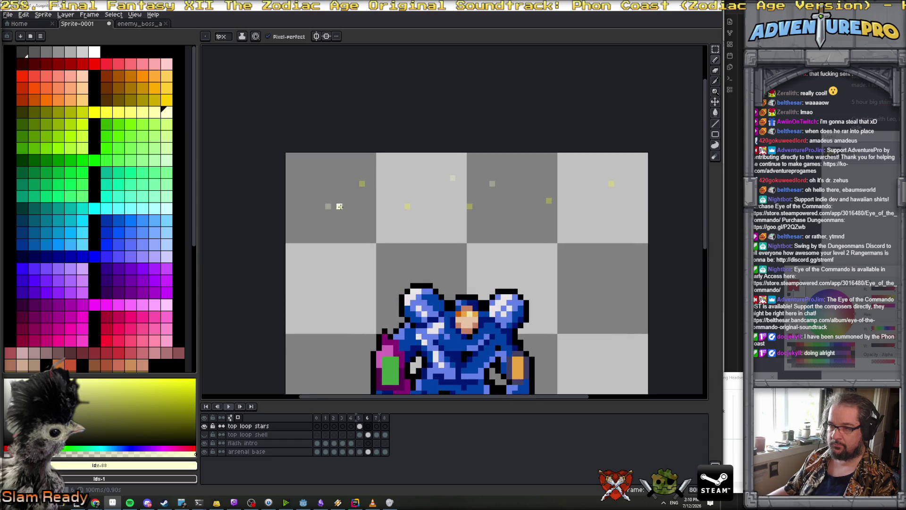
click(362, 189)
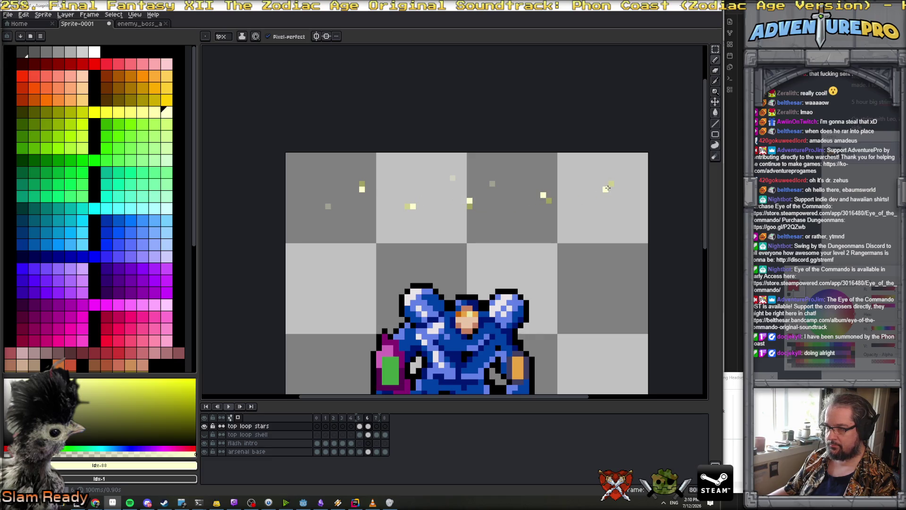
click(131, 112)
click(446, 178)
click(486, 184)
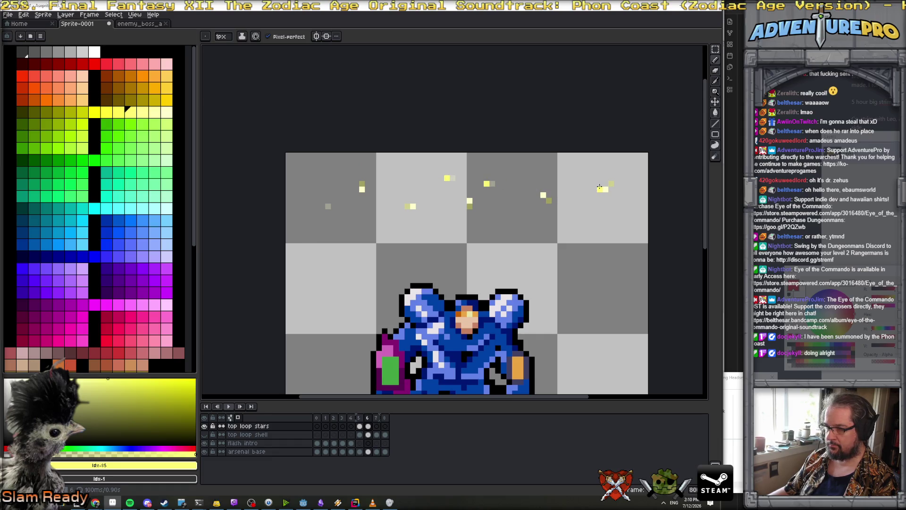
click(334, 207)
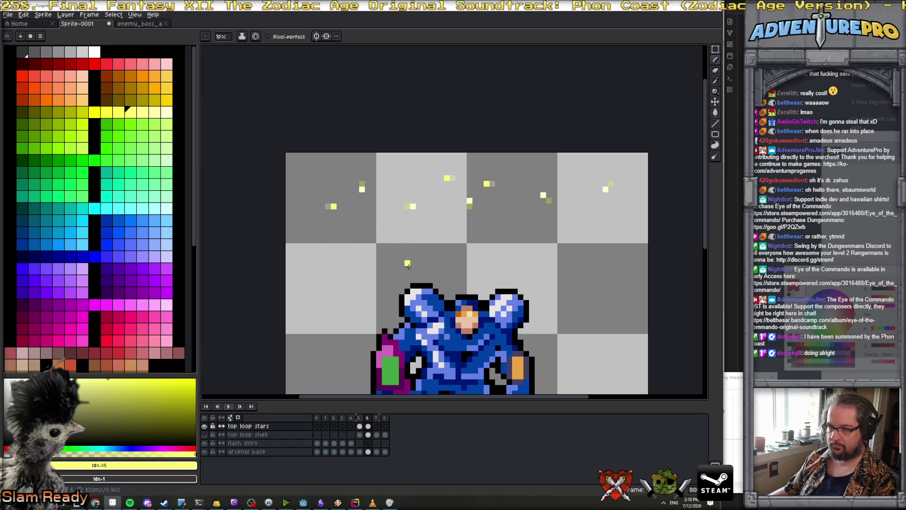
Add six yellow star pixels in varying shades across frame 7.
key(Right)
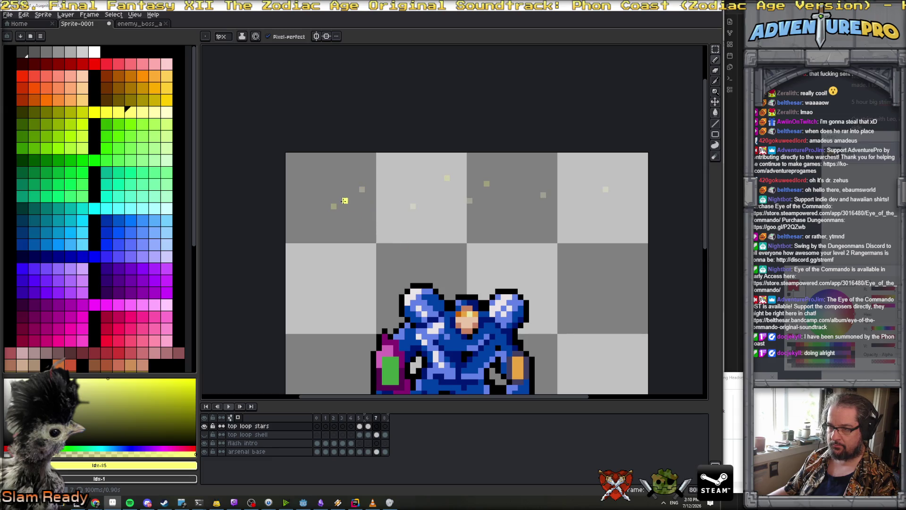
click(142, 112)
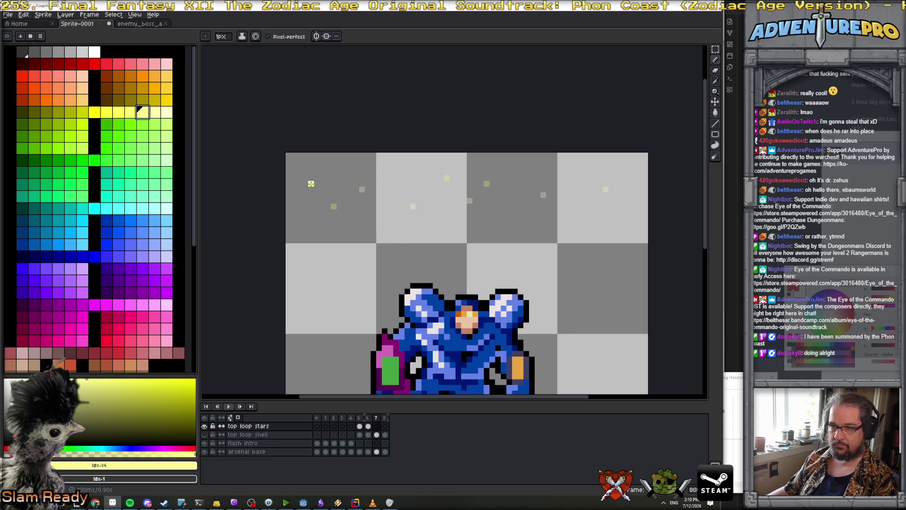
click(328, 201)
click(368, 195)
click(419, 200)
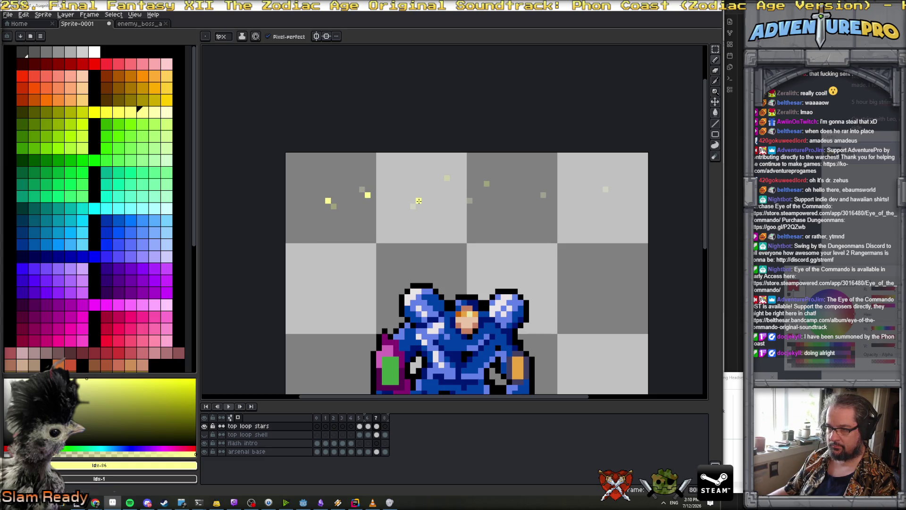
click(155, 112)
click(442, 184)
click(167, 111)
click(492, 184)
click(481, 195)
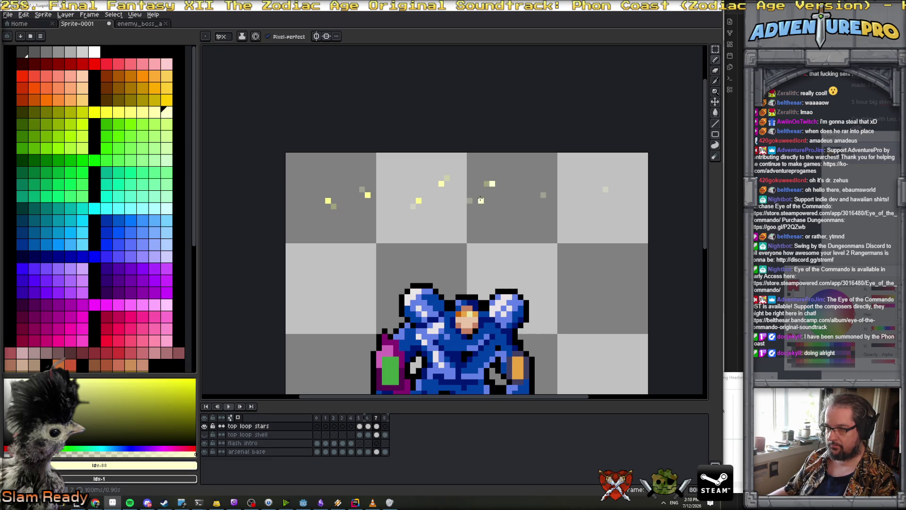
click(155, 112)
click(118, 112)
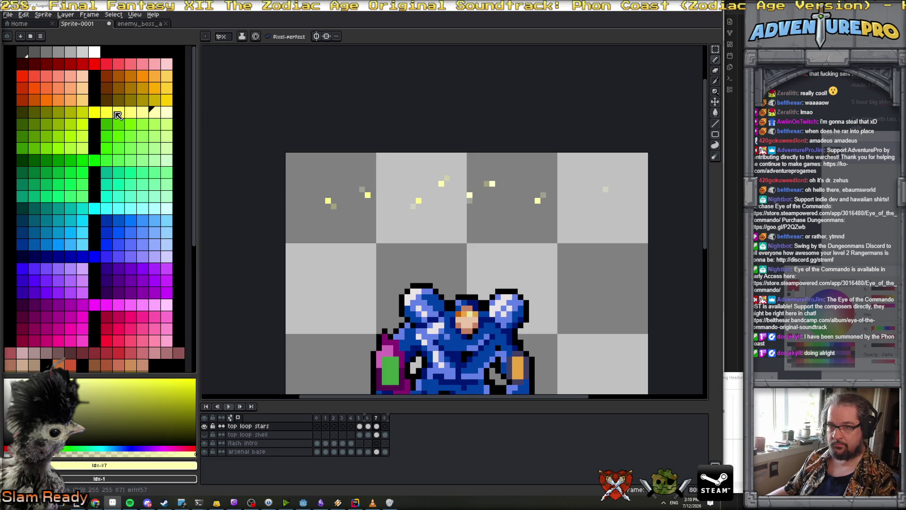
Step back and forth through frames 4–8 to preview the twinkle, then show the cloud shell again.
key(Left)
key(Left)
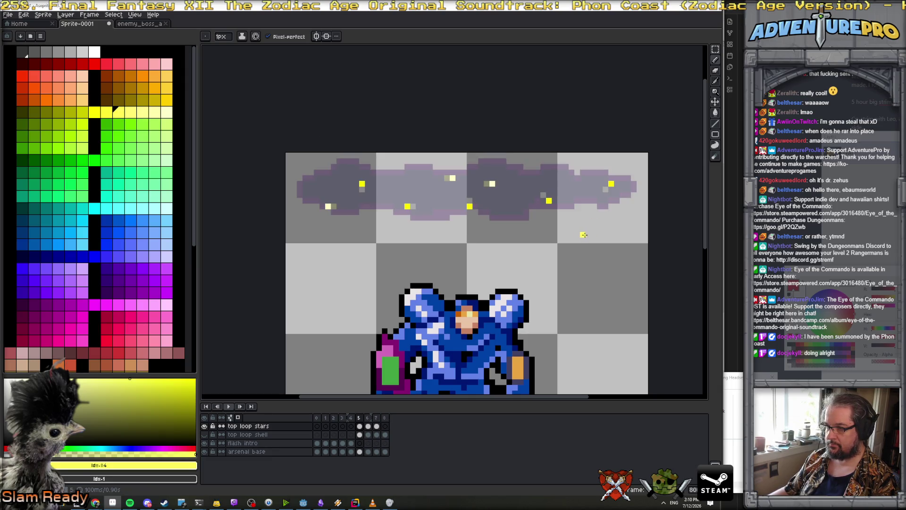
key(Right)
key(Right)
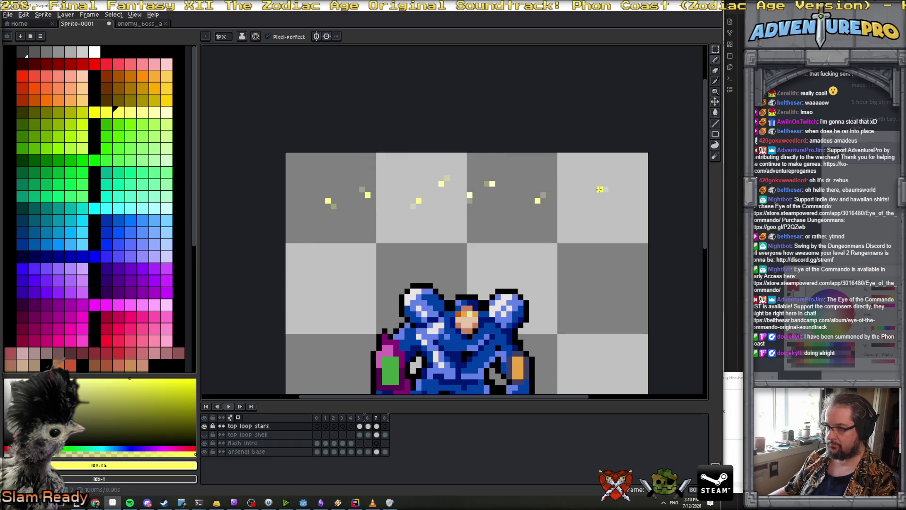
key(Right)
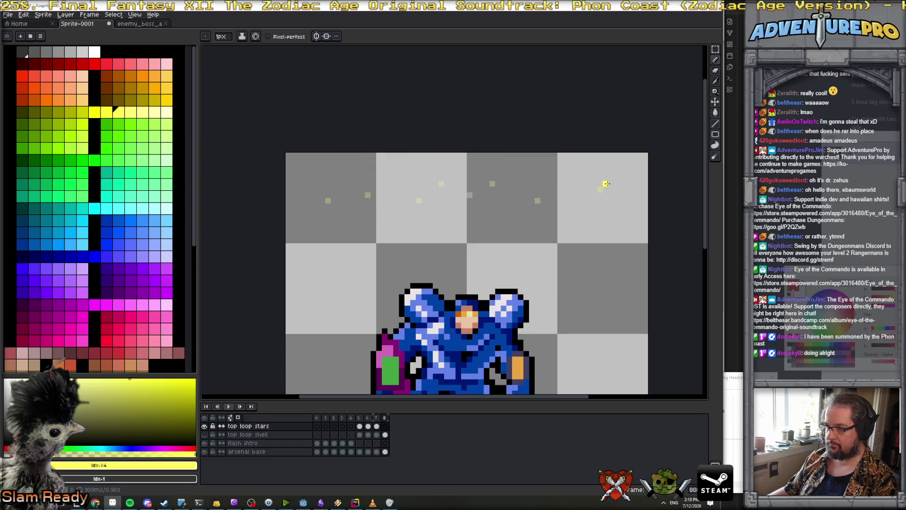
key(Left)
key(Left)
key(Left)
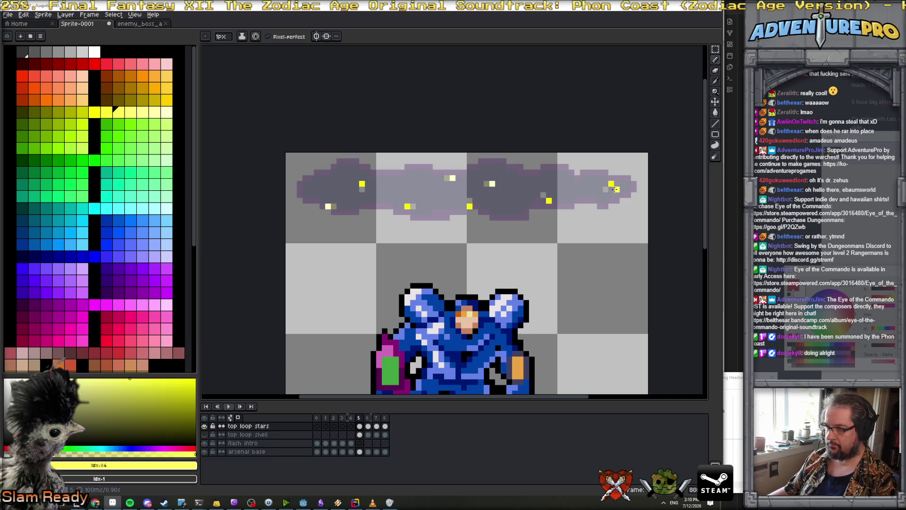
key(Right)
key(Right)
key(Left)
key(Left)
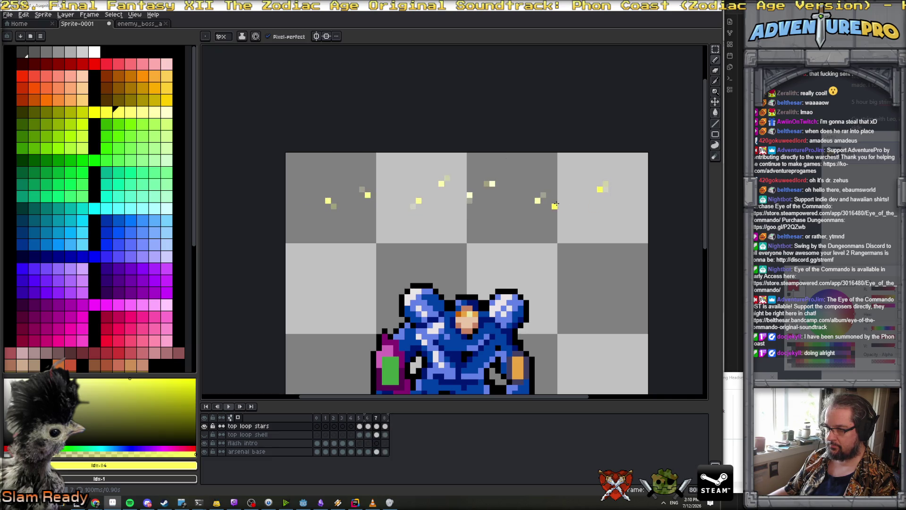
key(Right)
key(Right)
key(Right)
key(Left)
key(Left)
key(Left)
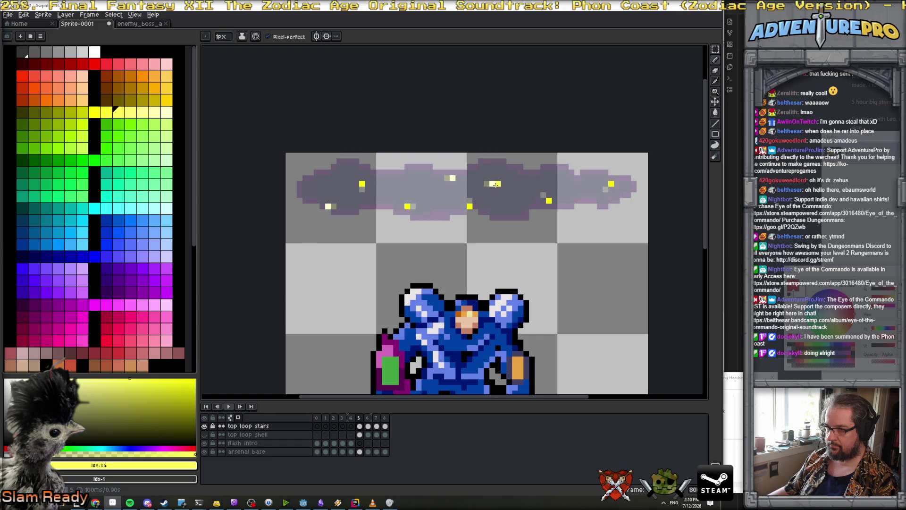
key(Left)
key(Right)
key(Right)
key(Right)
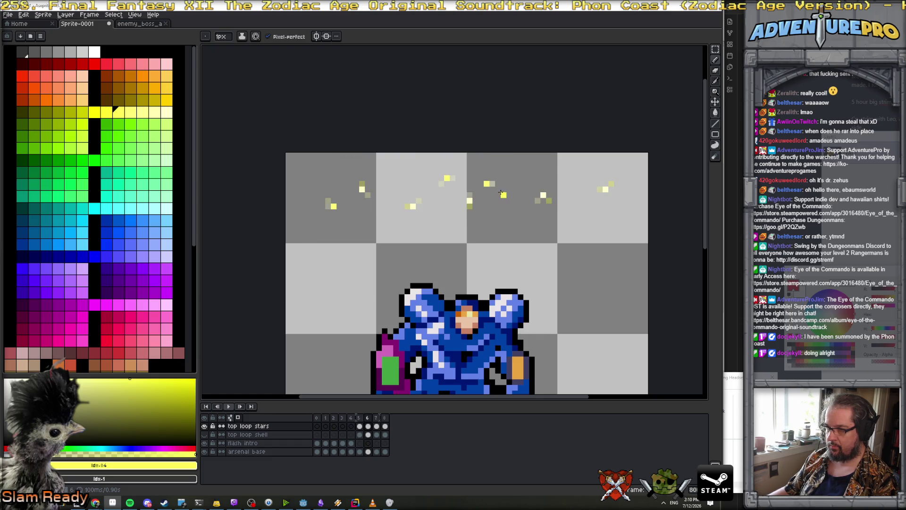
key(Left)
key(Left)
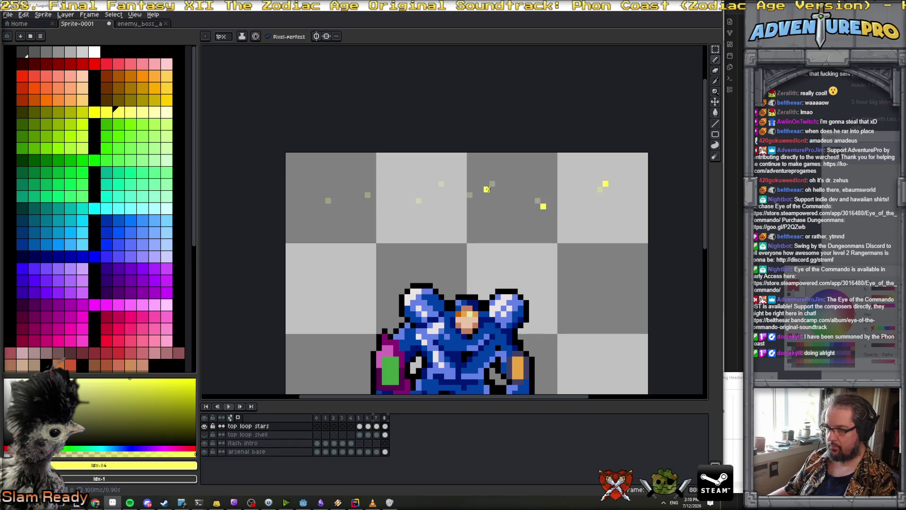
key(Left)
key(Right)
key(Right)
key(Right)
key(Right)
key(Left)
key(Left)
key(Left)
key(Left)
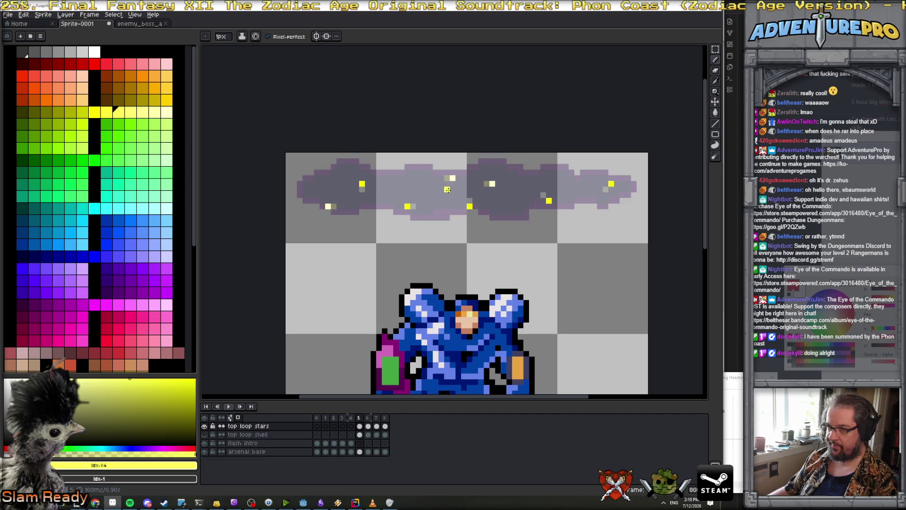
key(Right)
key(Right)
key(Right)
key(Right)
key(Left)
key(Left)
key(Left)
key(Left)
key(Right)
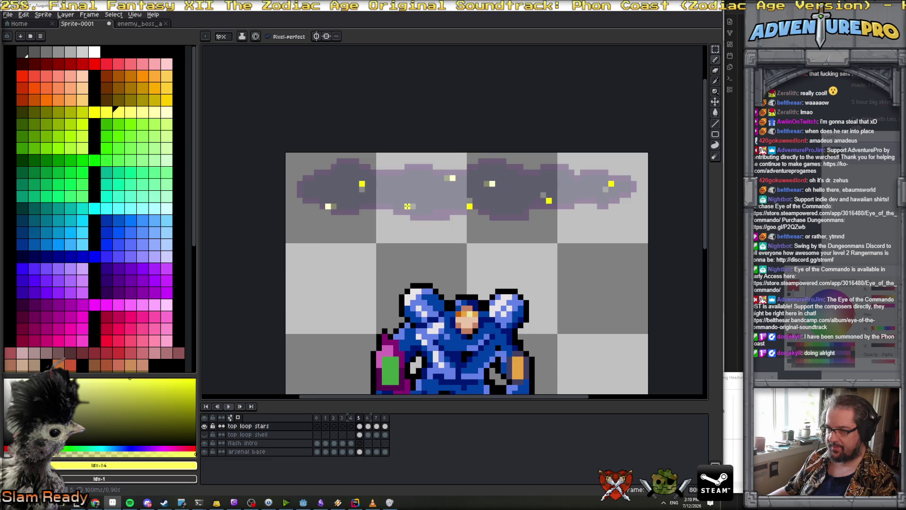
key(Right)
key(Right)
key(Right)
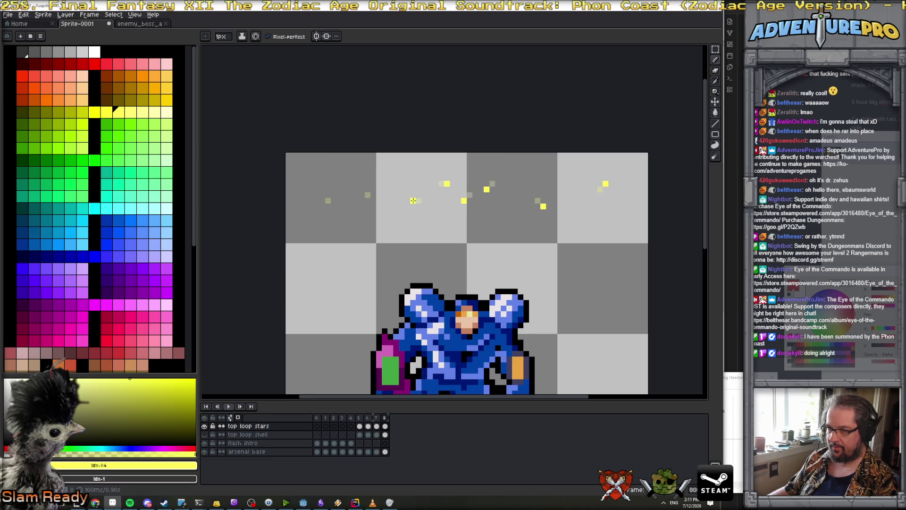
key(Left)
key(Left)
key(Left)
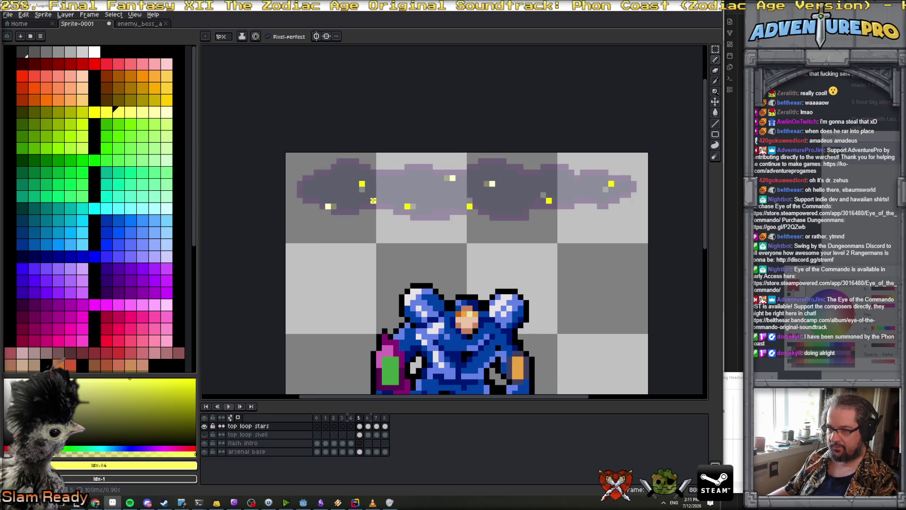
key(Right)
key(Right)
key(Right)
key(Left)
key(Left)
key(Left)
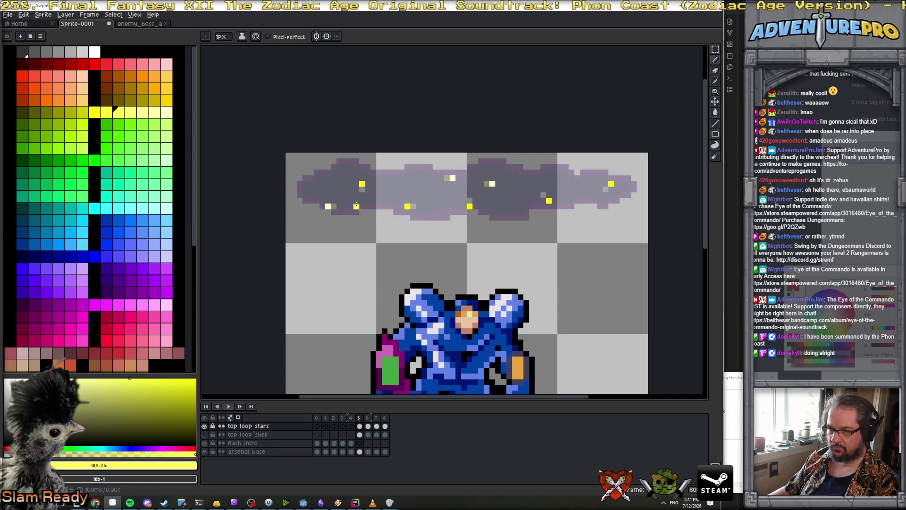
key(Right)
key(Right)
key(Right)
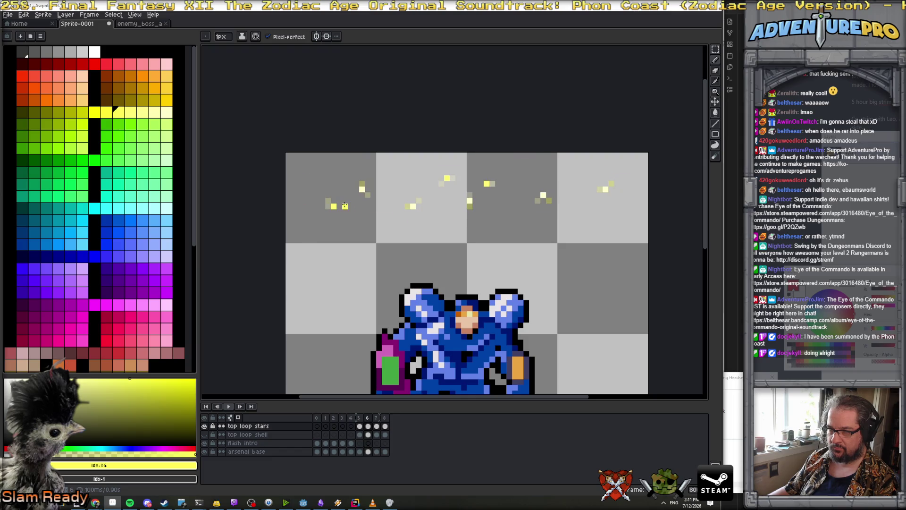
key(Right)
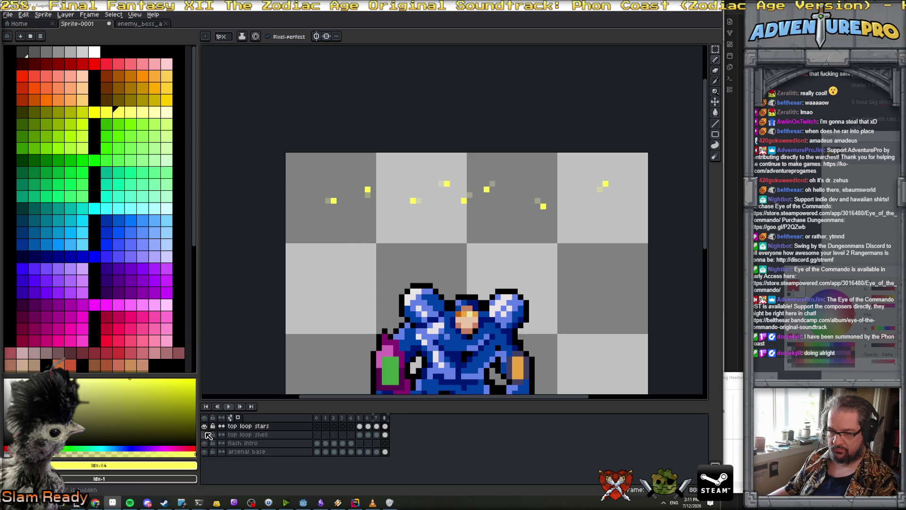
click(370, 438)
click(361, 419)
drag(361, 419, 401, 419)
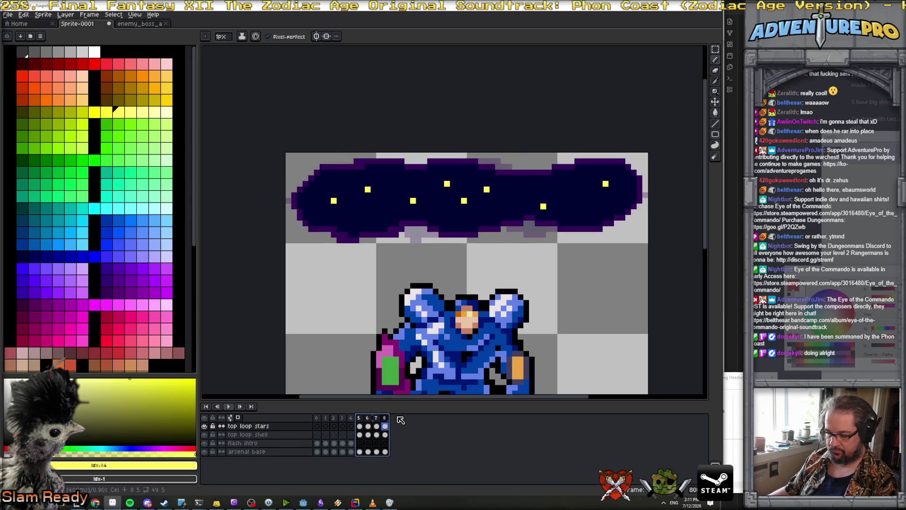
key(F2)
click(359, 418)
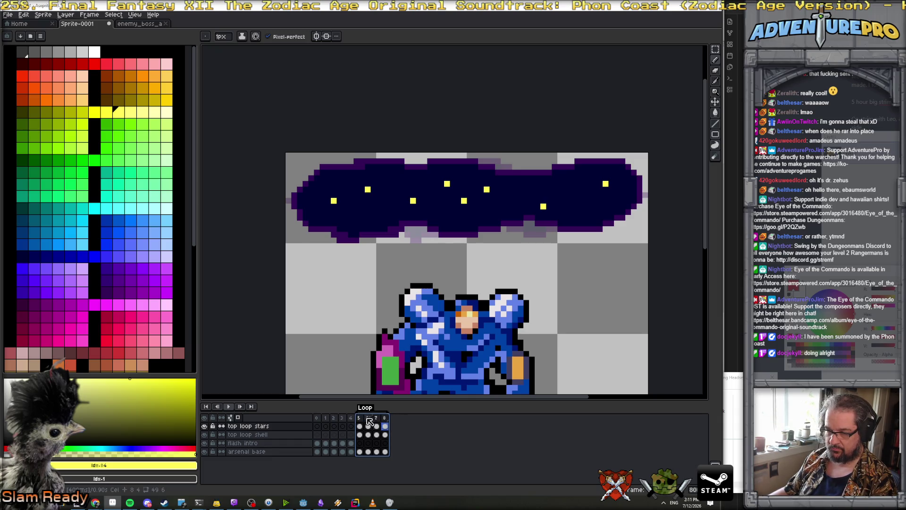
drag(370, 420, 385, 418)
key(shift+p)
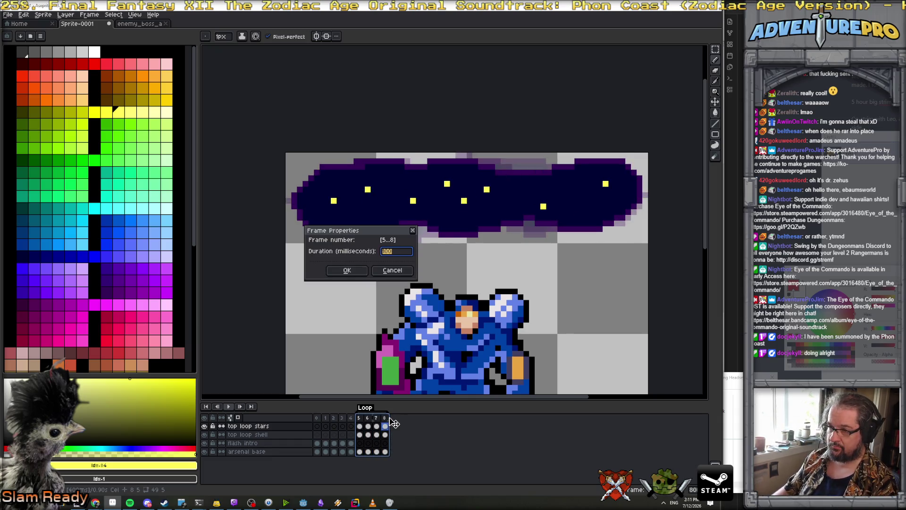
key(Return)
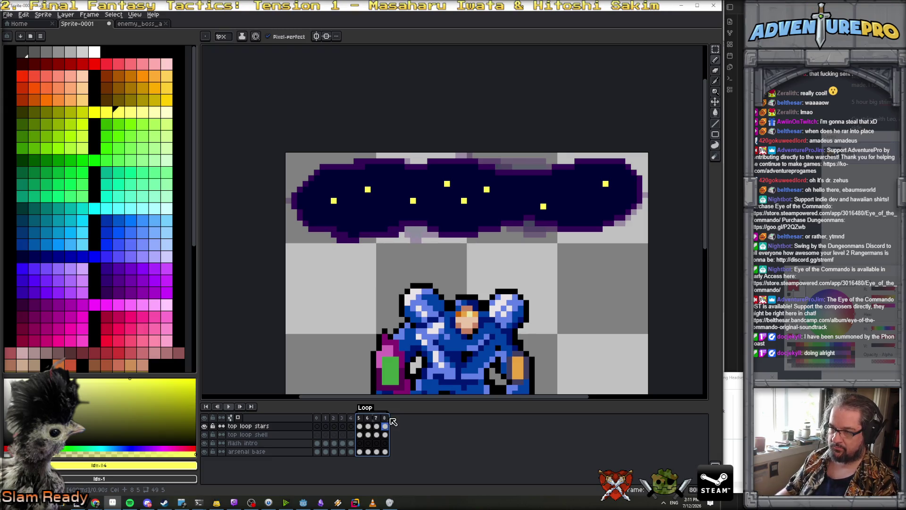
click(234, 407)
key(minus)
key(minus)
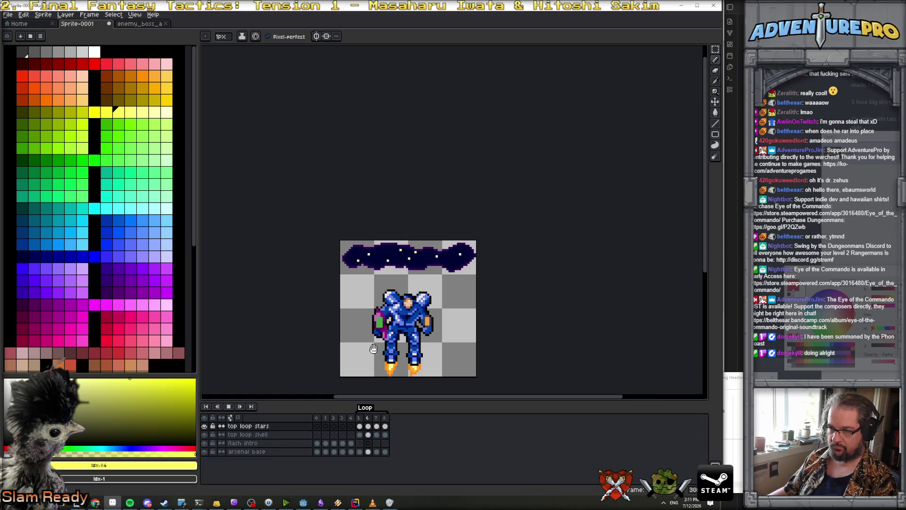
scroll(456, 318, down, 1)
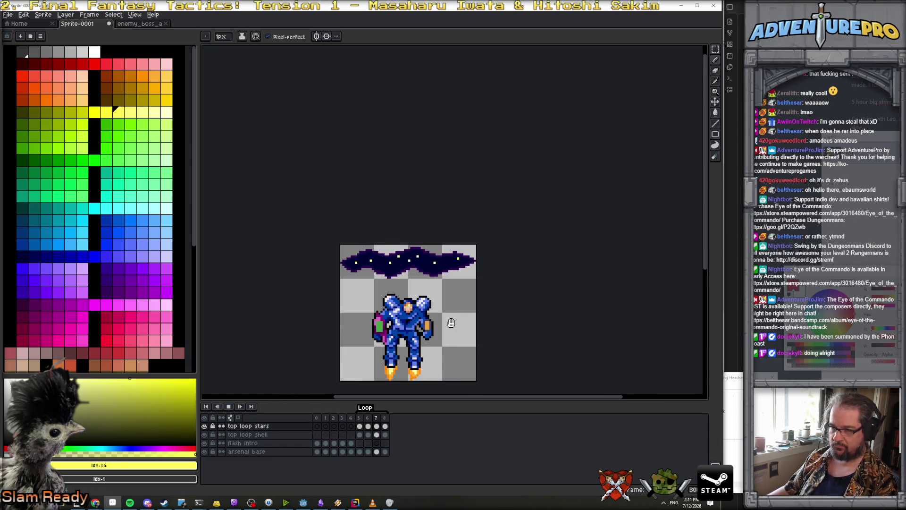
scroll(420, 315, down, 3)
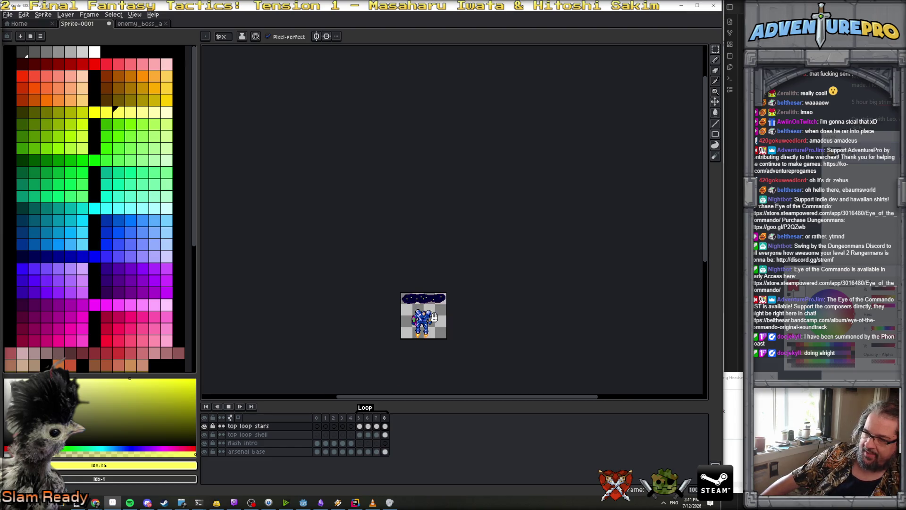
scroll(442, 315, up, 3)
scroll(442, 316, up, 1)
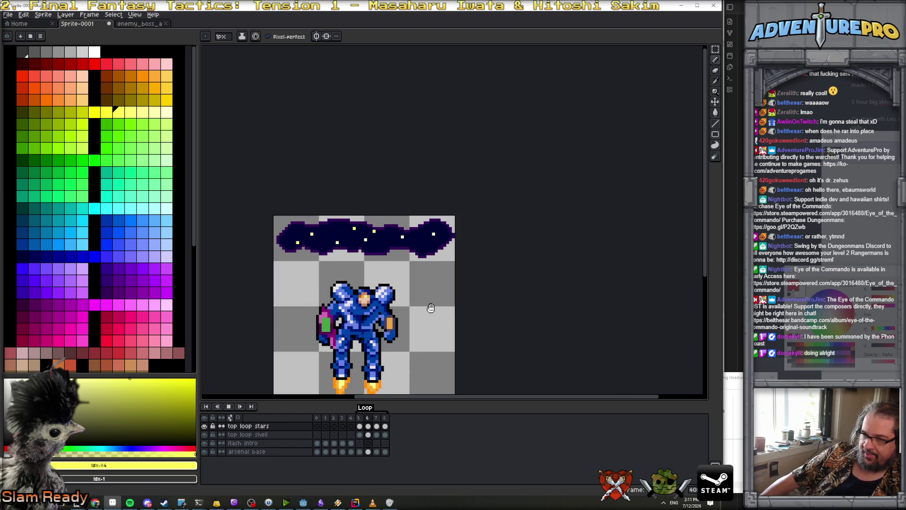
scroll(430, 308, down, 1)
scroll(430, 308, up, 1)
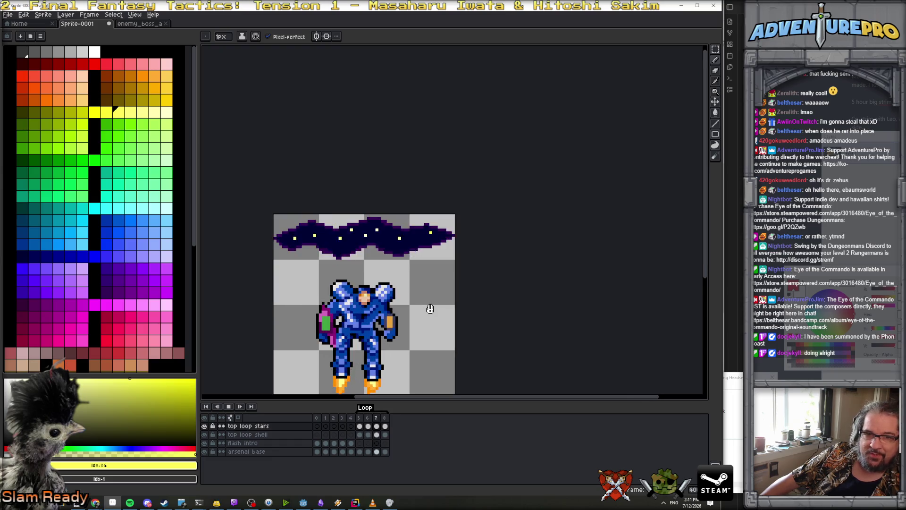
Stop playback and sample the cloud's dark sky and purple border colours on frame 5.
click(228, 406)
click(360, 418)
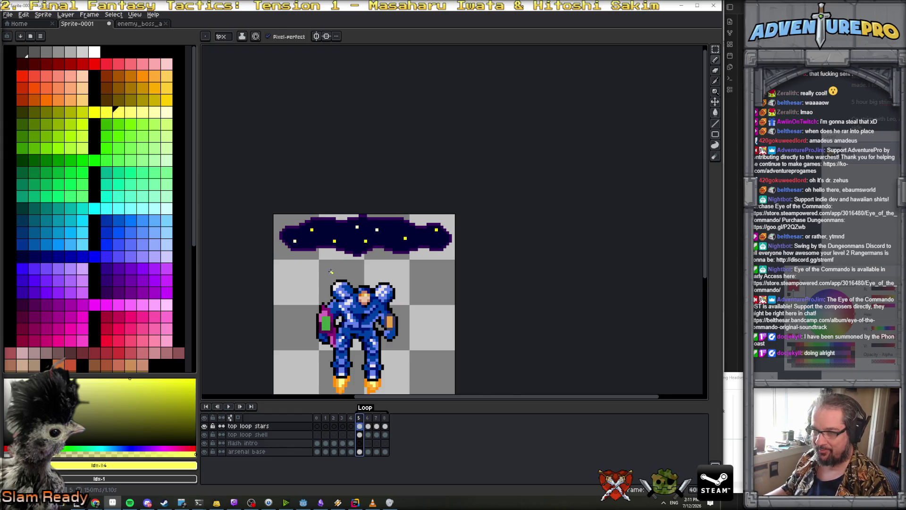
scroll(333, 259, up, 1)
alt+click(313, 244)
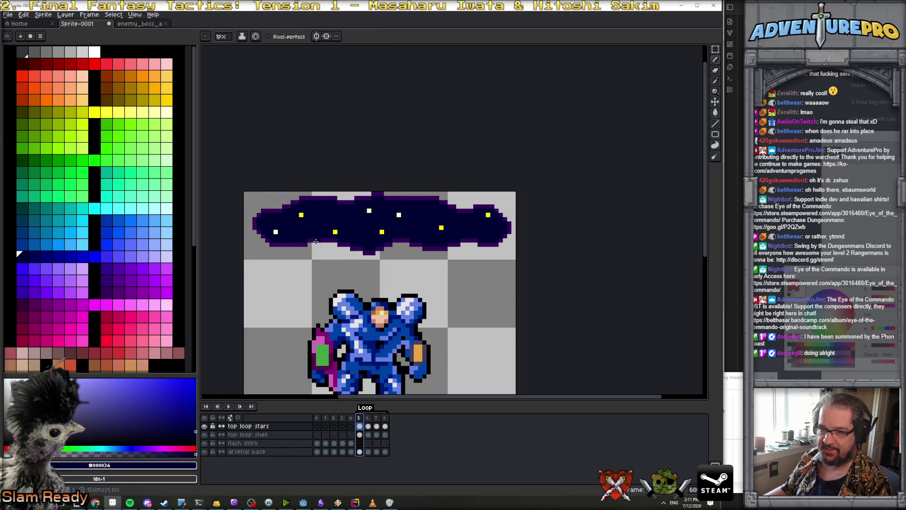
alt+click(316, 241)
click(107, 268)
Select the loop frames of both cloud layers, shift the cloud down about 15 px, and play.
click(359, 434)
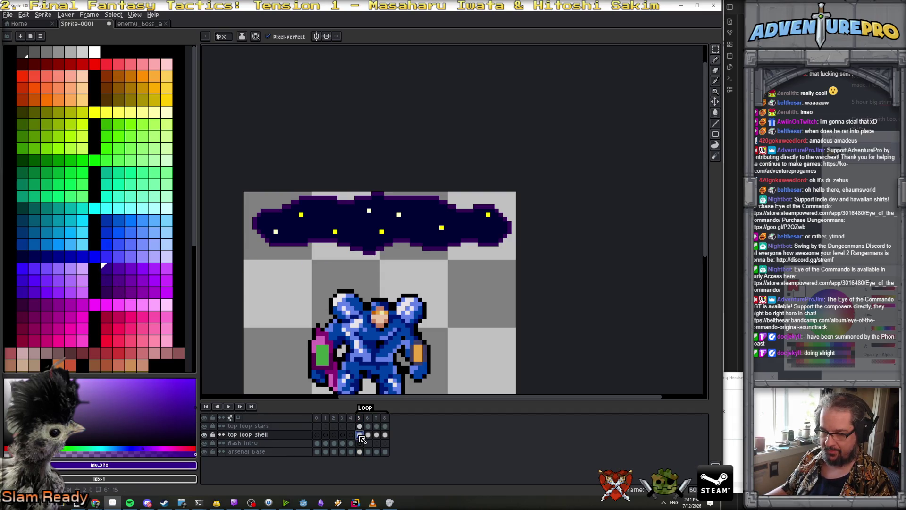
scroll(271, 236, up, 1)
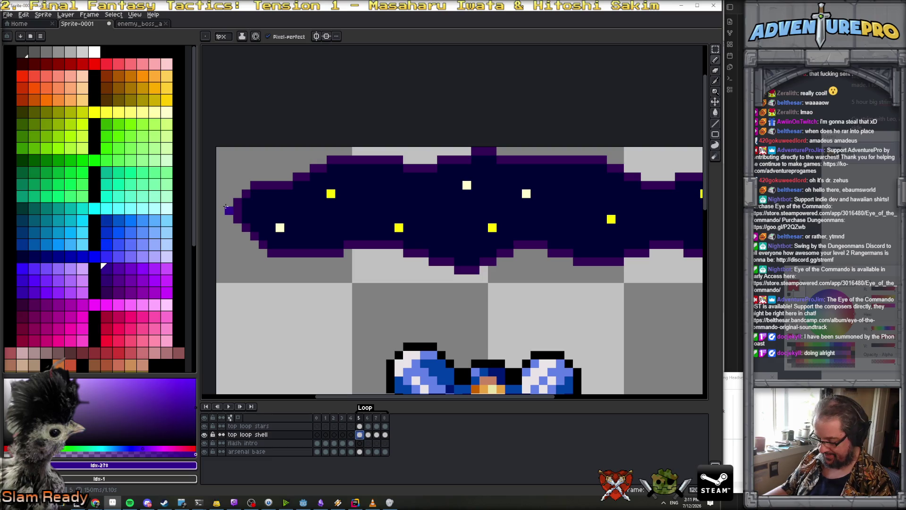
scroll(461, 168, down, 4)
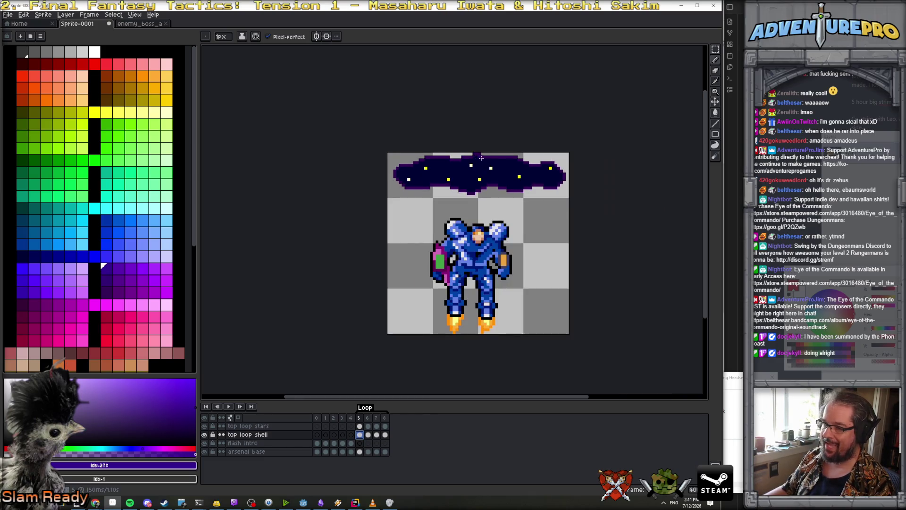
scroll(491, 164, up, 1)
drag(359, 426, 385, 434)
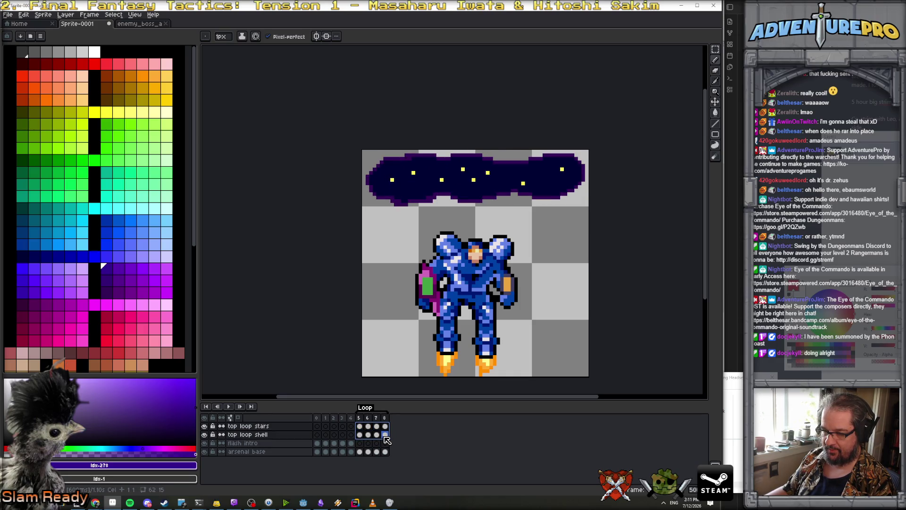
click(717, 102)
drag(576, 178, 576, 185)
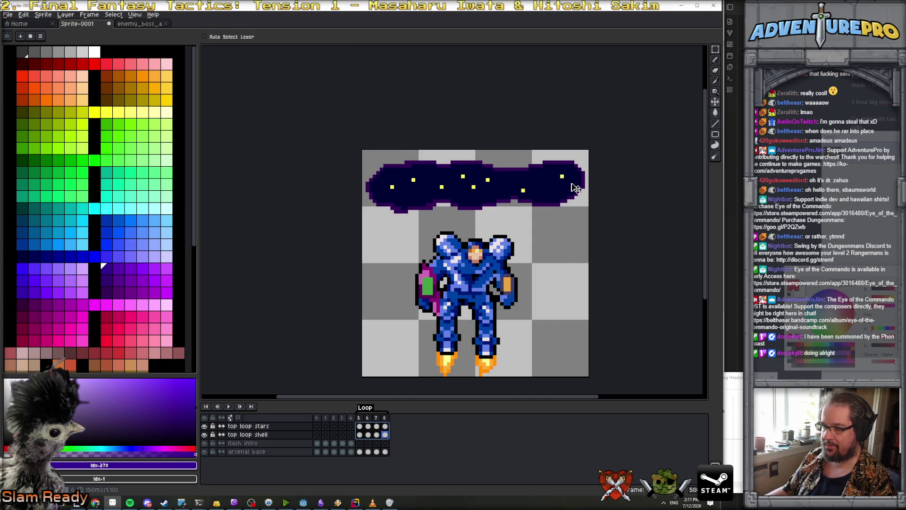
key(Return)
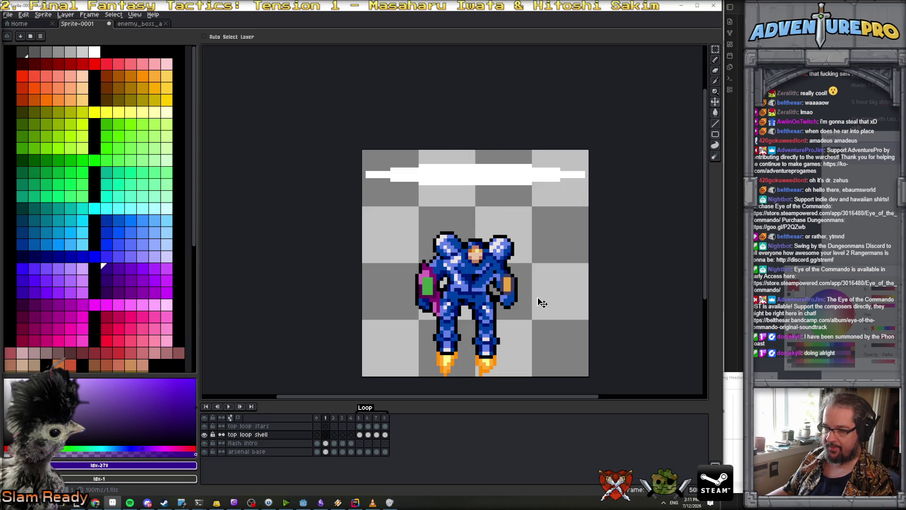
Shift the flash intro cels on frames 0–4 down about 24 px.
click(318, 443)
drag(318, 448, 353, 448)
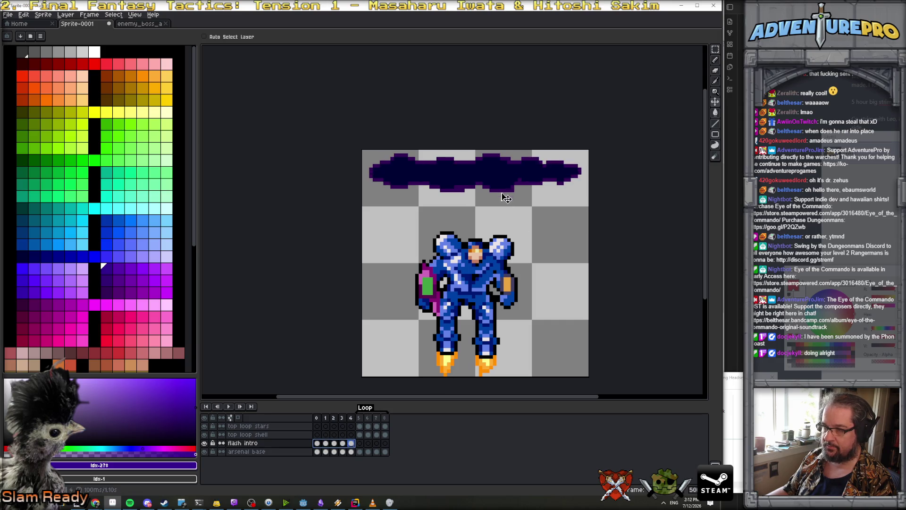
drag(502, 185, 502, 197)
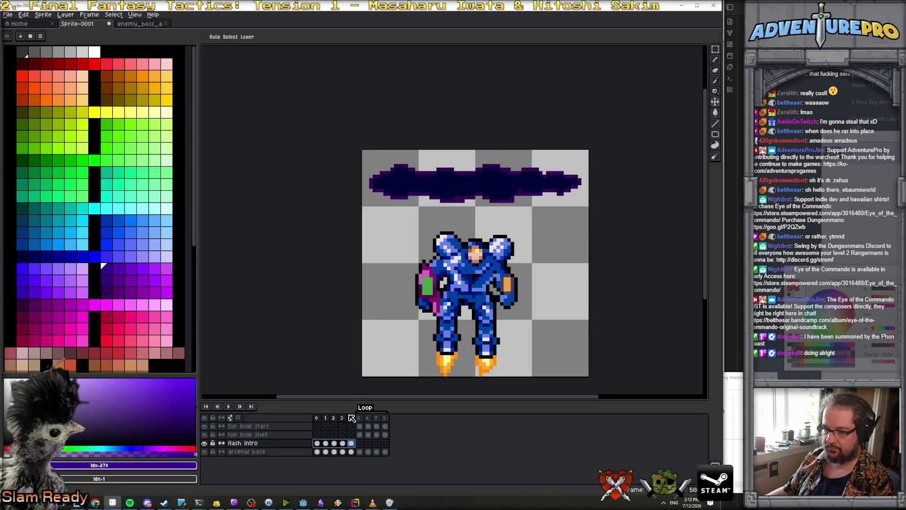
Play the intro to check it, stopping on the white flash frame and adding a frame after it.
click(321, 426)
click(230, 407)
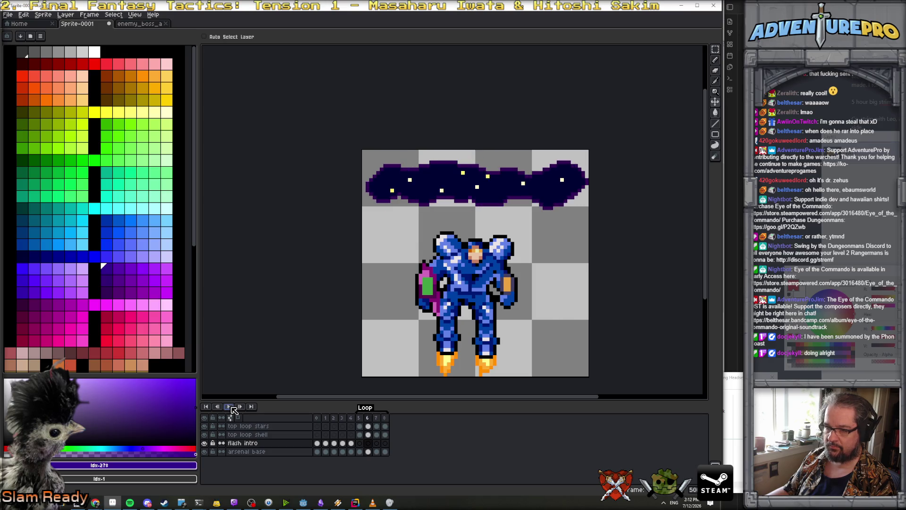
click(319, 420)
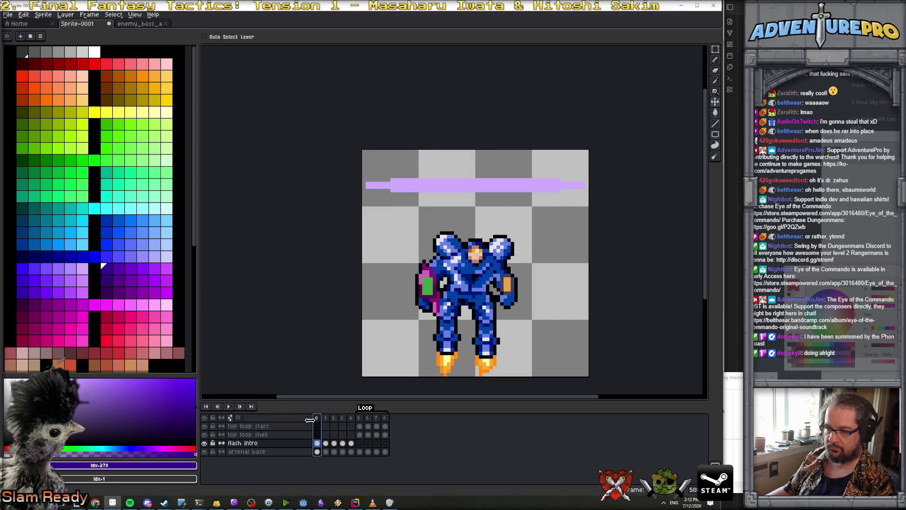
click(229, 406)
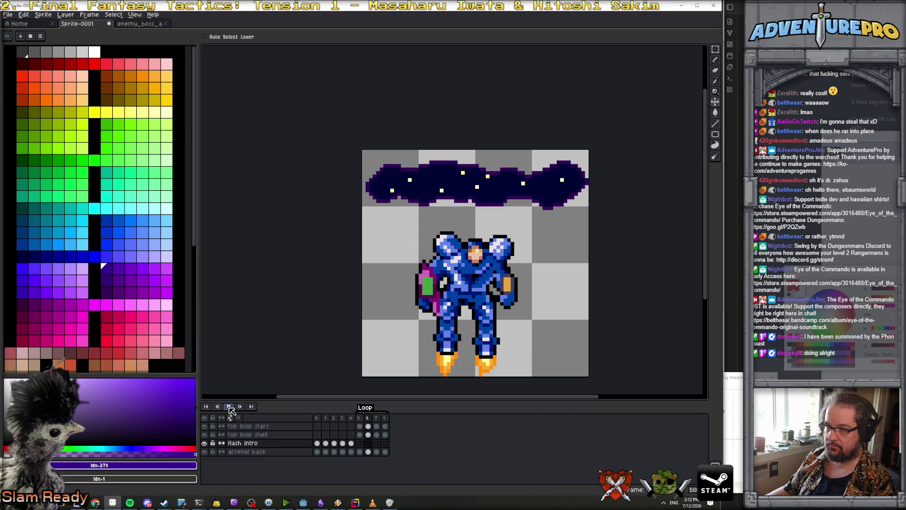
click(327, 418)
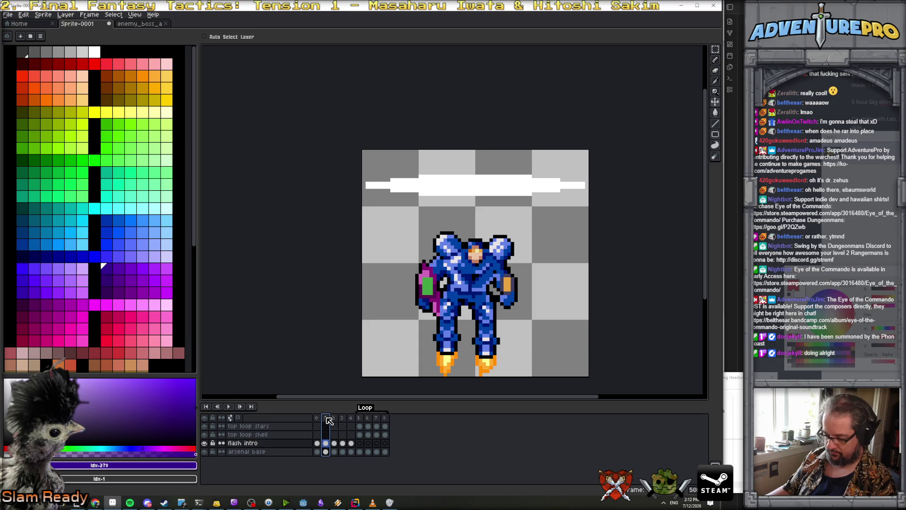
key(alt+n)
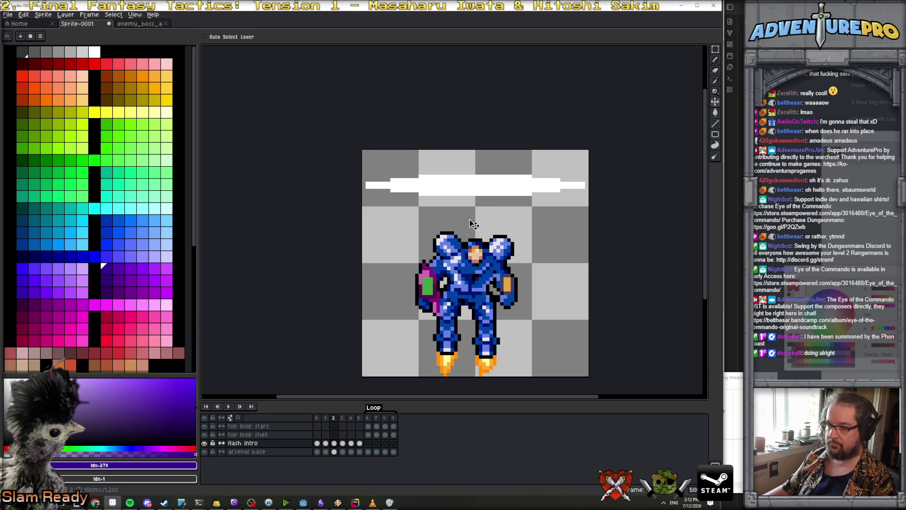
Draw white spikes above and below the flash bar, trimming its top and thickening its right end.
key(b)
alt+click(463, 188)
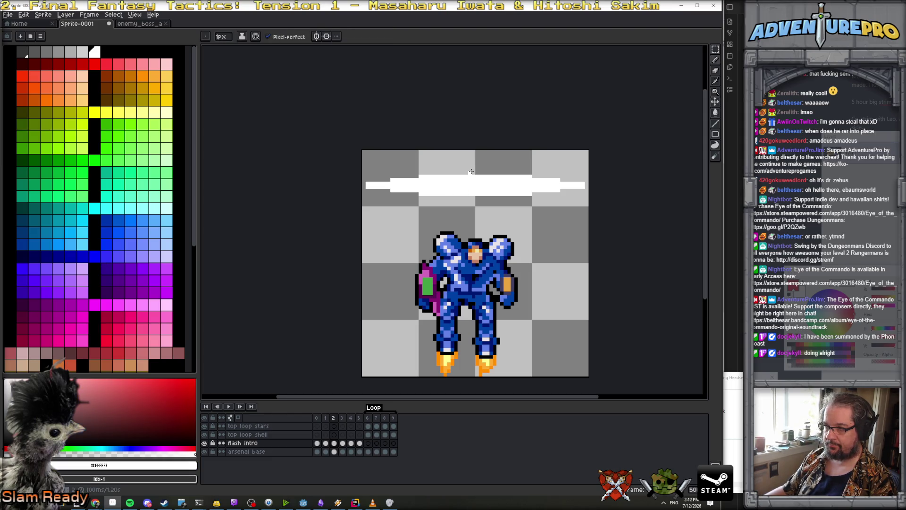
drag(477, 160, 473, 169)
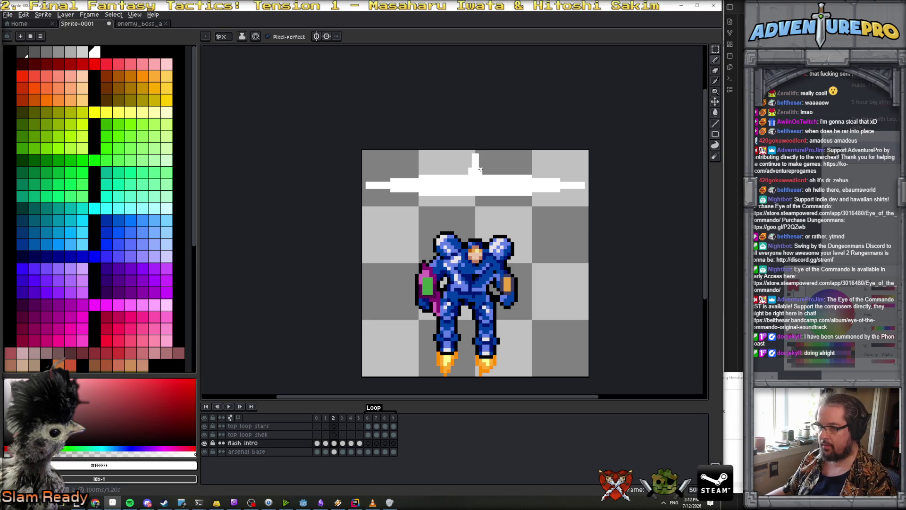
mouse_move(472, 200)
mouse_down()
mouse_move(474, 210)
mouse_move(475, 196)
mouse_up()
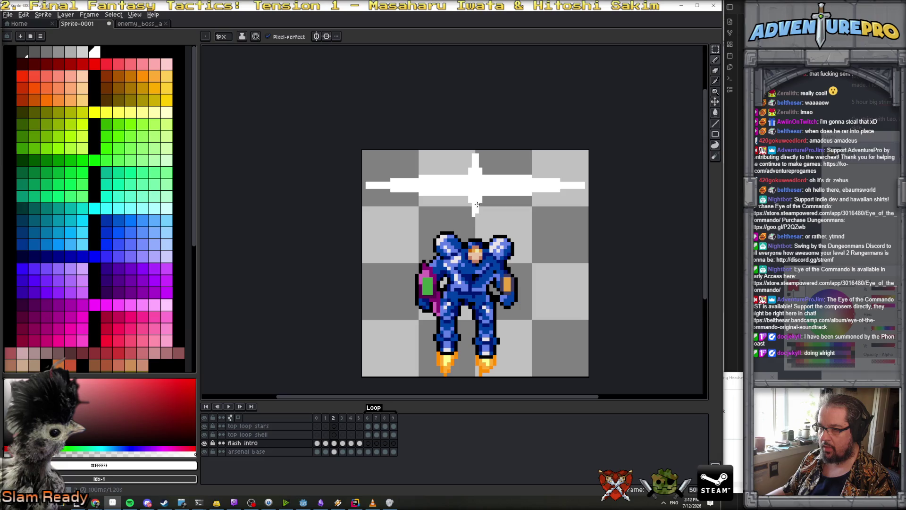
click(474, 214)
key(e)
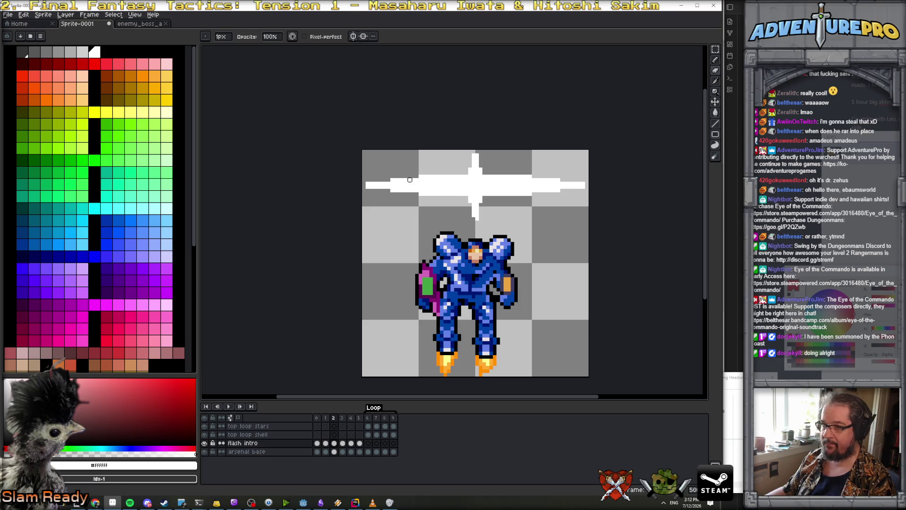
mouse_move(427, 179)
mouse_down()
mouse_move(460, 180)
mouse_move(420, 176)
mouse_move(413, 192)
mouse_move(569, 194)
mouse_move(500, 176)
mouse_move(541, 176)
mouse_up()
key(b)
click(541, 184)
drag(564, 184, 541, 184)
key(e)
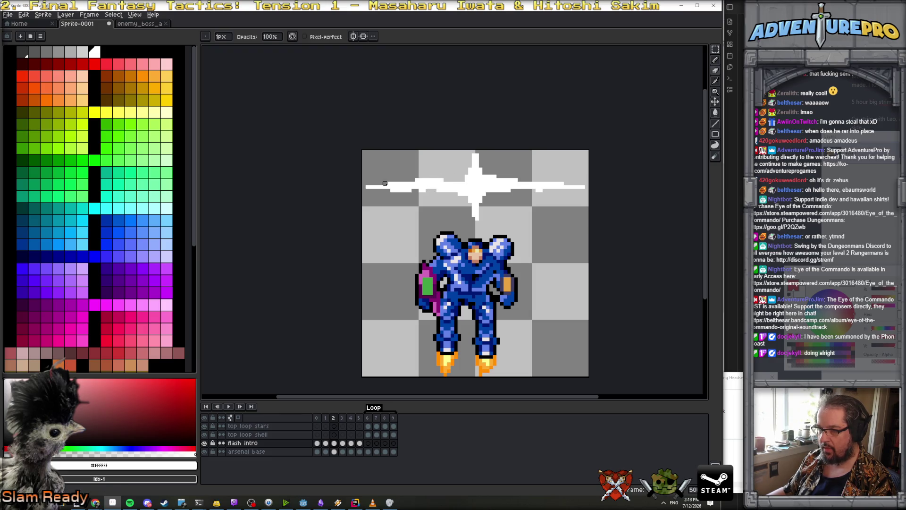
Set frames 0–2 to a 50 ms duration.
scroll(451, 203, down, 7)
scroll(453, 204, up, 5)
click(325, 417)
click(334, 417)
click(342, 418)
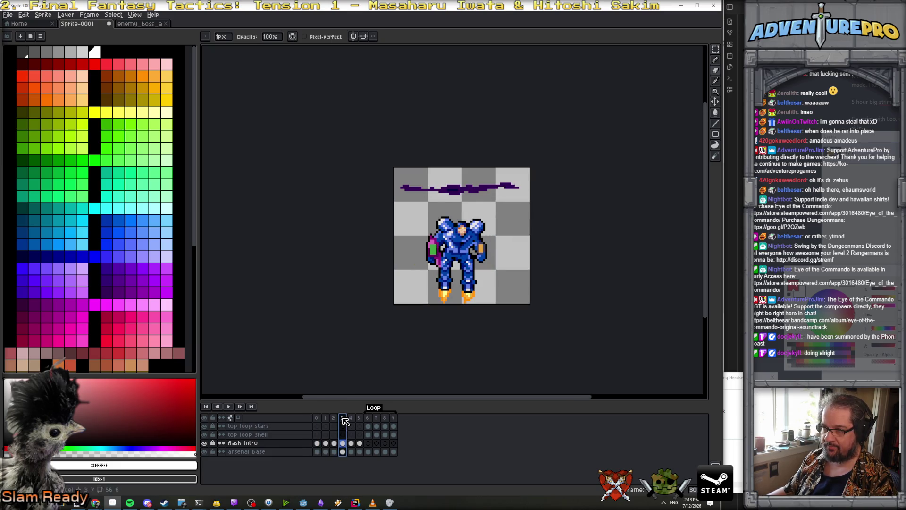
drag(316, 417, 336, 420)
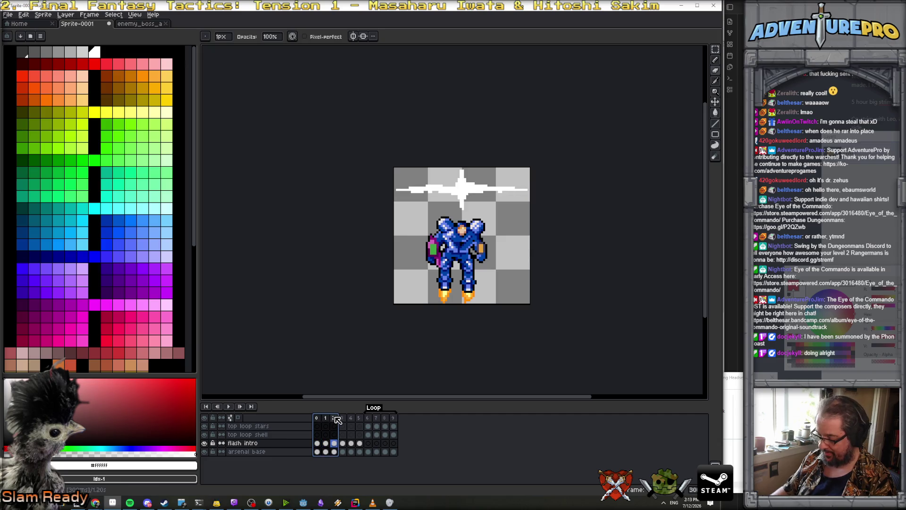
double_click(336, 419)
key(Return)
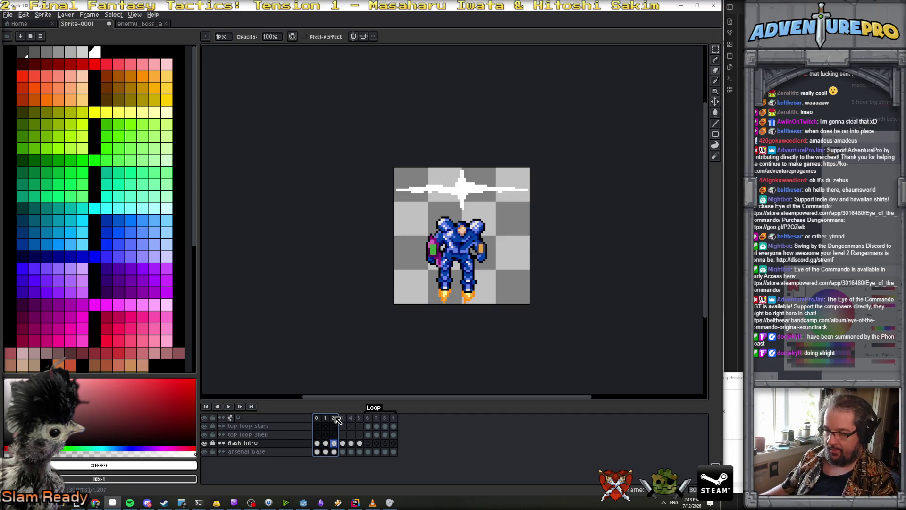
Give frames 3–5 a longer duration and play the animation to check the timing.
drag(345, 423, 363, 422)
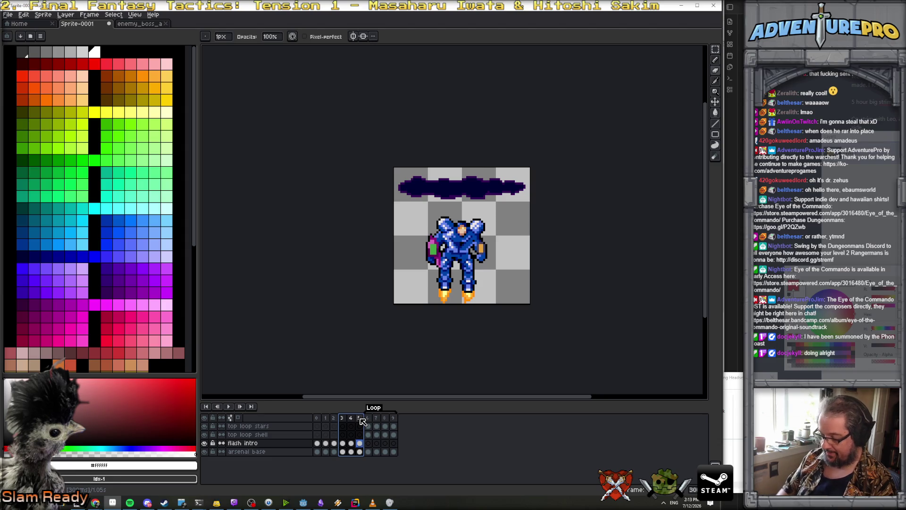
double_click(361, 419)
text(00)
key(Return)
key(Left)
key(Left)
key(Left)
click(228, 406)
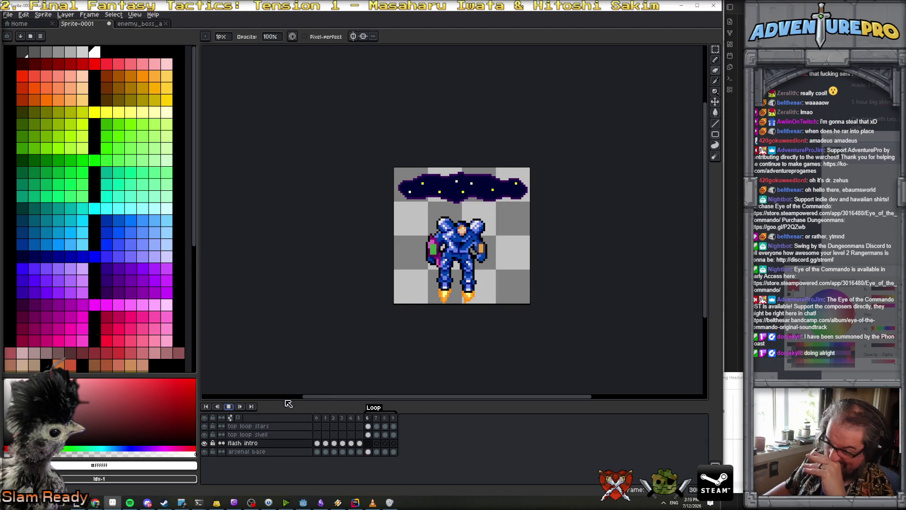
click(229, 406)
Pick purple and add a new empty layer below the top loop shell for the glow.
click(368, 434)
scroll(422, 192, up, 1)
key(e)
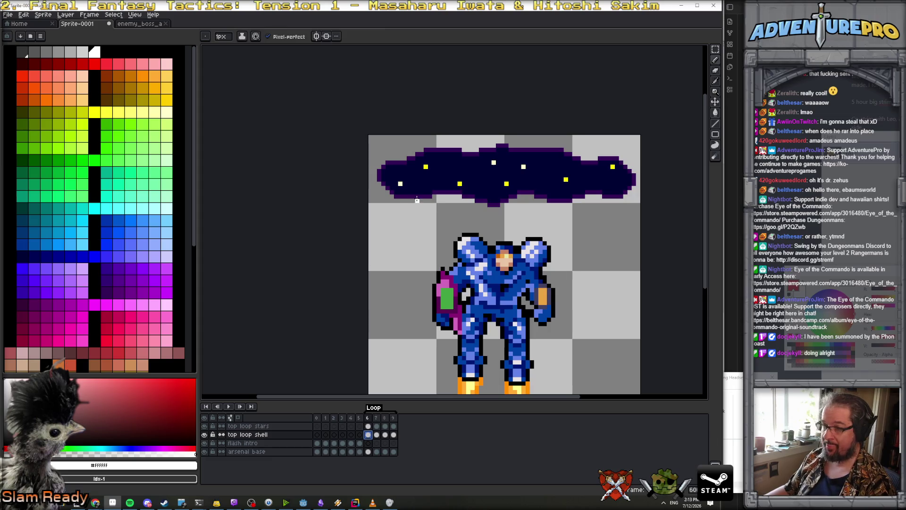
click(130, 291)
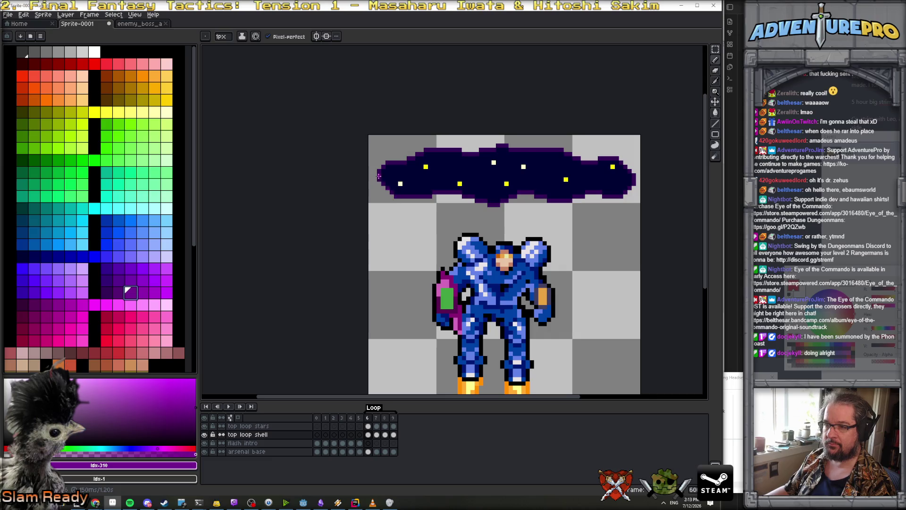
click(66, 14)
mouse_move(111, 62)
click(152, 58)
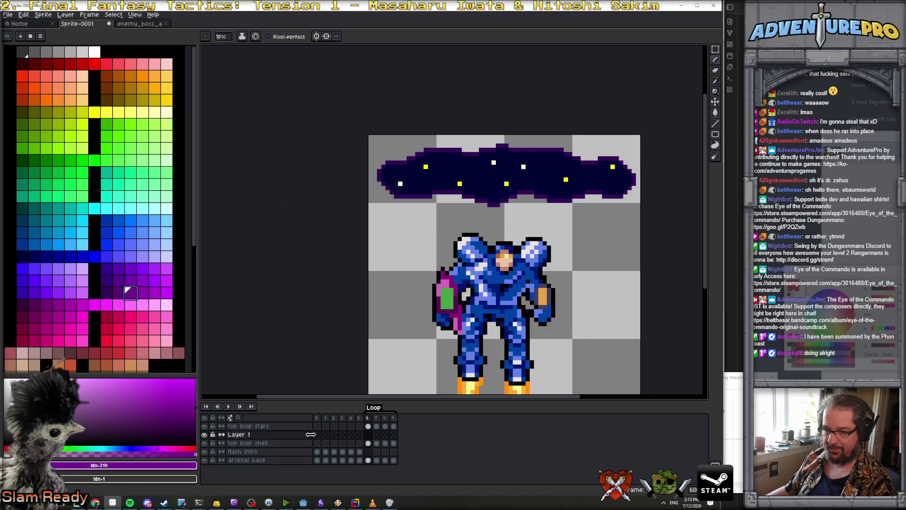
drag(293, 437, 294, 445)
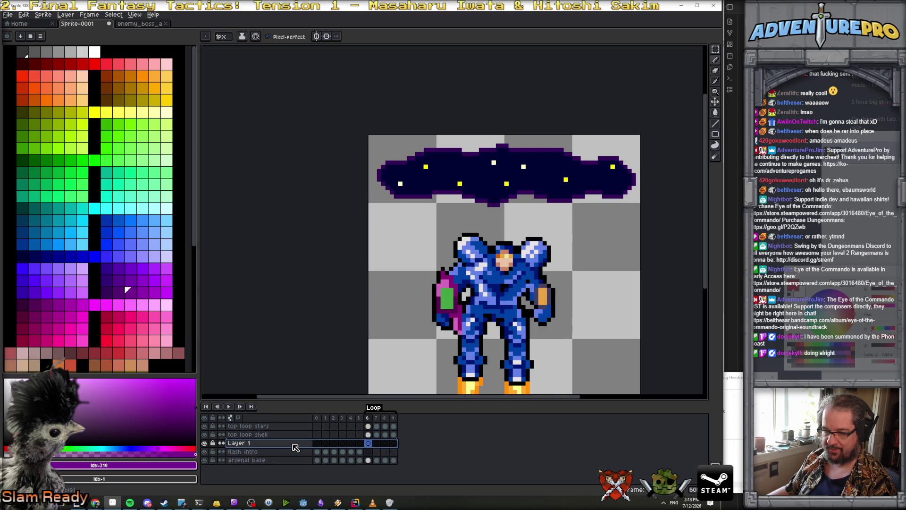
click(224, 39)
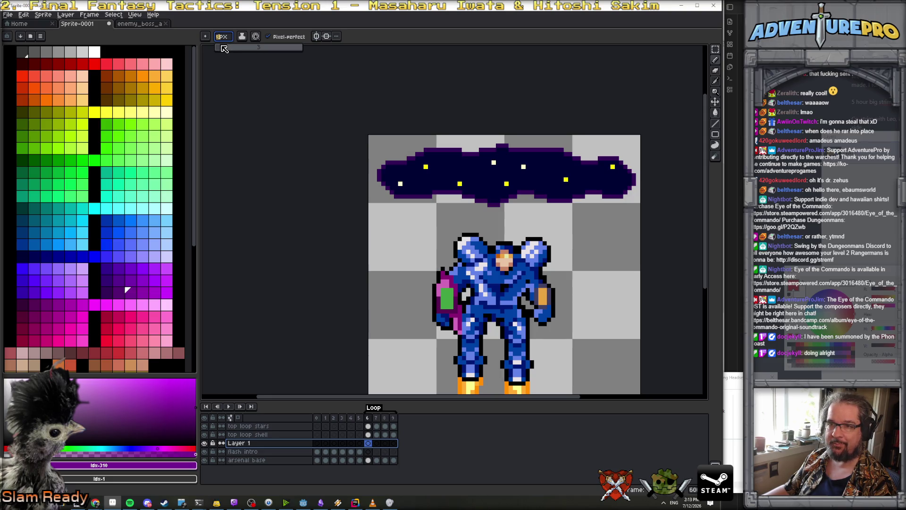
Paint a 4px purple glow along the cloud bar's edges on the first two loop frames.
mouse_move(398, 161)
mouse_down()
mouse_move(380, 168)
mouse_move(383, 194)
mouse_move(443, 194)
mouse_move(493, 211)
mouse_move(518, 197)
mouse_move(625, 198)
mouse_move(633, 185)
mouse_move(613, 157)
mouse_move(513, 144)
mouse_move(408, 152)
mouse_move(420, 154)
mouse_up()
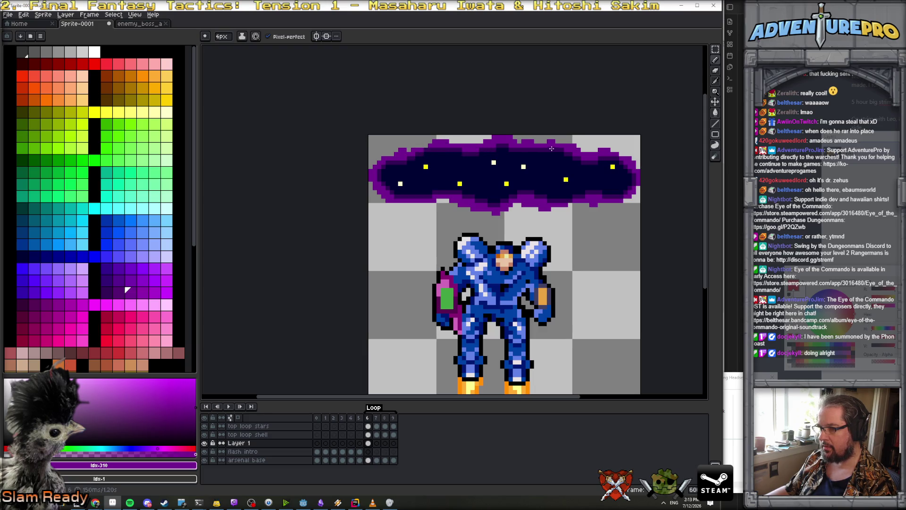
key(e)
key(period)
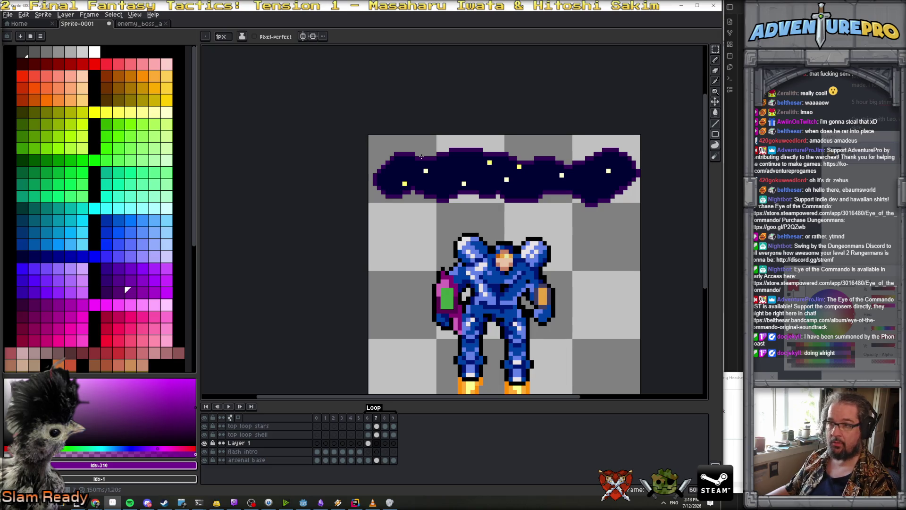
key(b)
mouse_move(424, 152)
mouse_down()
mouse_move(394, 148)
mouse_move(378, 183)
mouse_move(439, 205)
mouse_move(467, 198)
mouse_move(447, 202)
mouse_up()
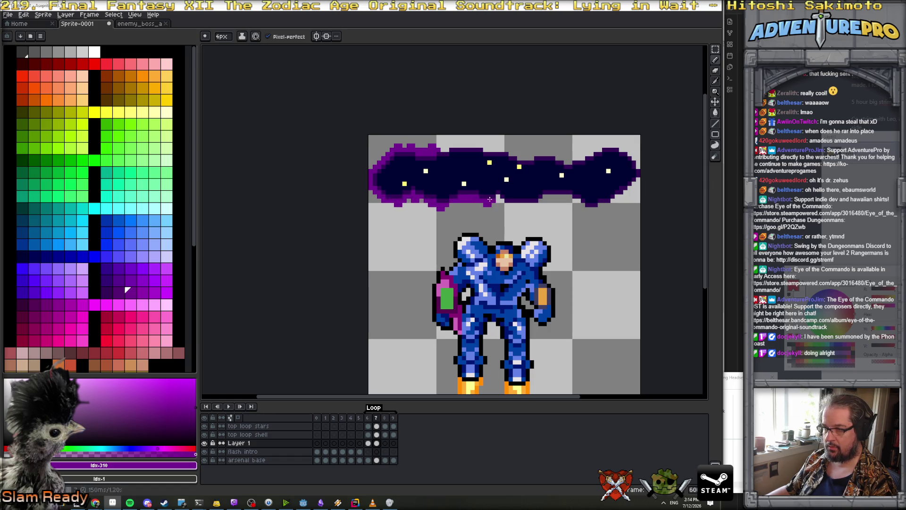
mouse_move(512, 196)
mouse_down()
mouse_move(613, 202)
mouse_move(637, 170)
mouse_move(629, 150)
mouse_move(612, 146)
mouse_move(553, 161)
mouse_move(469, 151)
mouse_up()
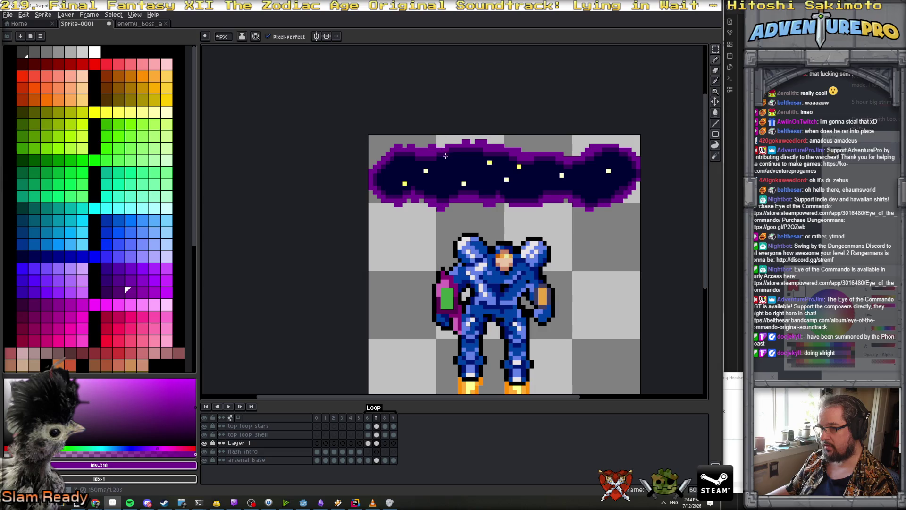
Paint the purple glow along the cloud bar's top and bottom edges on frames 8 and 9.
key(Right)
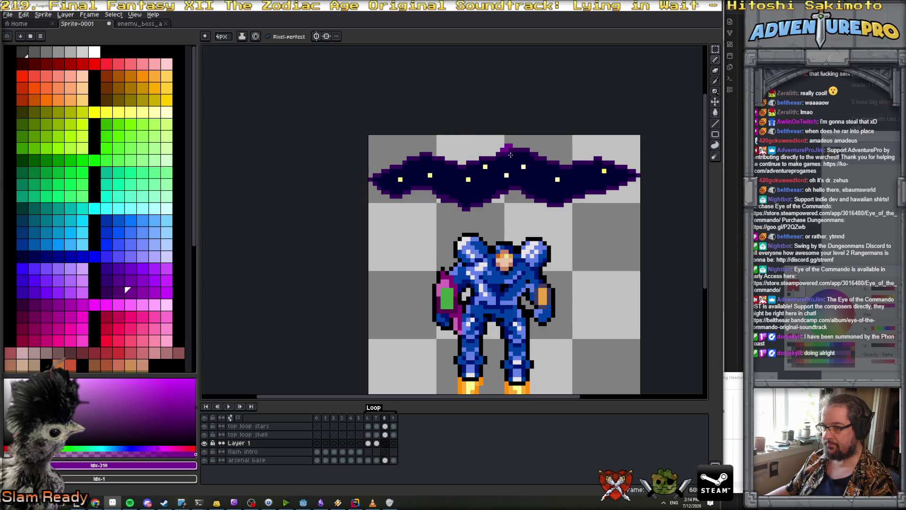
mouse_move(538, 155)
mouse_down()
mouse_move(613, 158)
mouse_move(631, 174)
mouse_move(588, 198)
mouse_move(457, 209)
mouse_move(387, 191)
mouse_move(378, 168)
mouse_move(411, 151)
mouse_move(435, 158)
mouse_move(504, 145)
mouse_up()
key(Right)
mouse_move(631, 159)
mouse_down()
mouse_move(604, 145)
mouse_move(554, 162)
mouse_move(459, 145)
mouse_move(376, 168)
mouse_move(373, 193)
mouse_move(421, 210)
mouse_up()
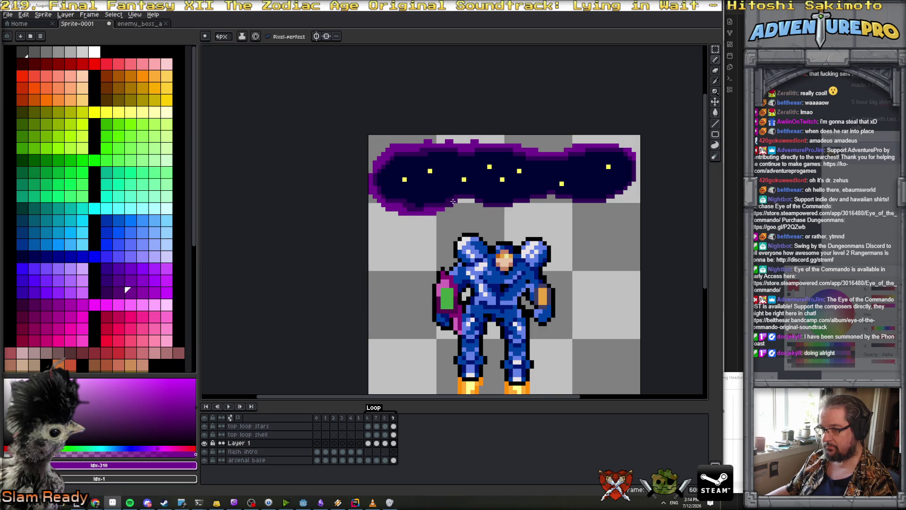
mouse_move(484, 203)
mouse_down()
mouse_move(607, 200)
mouse_move(633, 186)
mouse_move(637, 151)
mouse_up()
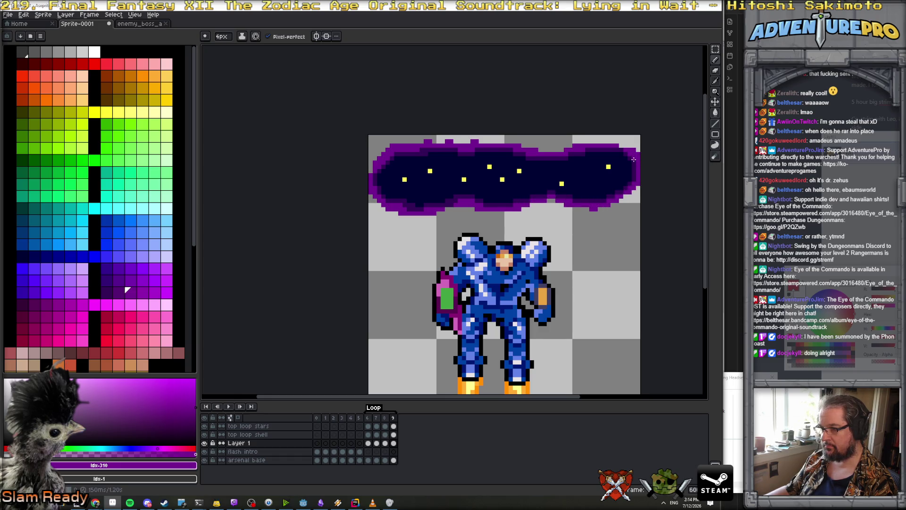
scroll(630, 163, down, 1)
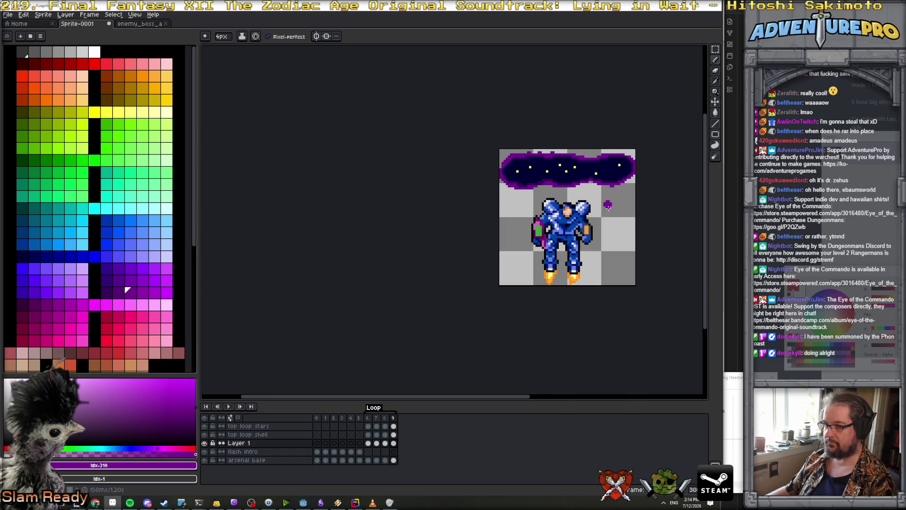
Preview the animation from the first frame, then stop it and remove the Loop tag.
click(316, 418)
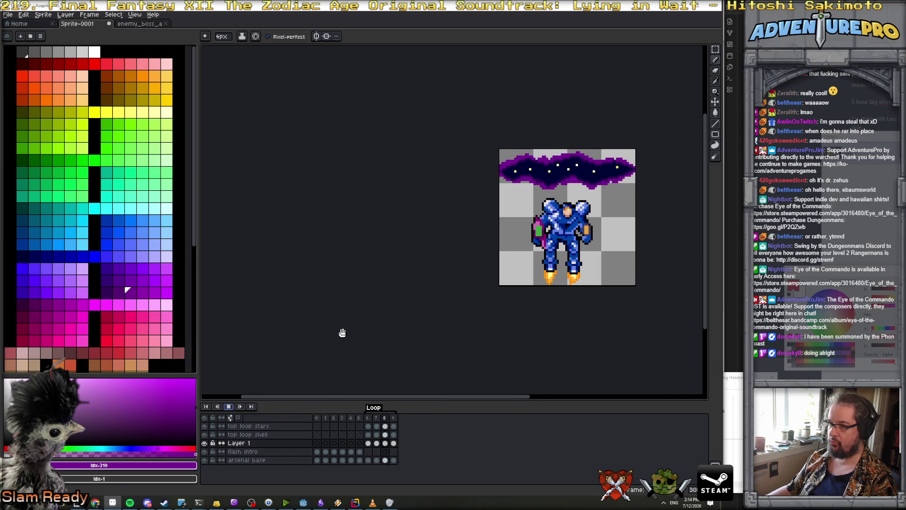
scroll(524, 265, down, 1)
drag(634, 244, 495, 253)
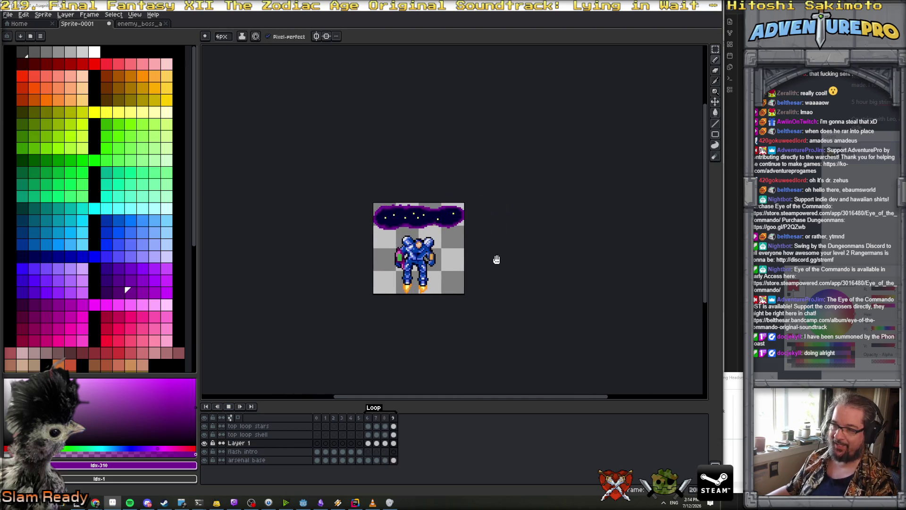
scroll(495, 253, up, 1)
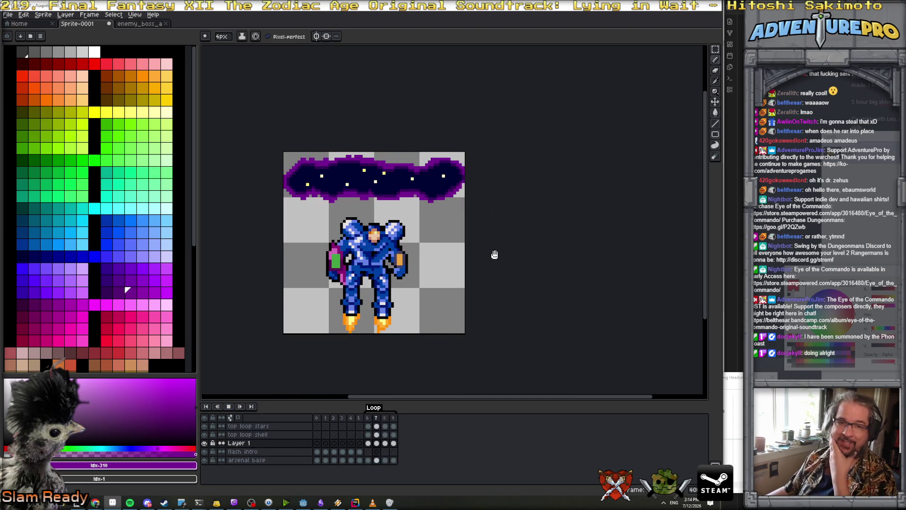
click(231, 406)
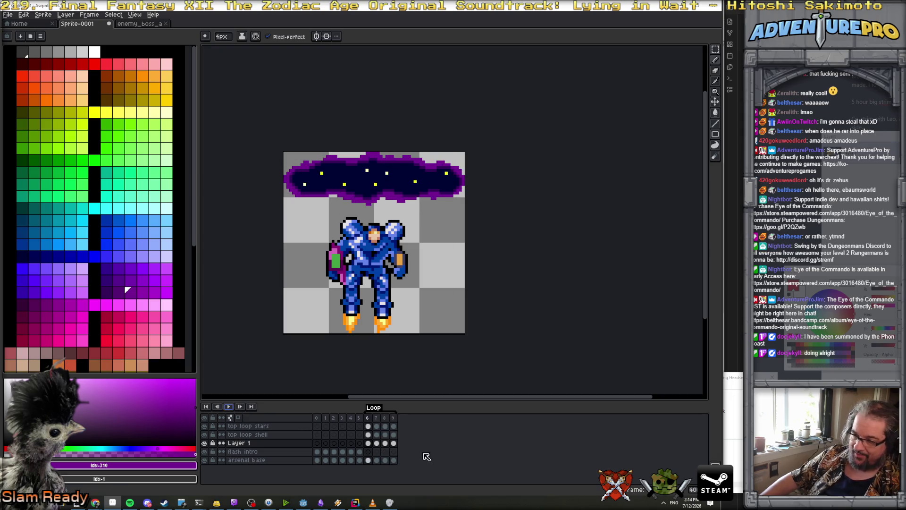
double_click(376, 408)
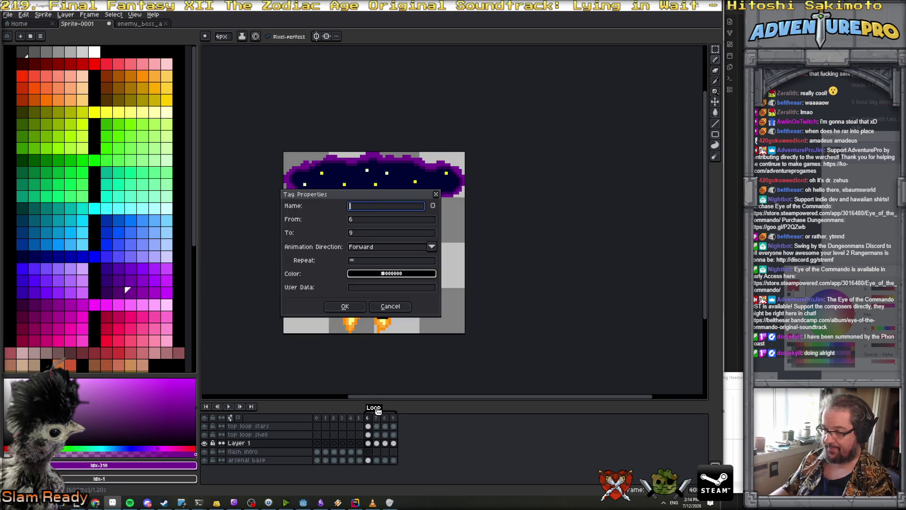
click(389, 307)
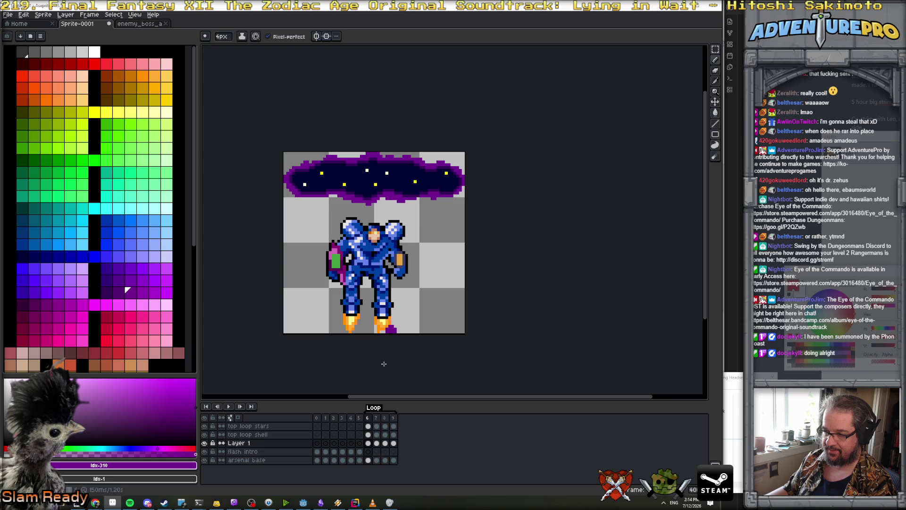
right_click(376, 410)
click(377, 424)
Duplicate the four cloud frames 6–9 repeatedly to extend the animation to 26 frames.
click(369, 419)
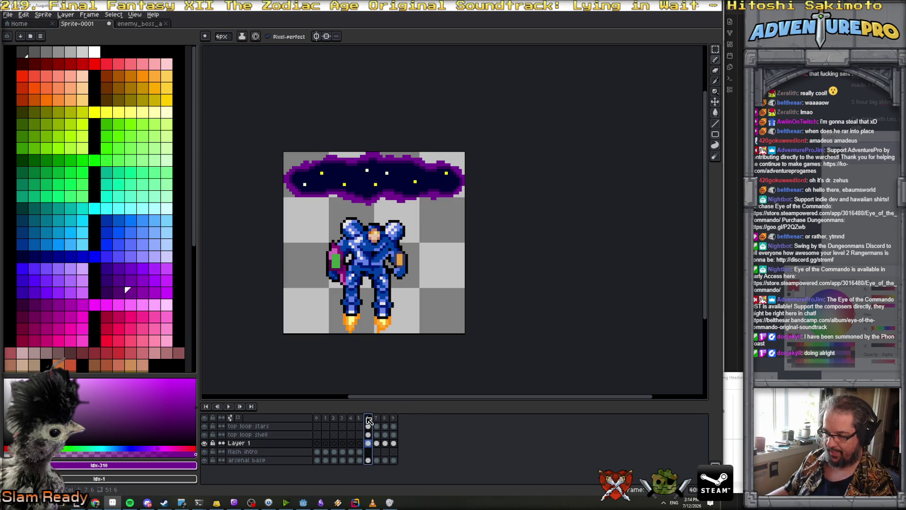
drag(373, 420, 405, 422)
key(alt+n)
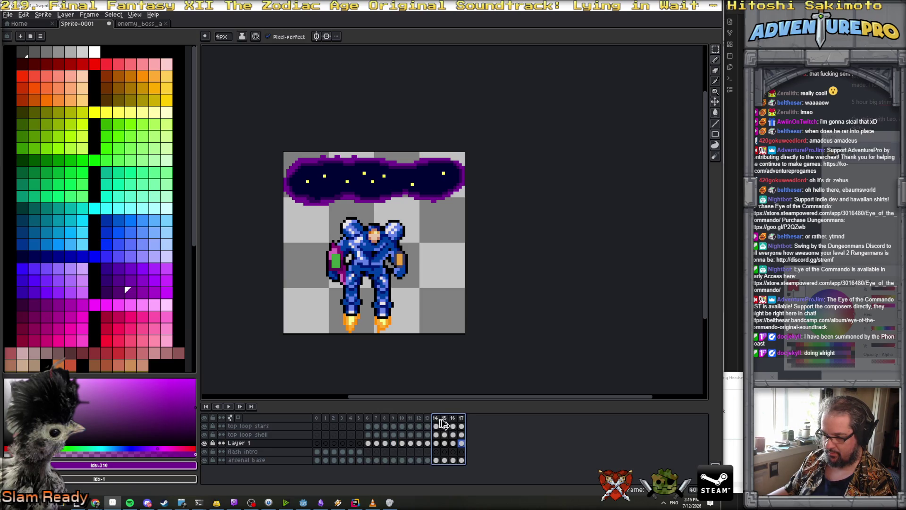
key(alt+n)
key(alt+n)
key(Escape)
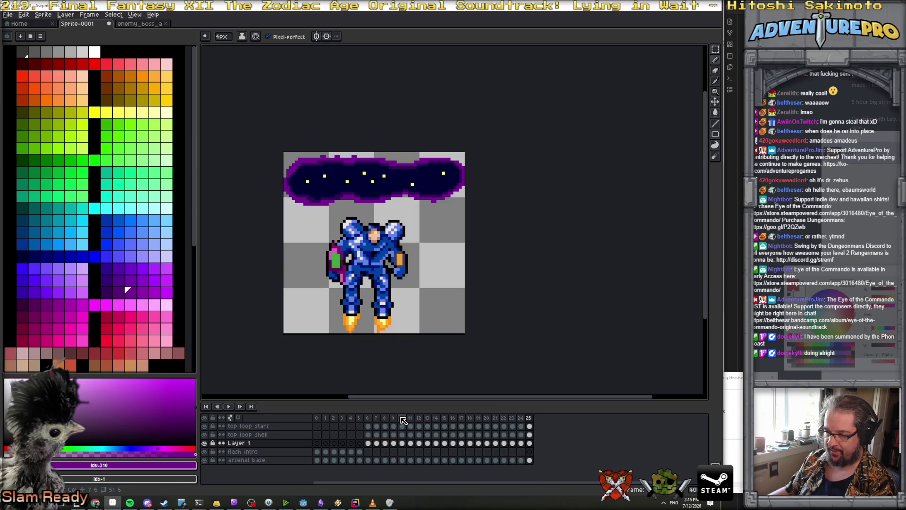
Check the duplicated cloud frames by viewing frames 6, 10, 12 and 13.
click(401, 418)
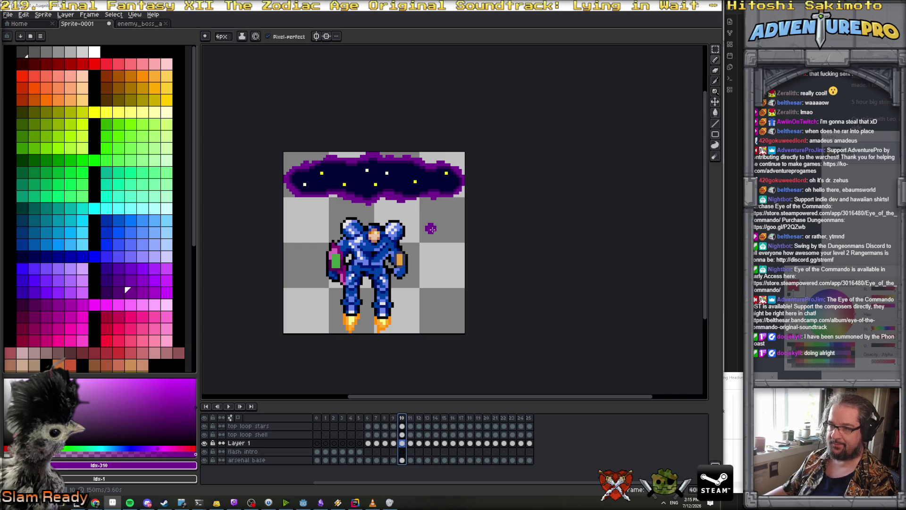
click(368, 419)
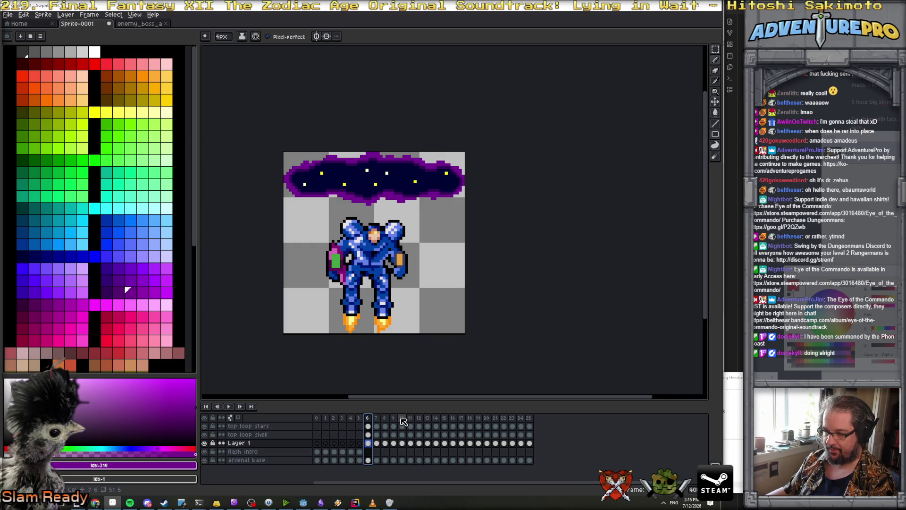
click(402, 419)
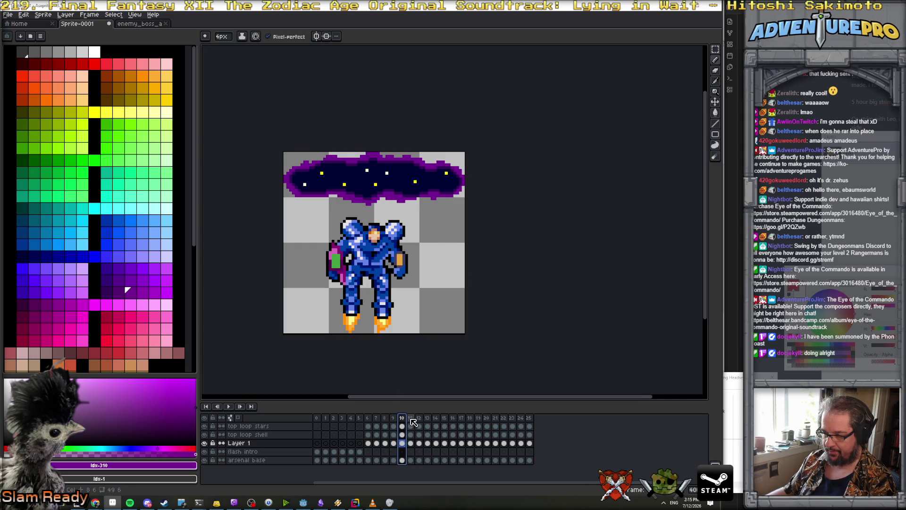
click(419, 419)
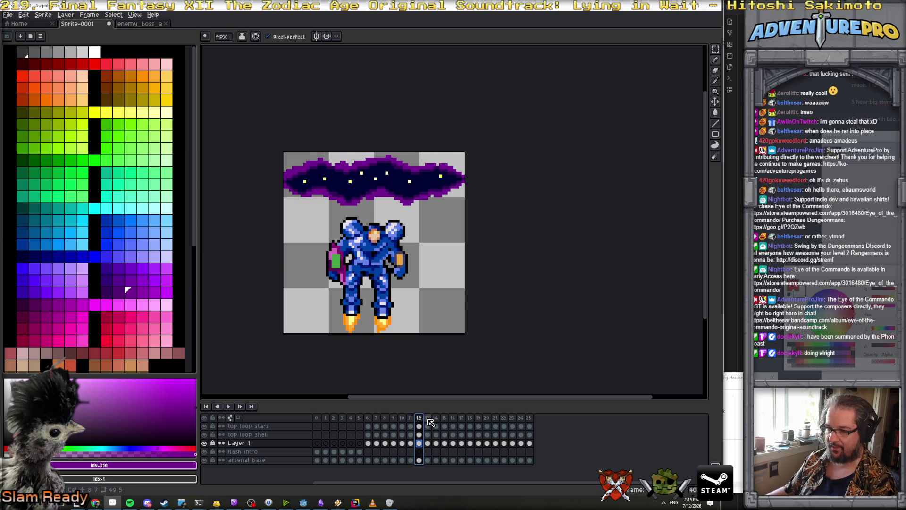
click(427, 419)
click(65, 15)
Add a new layer named grabbies at the top of the layer stack.
mouse_move(90, 58)
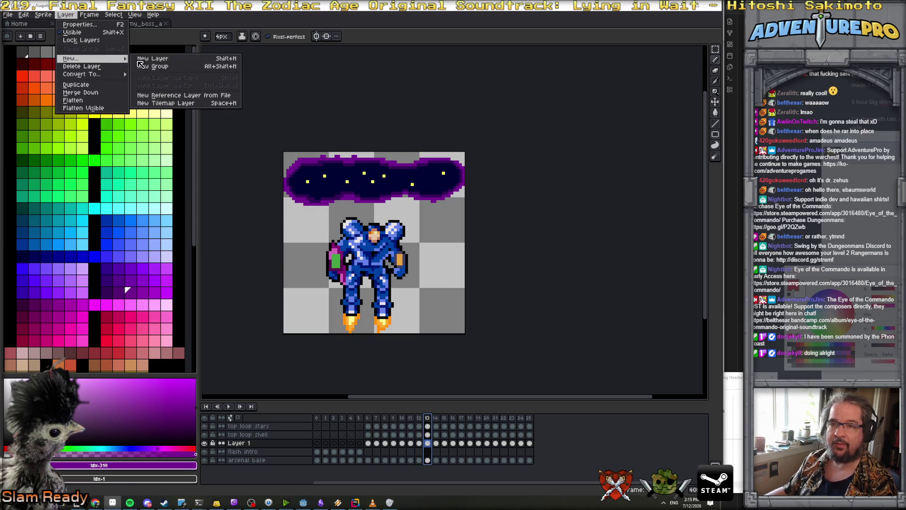
click(160, 59)
click(250, 443)
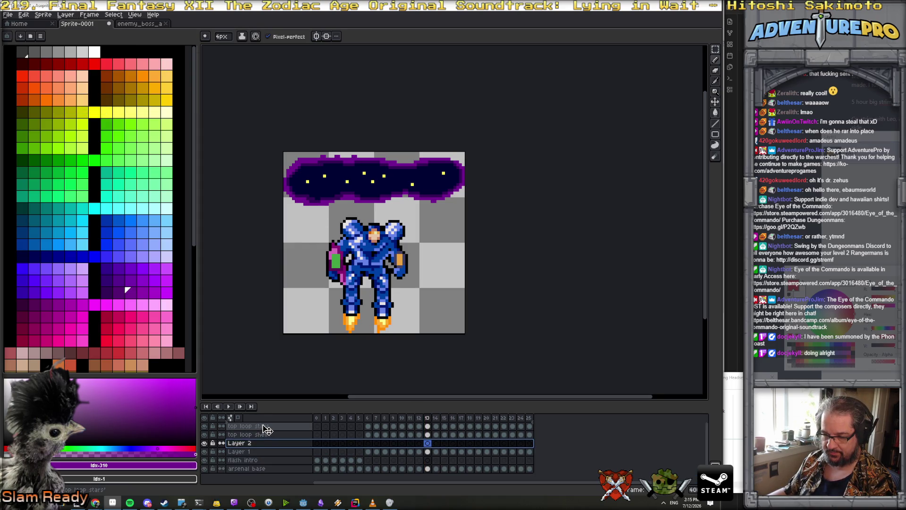
drag(266, 430, 265, 427)
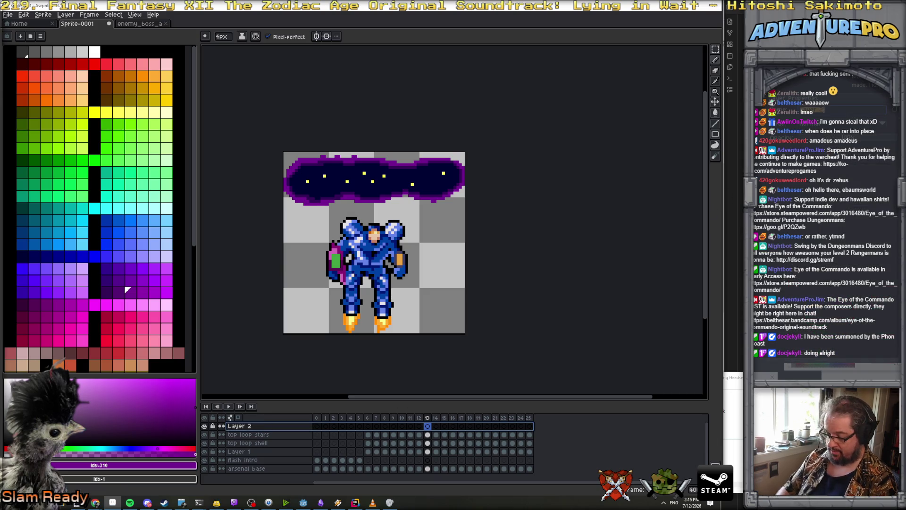
text(grabbies)
key(Return)
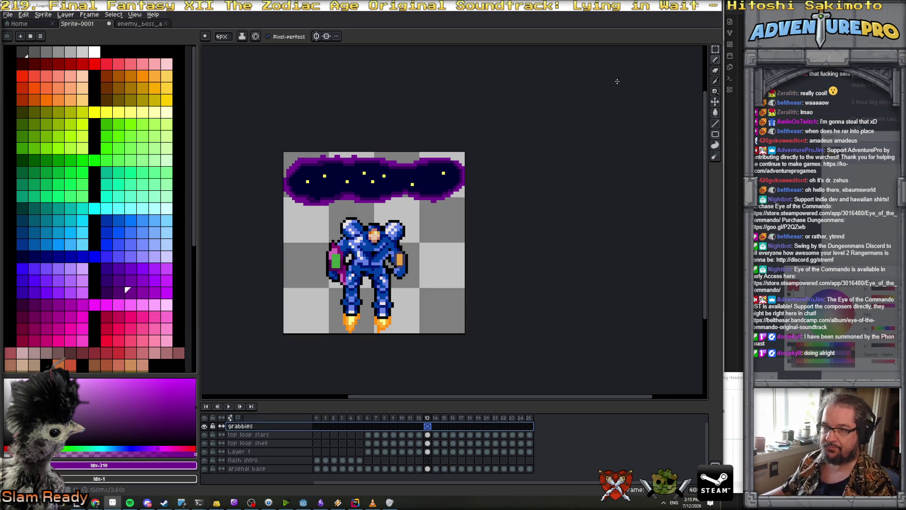
Draw a 1px purple tendril outline on the cloud band and fill it solid purple.
click(166, 268)
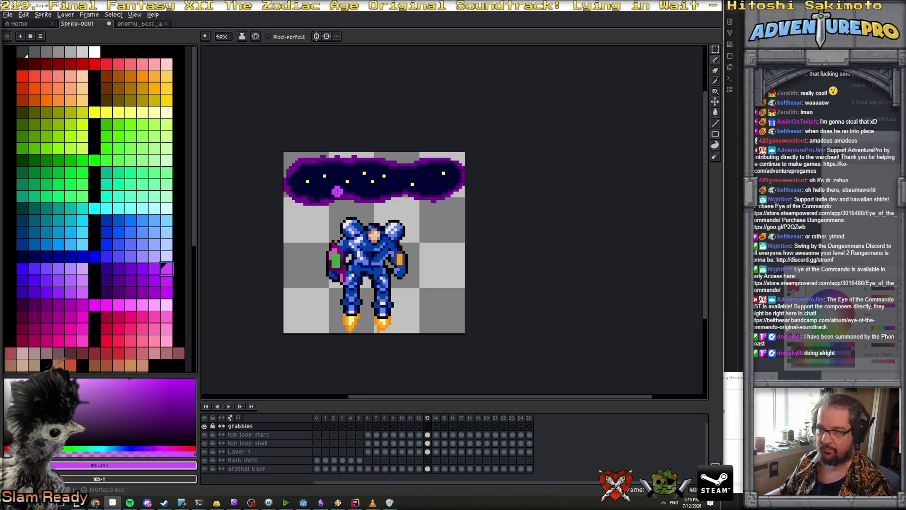
click(154, 268)
scroll(338, 183, up, 1)
key(minus)
key(minus)
key(minus)
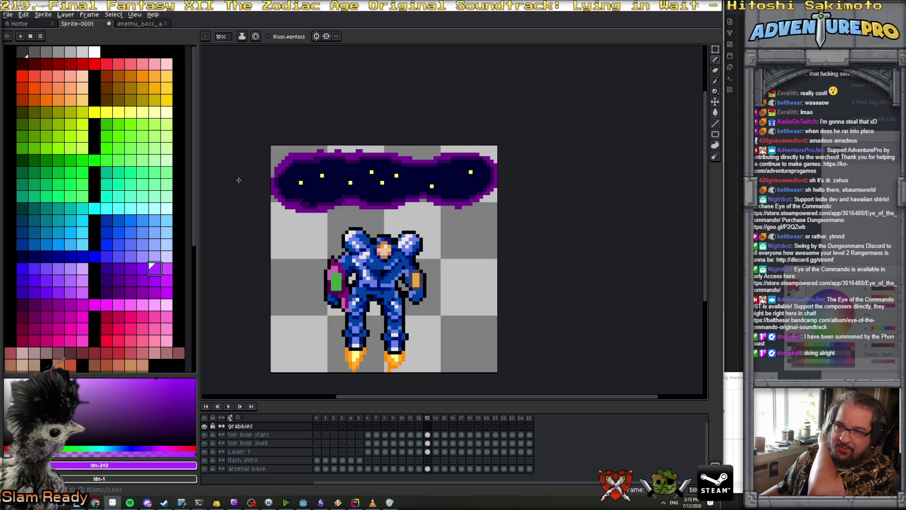
mouse_move(319, 164)
mouse_down()
mouse_move(329, 206)
mouse_move(341, 186)
mouse_up()
key(ctrl)
key(ctrl+z)
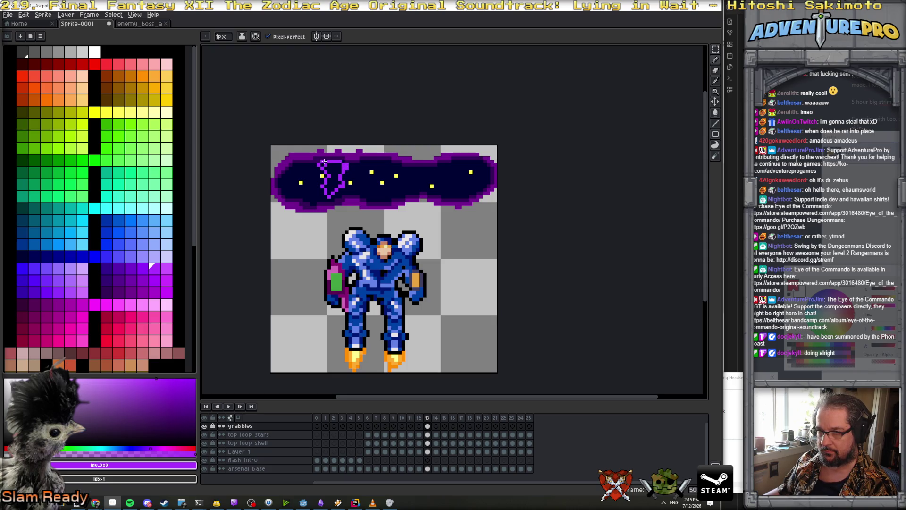
key(g)
click(331, 188)
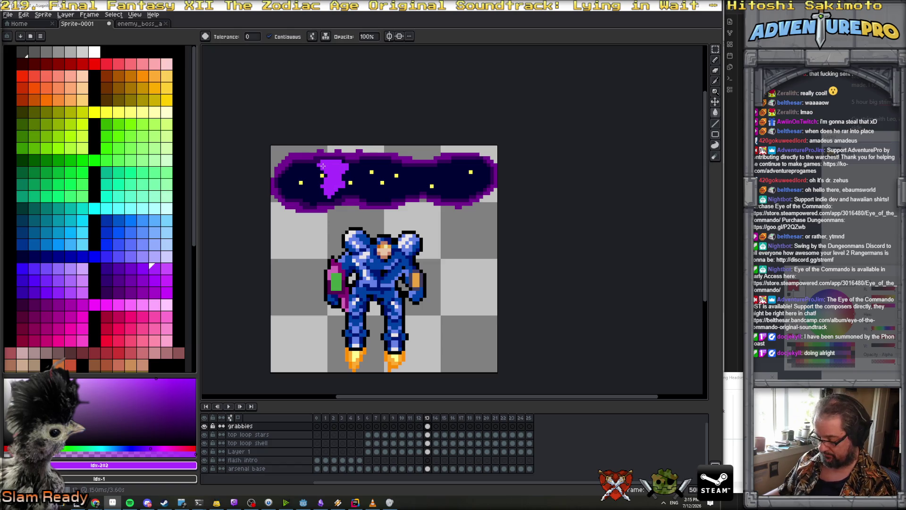
Outline a second purple tendril over the starfield.
key(b)
mouse_move(415, 169)
mouse_down()
mouse_move(421, 186)
mouse_move(425, 174)
mouse_up()
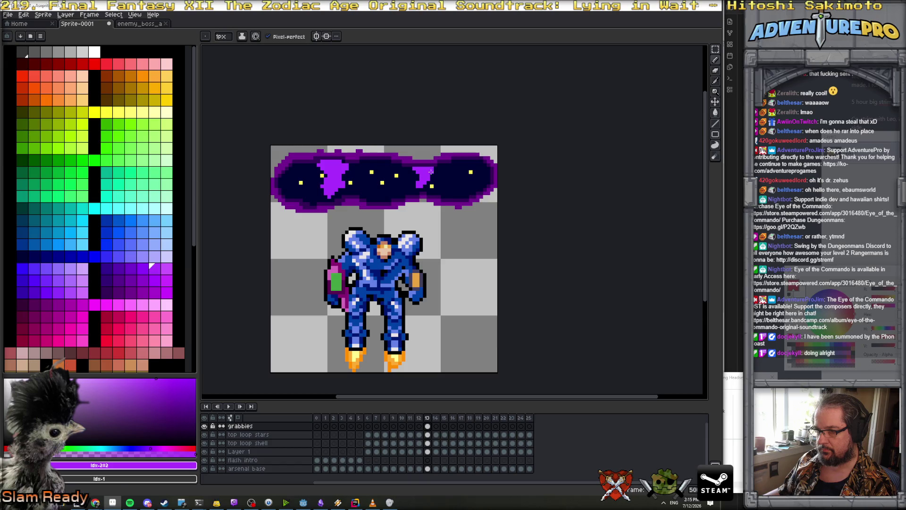
scroll(424, 192, down, 3)
scroll(425, 192, up, 3)
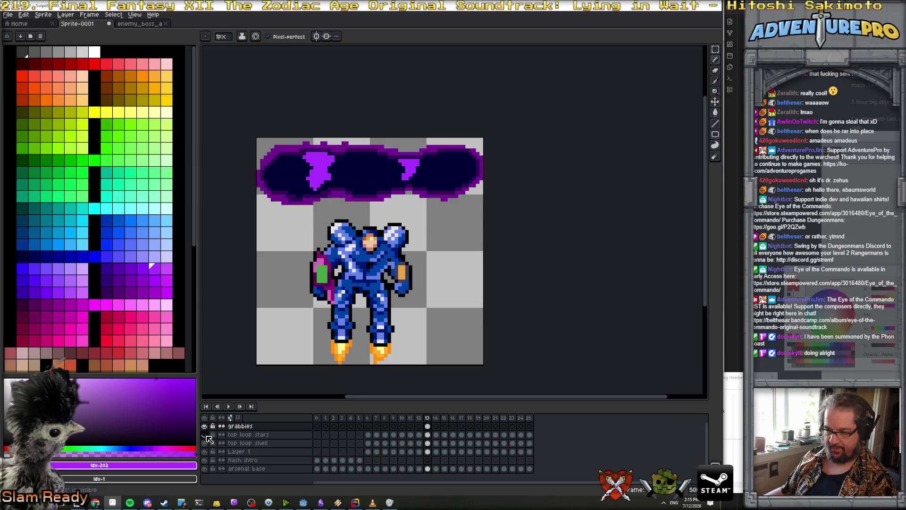
Hide the starfield and purple glow layers, then start renaming Layer 1.
click(203, 434)
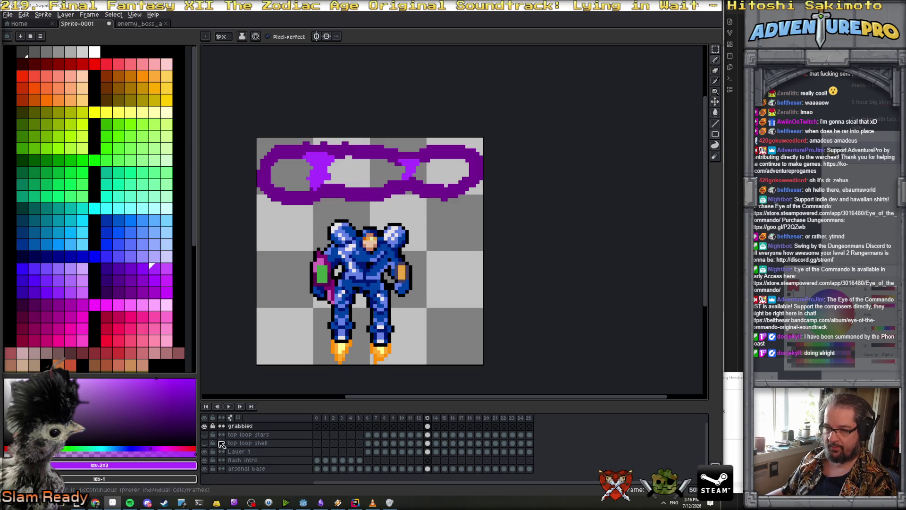
click(204, 452)
click(240, 451)
double_click(240, 451)
text(tio)
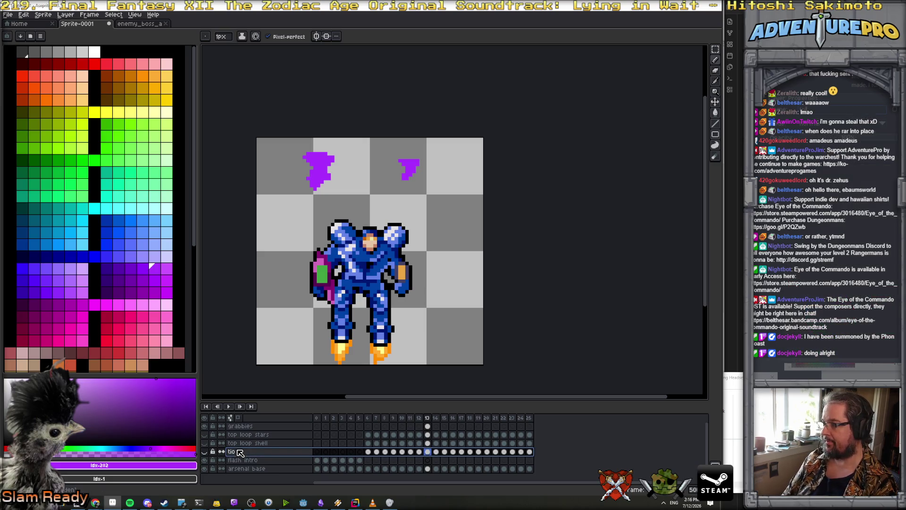